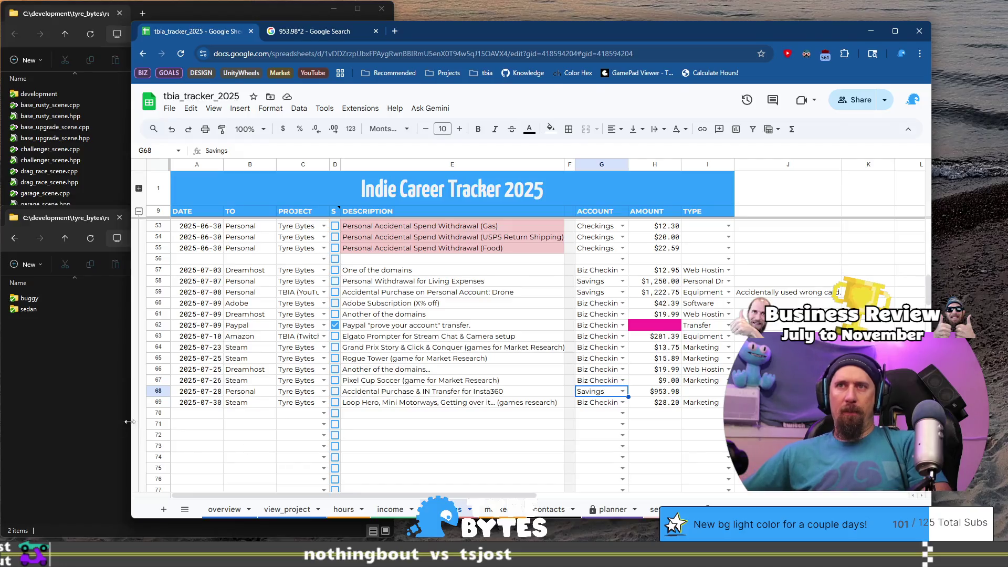
# Drag empty rows 71–73 up under the $953.98 Insta360 transfer row, above the 2025-07-30 Steam entry
pyautogui.click(159, 424)
pyautogui.keyDown('shift'); pyautogui.click(158, 445); pyautogui.keyUp('shift')
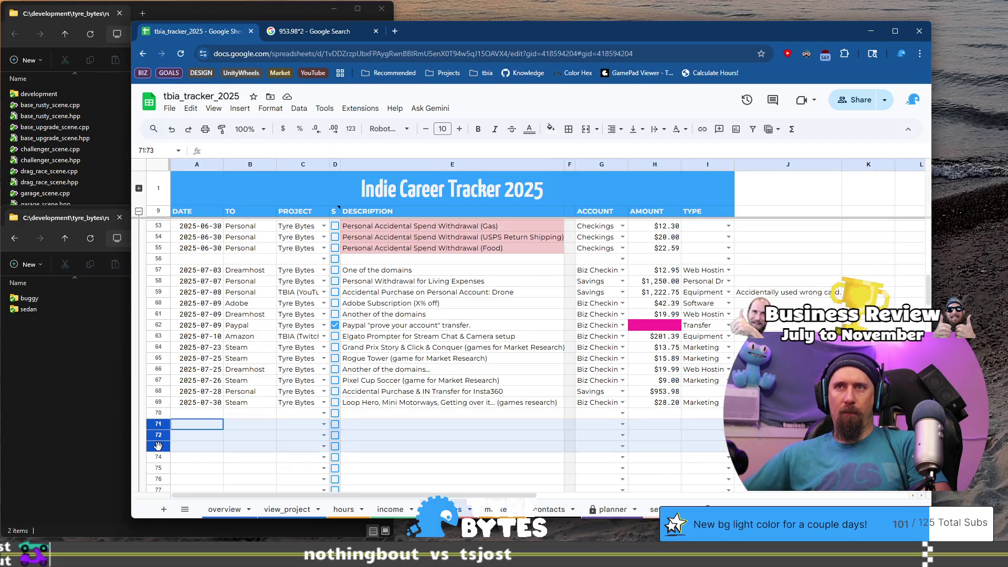
pyautogui.moveTo(158, 425)
pyautogui.mouseDown()
pyautogui.moveTo(162, 392)
pyautogui.moveTo(161, 400)
pyautogui.mouseUp()
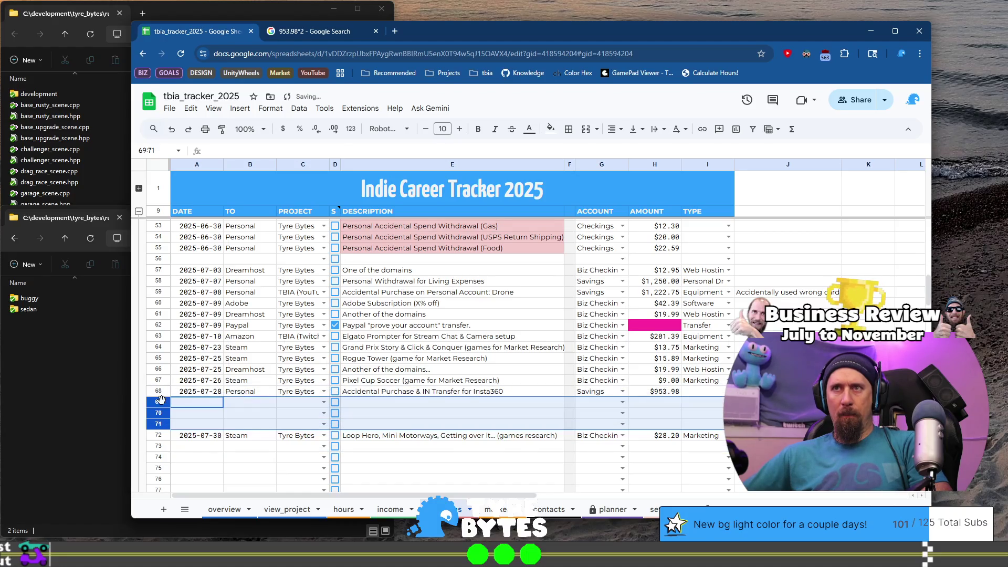
pyautogui.click(443, 457)
pyautogui.click(435, 403)
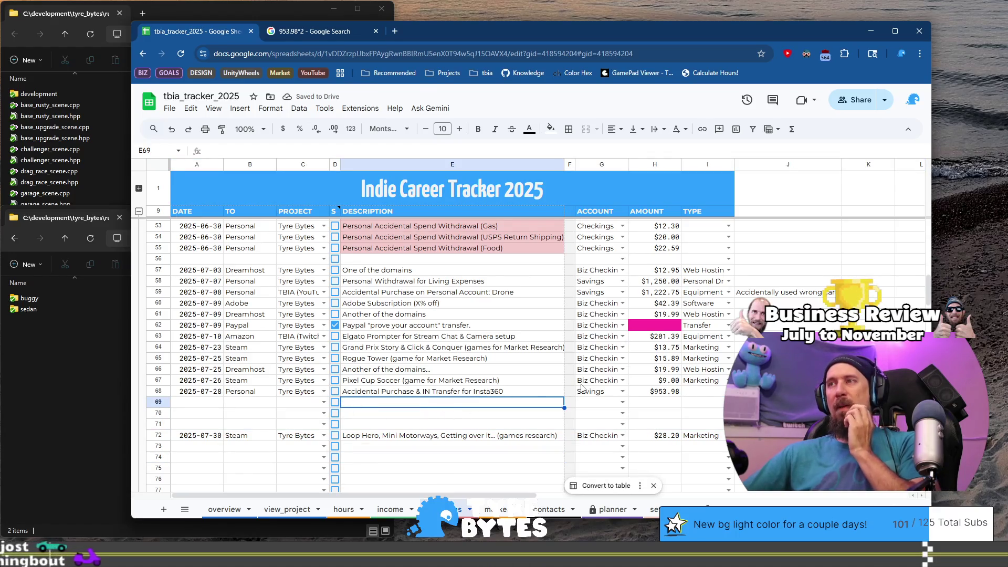
pyautogui.click(645, 396)
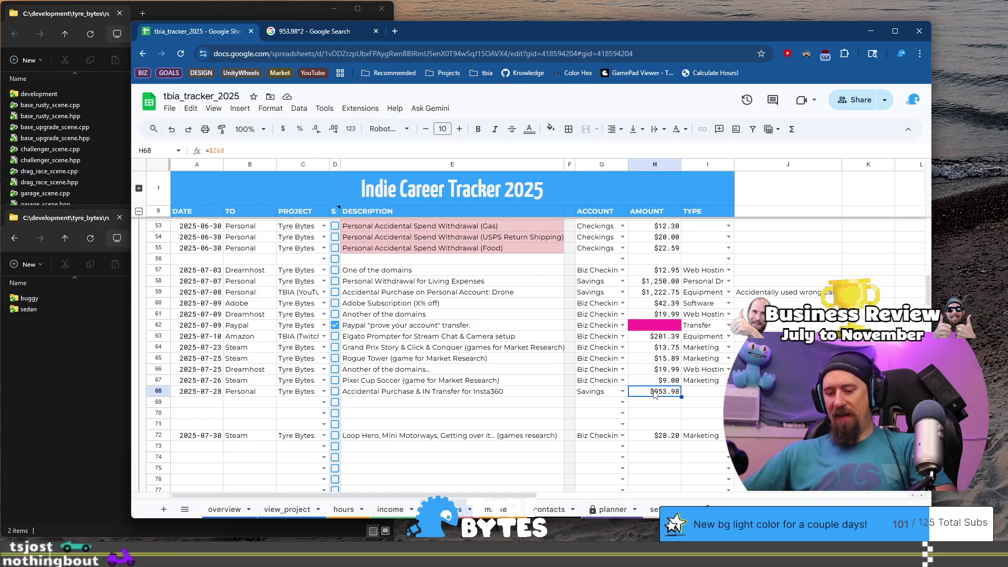
# Paste the $953.98 transfer amount into column Z of income row 62, then return to expenses
pyautogui.click(389, 509)
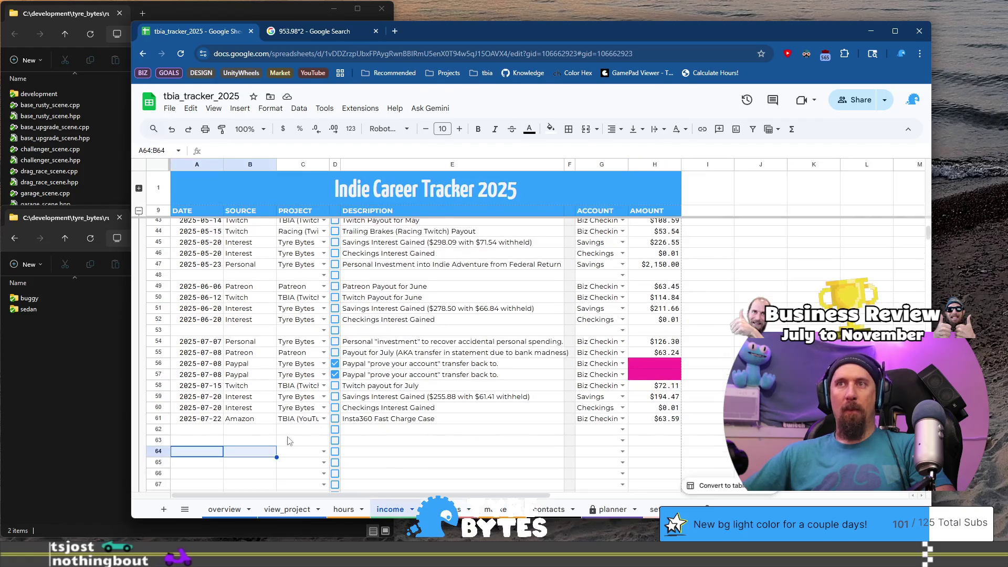
pyautogui.click(200, 431)
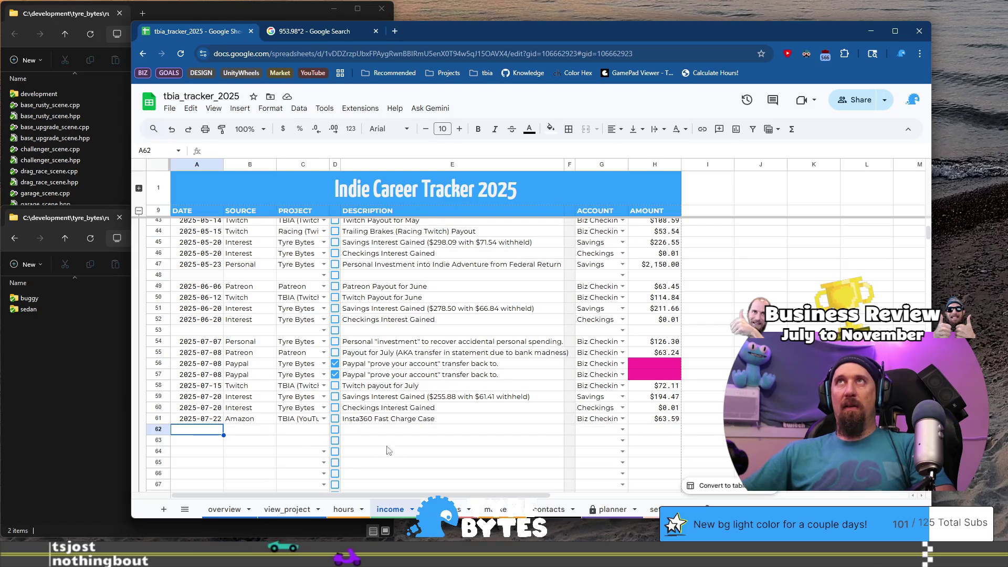
pyautogui.hotkey('ctrl', 'shift', 'pagedown')
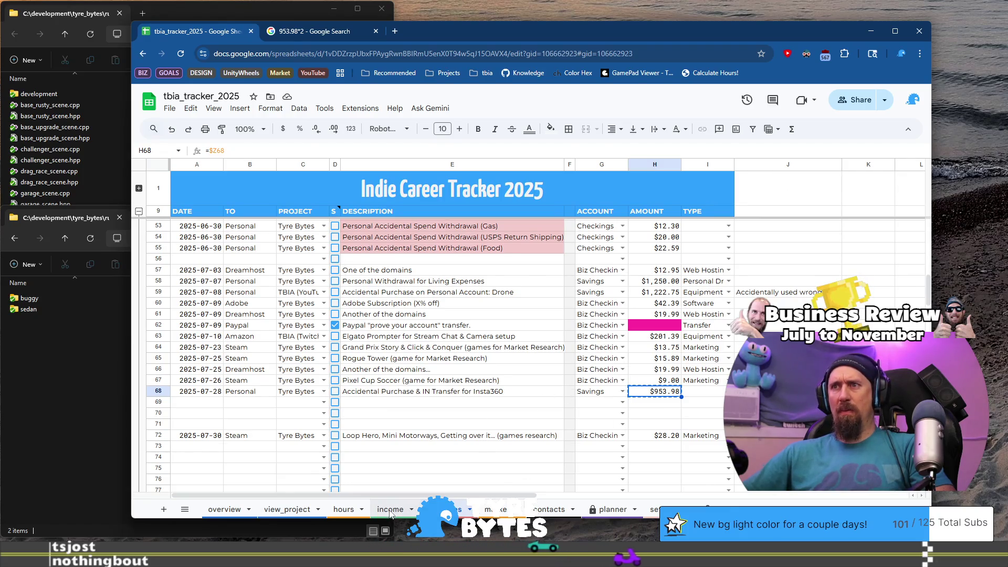
pyautogui.hotkey('ctrl', 'shift', 'pageup')
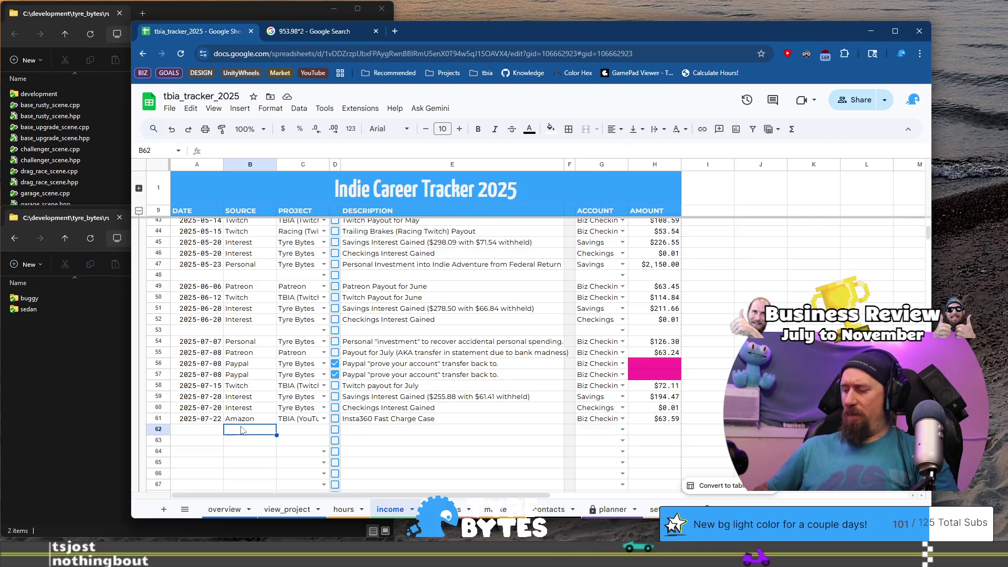
pyautogui.hotkey('ctrl', 'Right')
pyautogui.hotkey('ctrl', 'v')
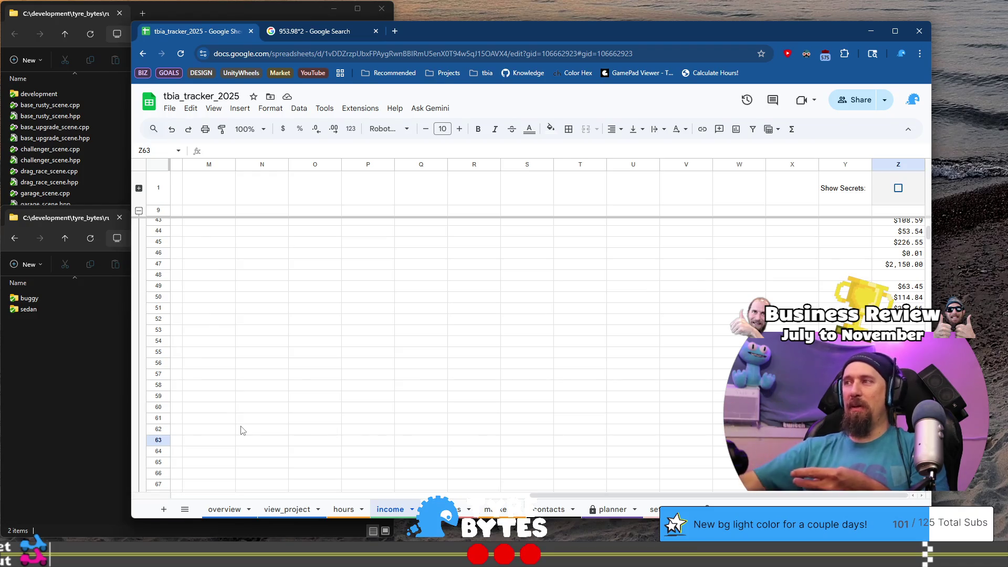
pyautogui.moveTo(706, 493); pyautogui.dragTo(315, 494)
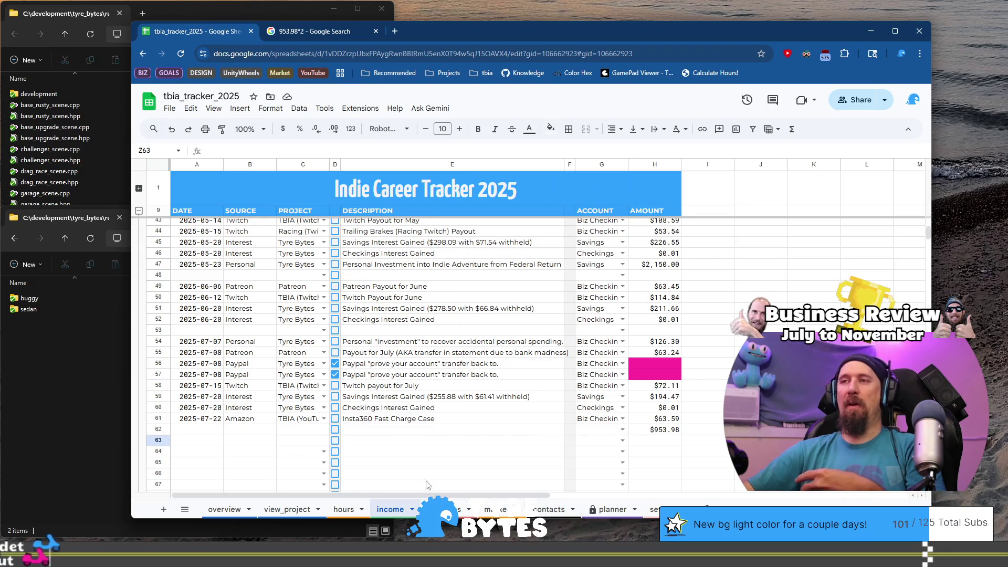
pyautogui.click(444, 509)
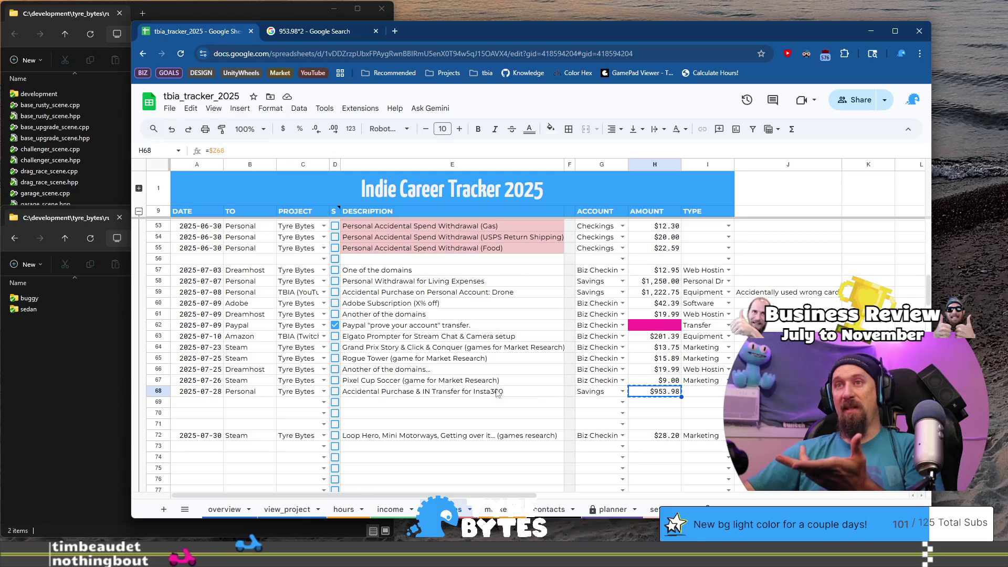
# Enter 2025-07-28 in income cell A62, correcting the day after a first attempt
pyautogui.click(386, 510)
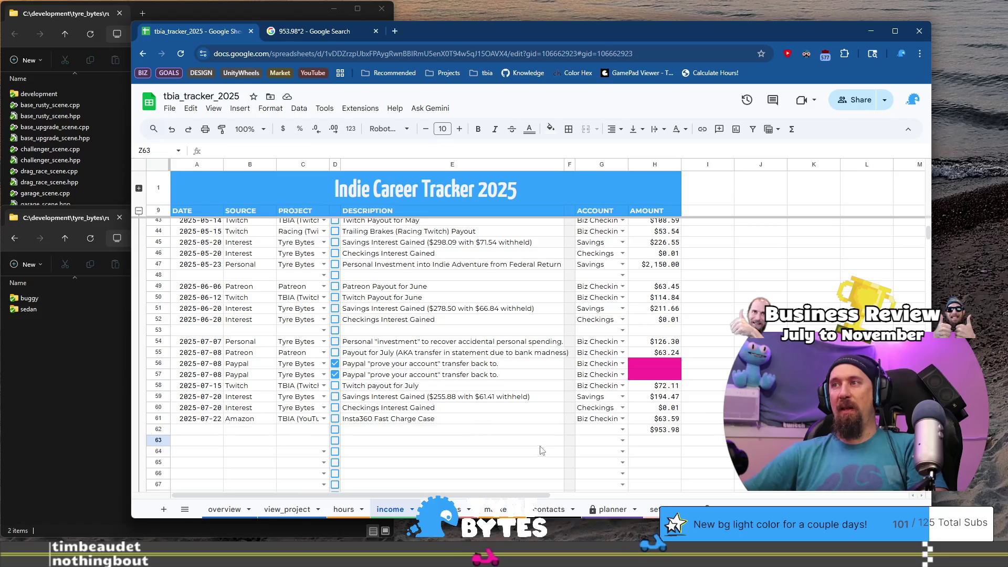
pyautogui.click(213, 432)
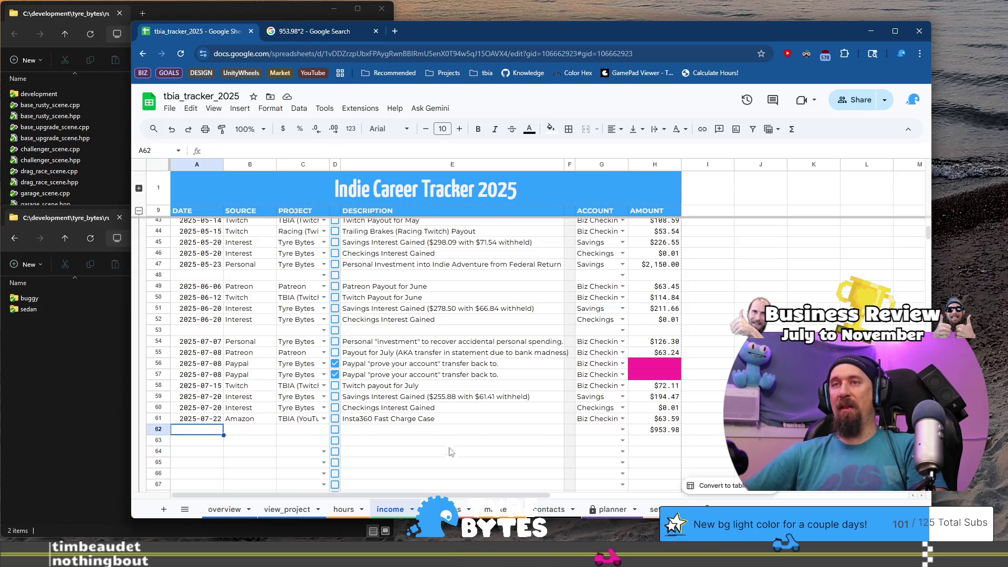
pyautogui.write('2025-07-28')
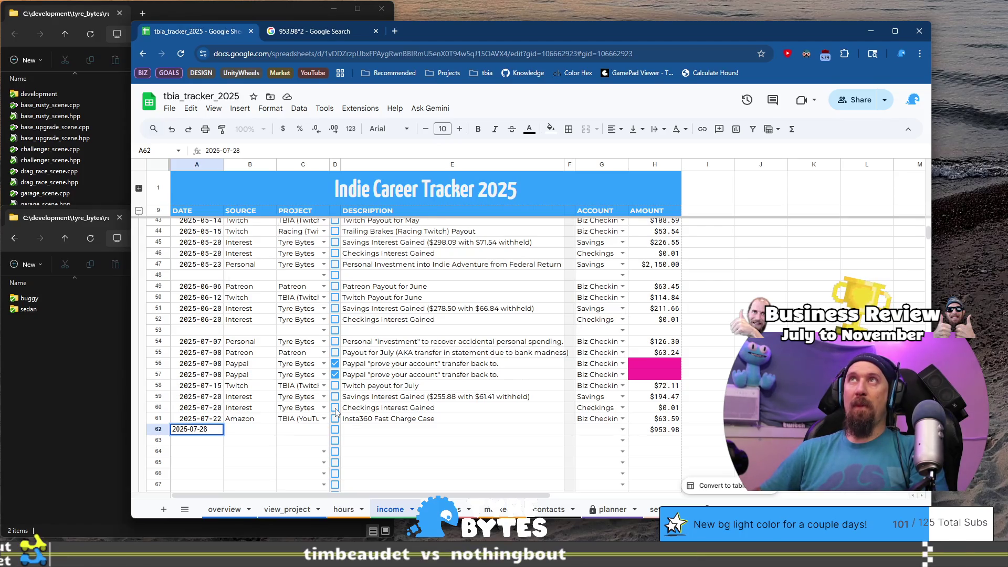
pyautogui.press('Tab')
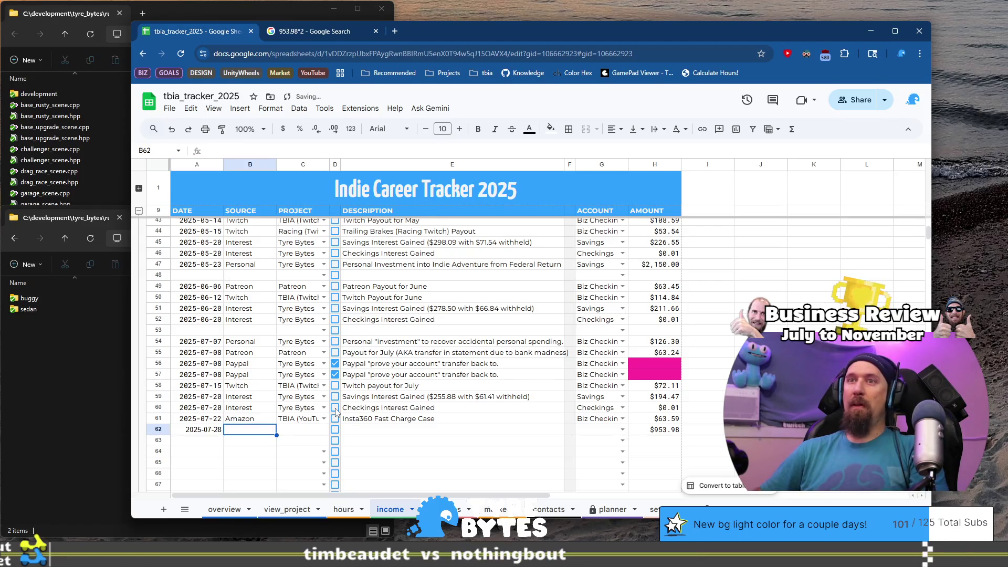
pyautogui.press('Left')
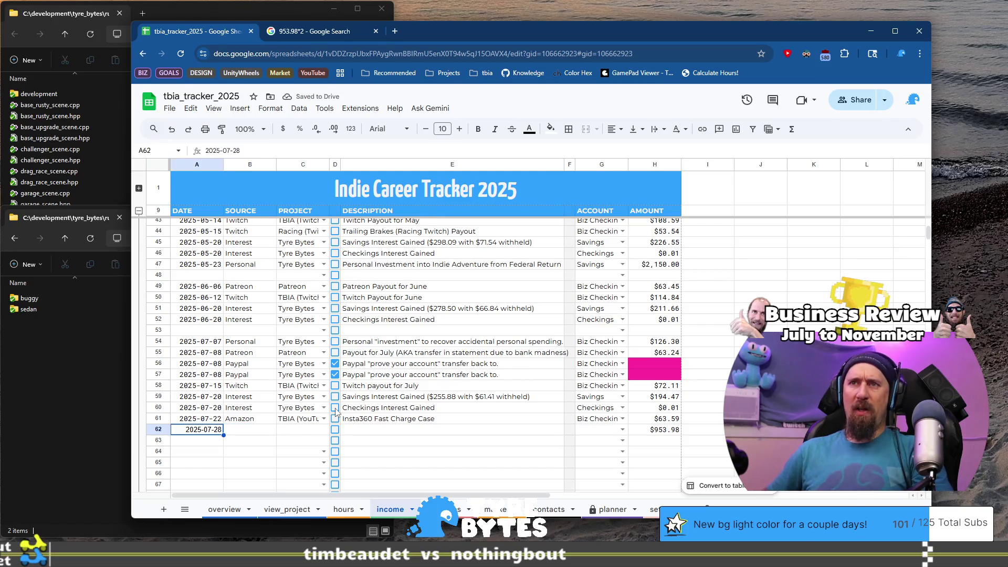
pyautogui.press('Return')
pyautogui.press('BackSpace')
pyautogui.write('2')
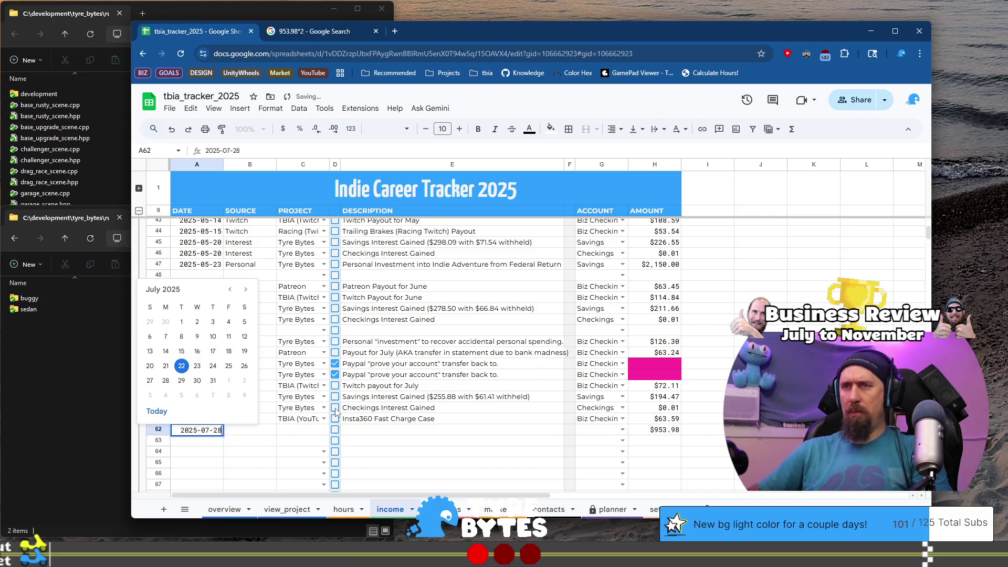
pyautogui.press('Tab')
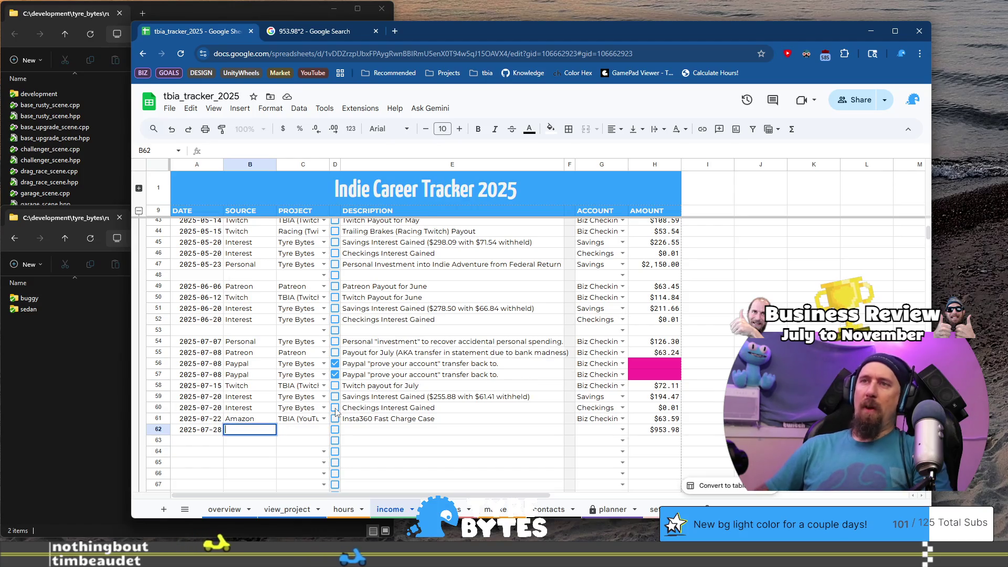
pyautogui.press('Return')
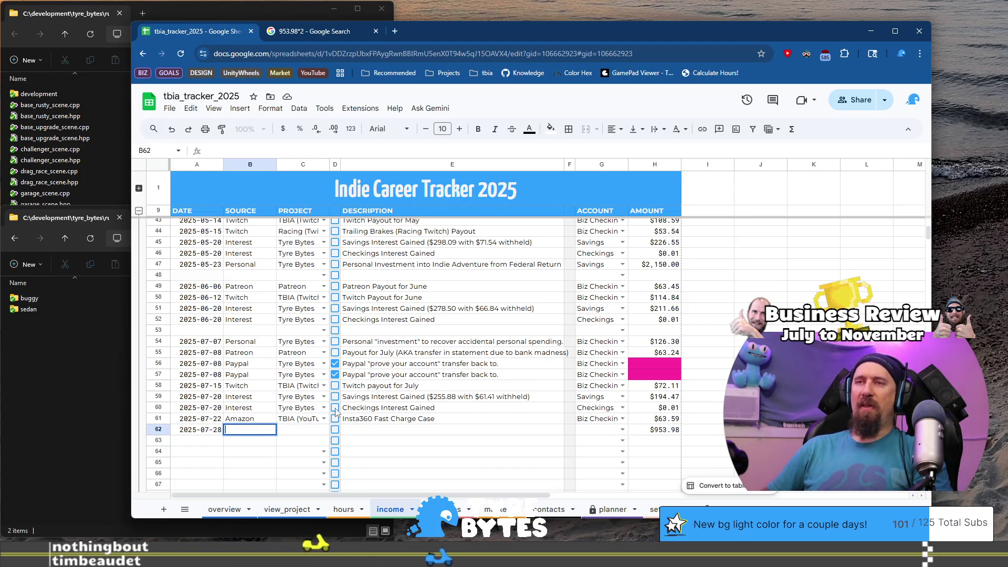
pyautogui.scroll(-2, 270, 418)
pyautogui.scroll(1, 270, 417)
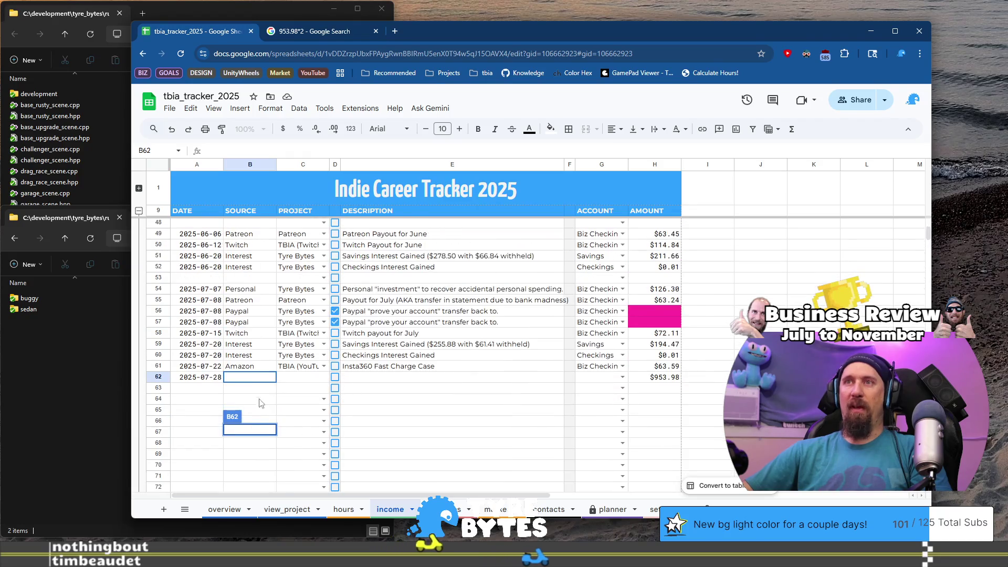
# Try row 62's source cell, pasting Amazon from above and then clearing it
pyautogui.press('Escape')
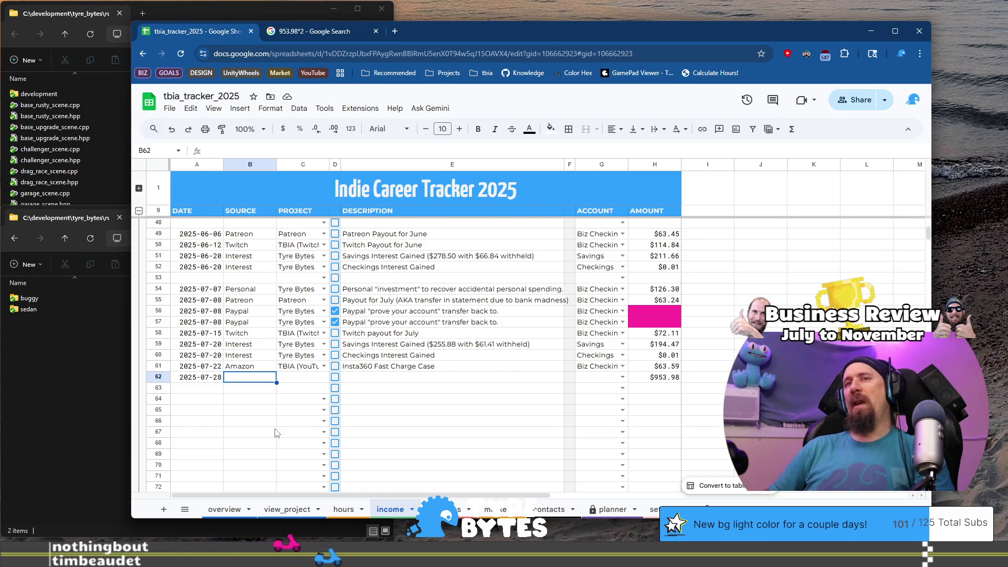
pyautogui.press('Return')
pyautogui.press('Escape')
pyautogui.write('Pers')
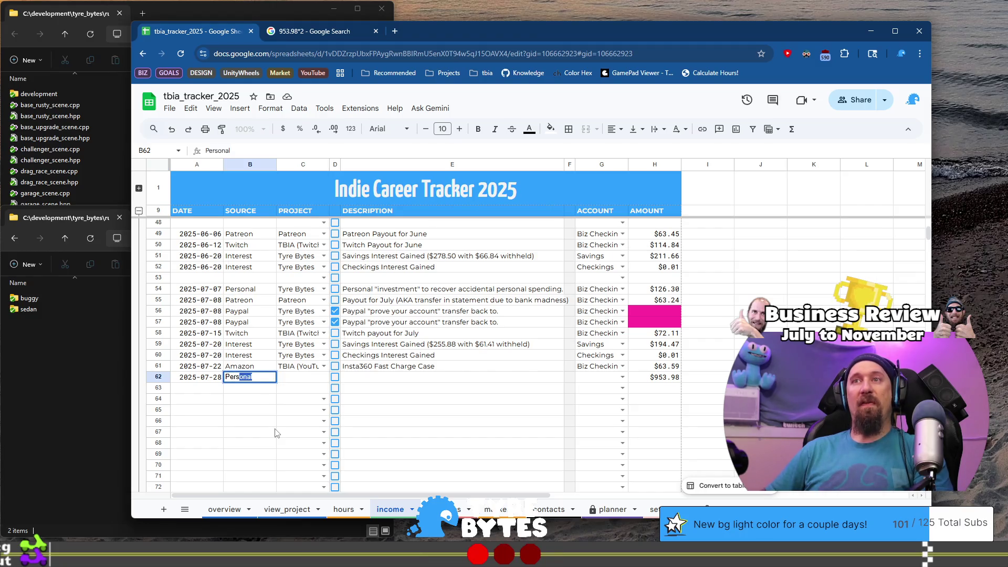
pyautogui.press('Return')
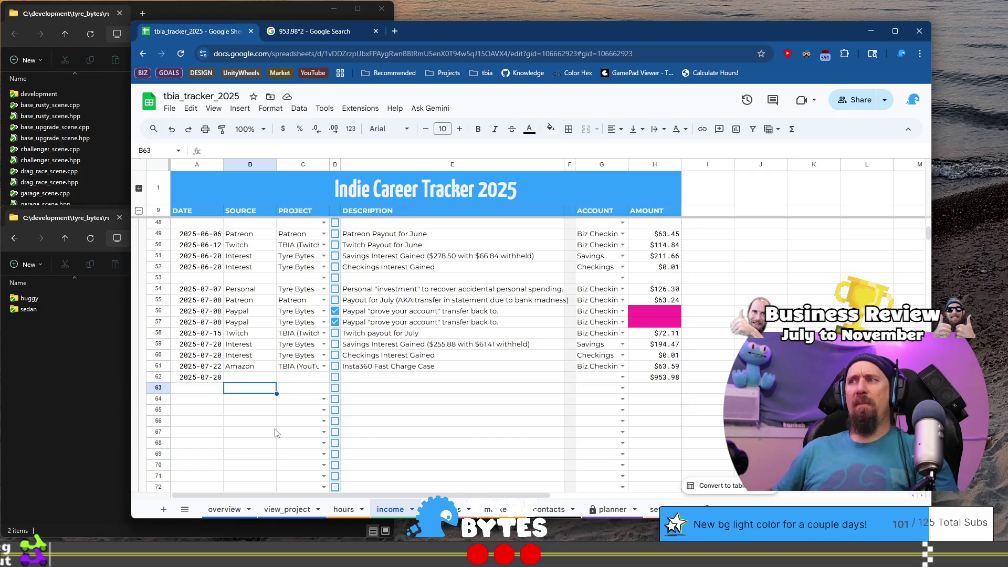
pyautogui.press('Up')
pyautogui.press('Up')
pyautogui.press('Down')
pyautogui.press('Down')
pyautogui.press('Down')
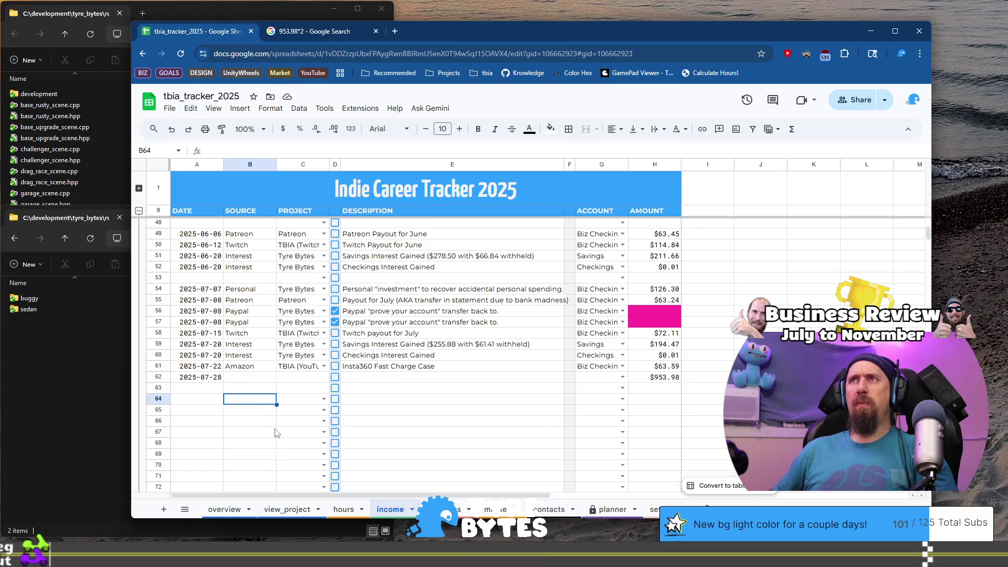
pyautogui.press('Up')
pyautogui.press('Up')
pyautogui.press('Up')
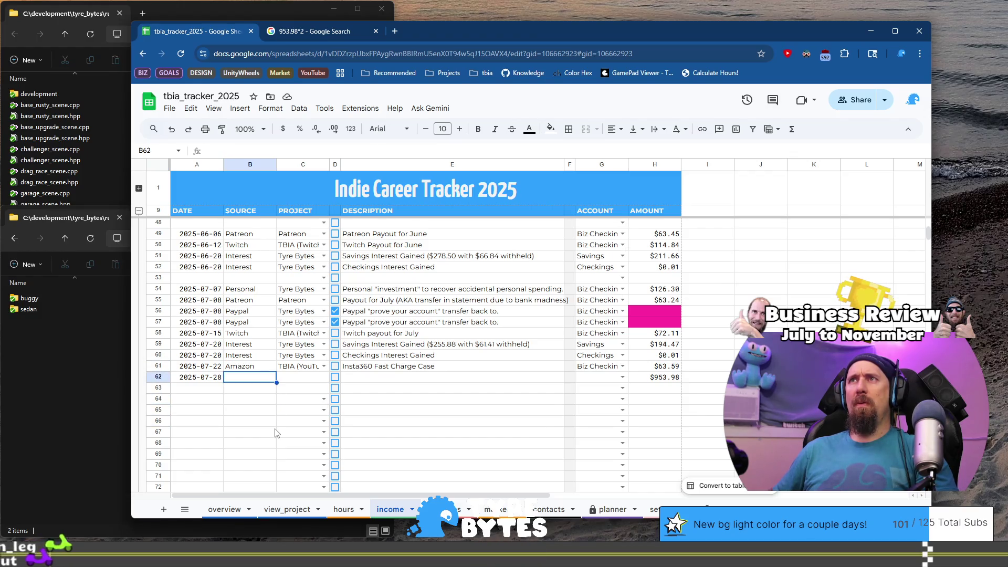
pyautogui.press('Down')
pyautogui.press('Down')
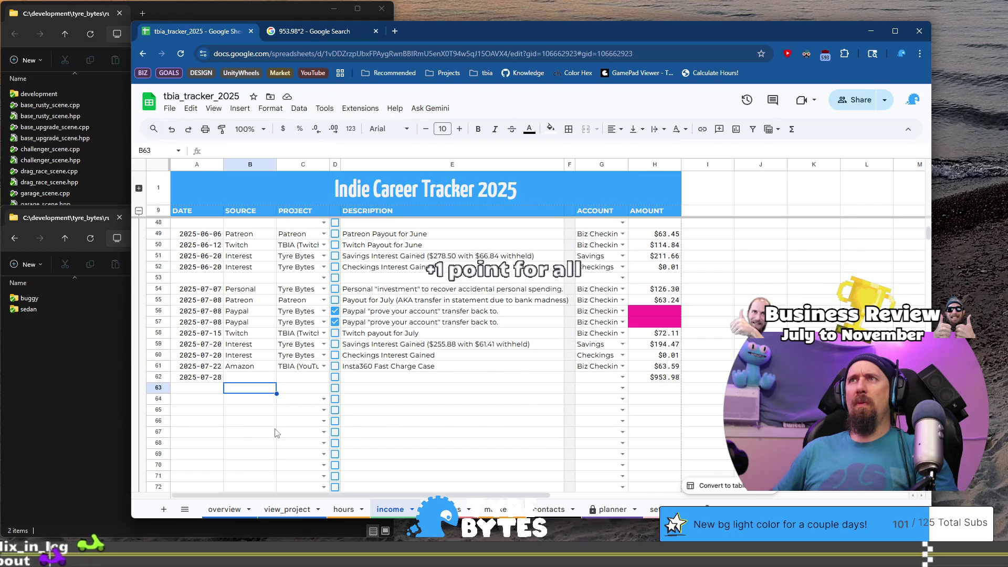
pyautogui.press('Up')
pyautogui.hotkey('ctrl', 'v')
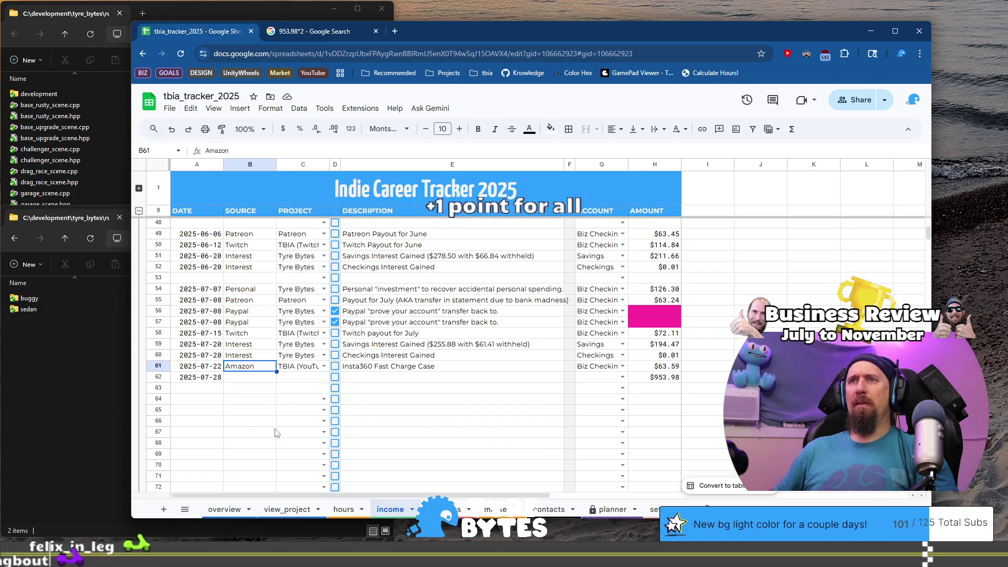
pyautogui.press('BackSpace')
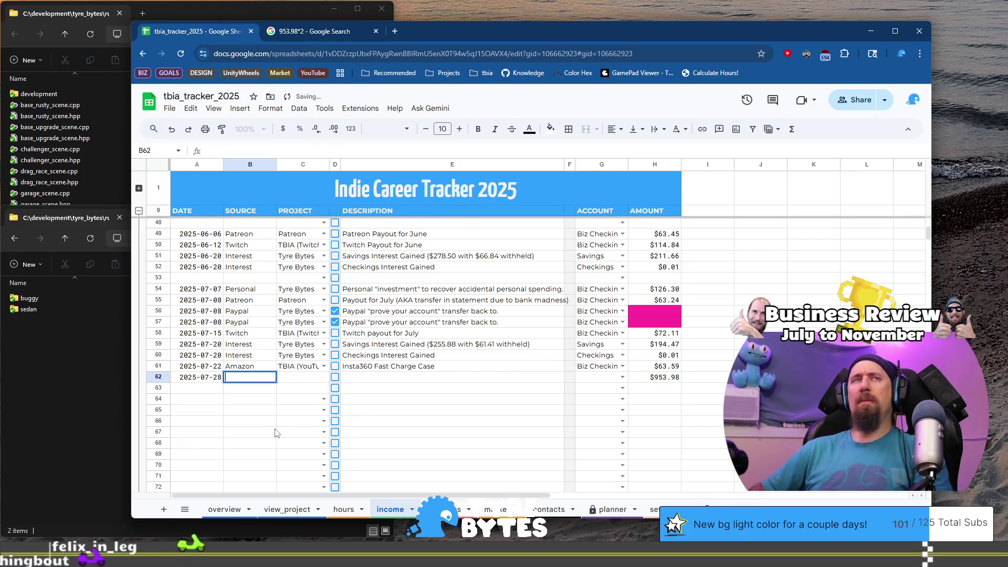
# Set row 62's source to Personal and its project to Tyre Bytes
pyautogui.write('Personal')
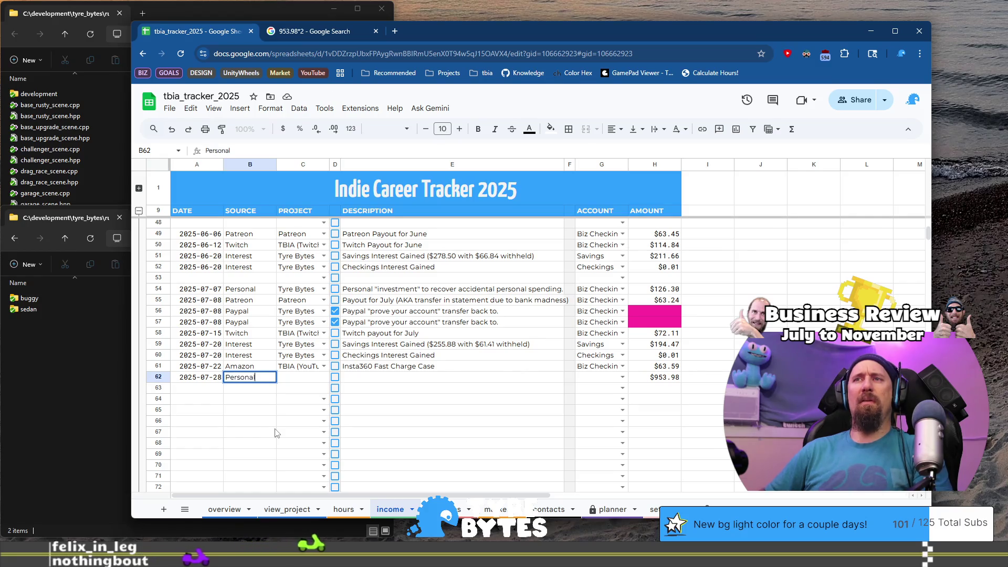
pyautogui.press('Tab')
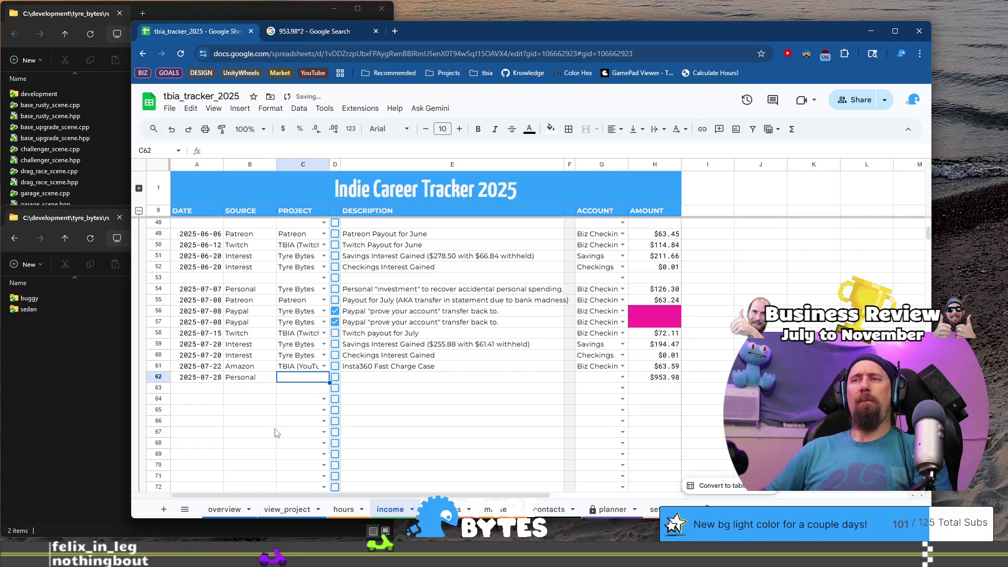
pyautogui.write('Tyre Bytes')
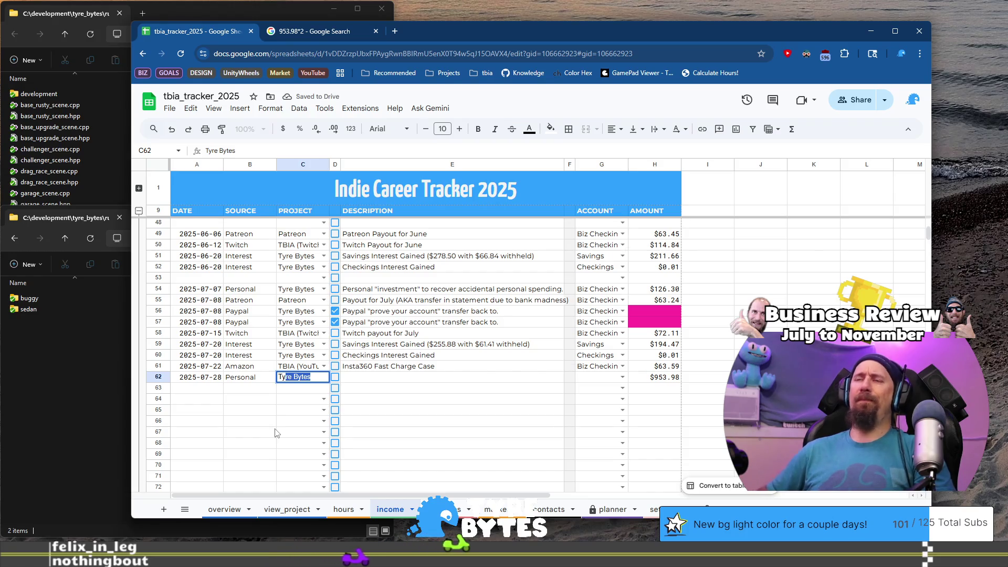
pyautogui.press('Return')
pyautogui.press('Down')
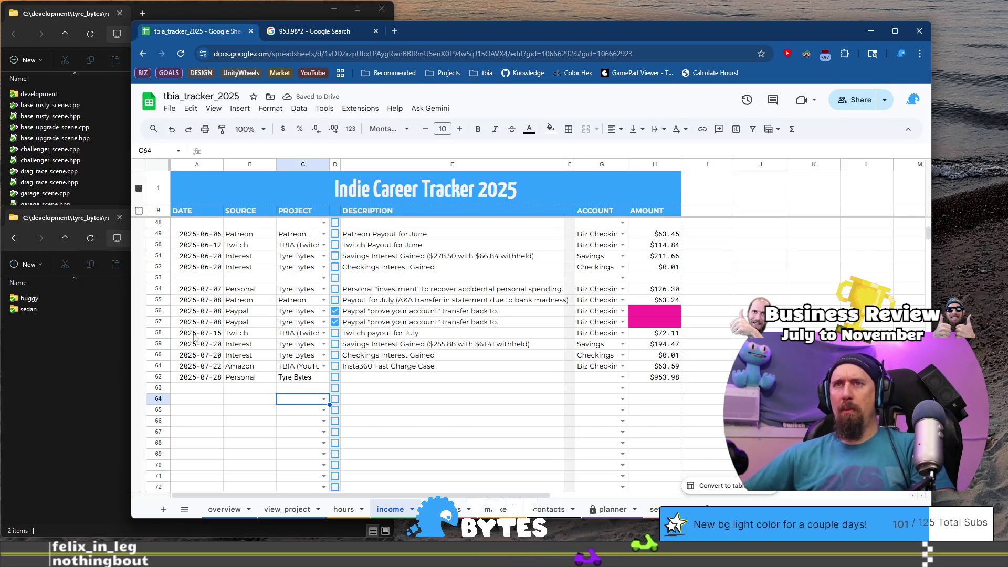
# Paint a blank row's formatting onto rows 62–63, leaving their checkboxes unticked
pyautogui.click(222, 129)
pyautogui.moveTo(186, 393)
pyautogui.mouseDown()
pyautogui.moveTo(651, 391)
pyautogui.moveTo(654, 379)
pyautogui.mouseUp()
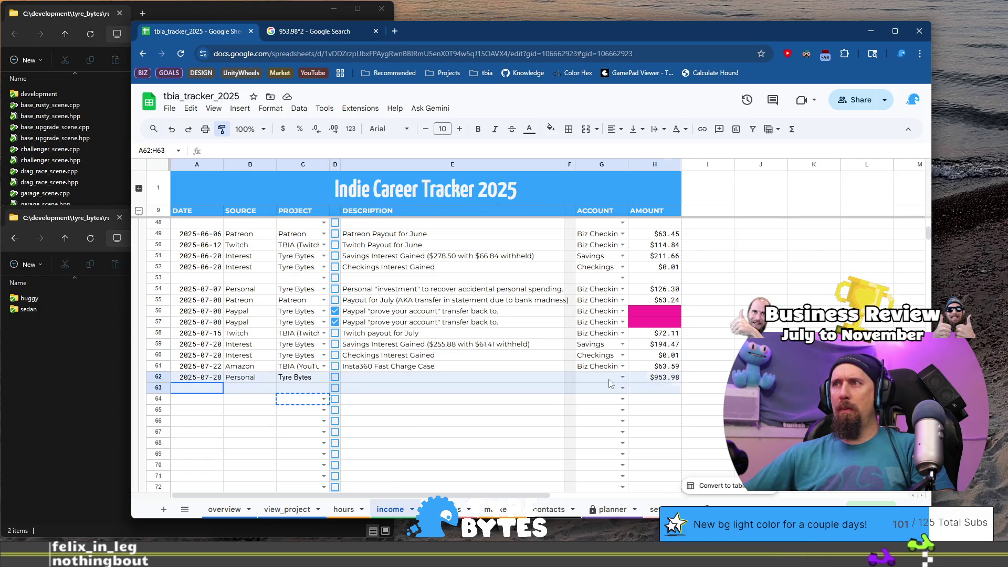
pyautogui.moveTo(613, 383); pyautogui.dragTo(612, 384)
pyautogui.click(450, 402)
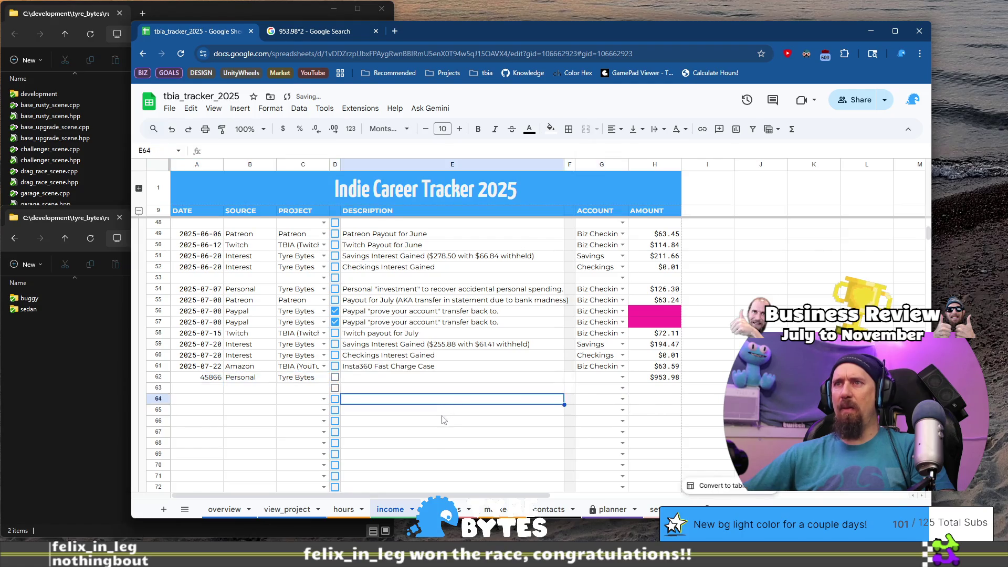
pyautogui.click(334, 400)
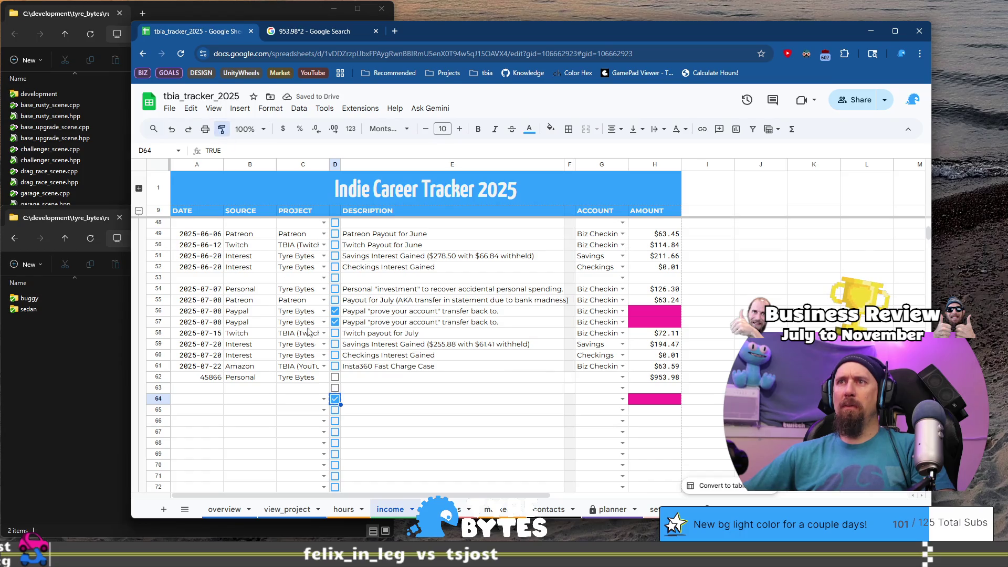
pyautogui.click(335, 378)
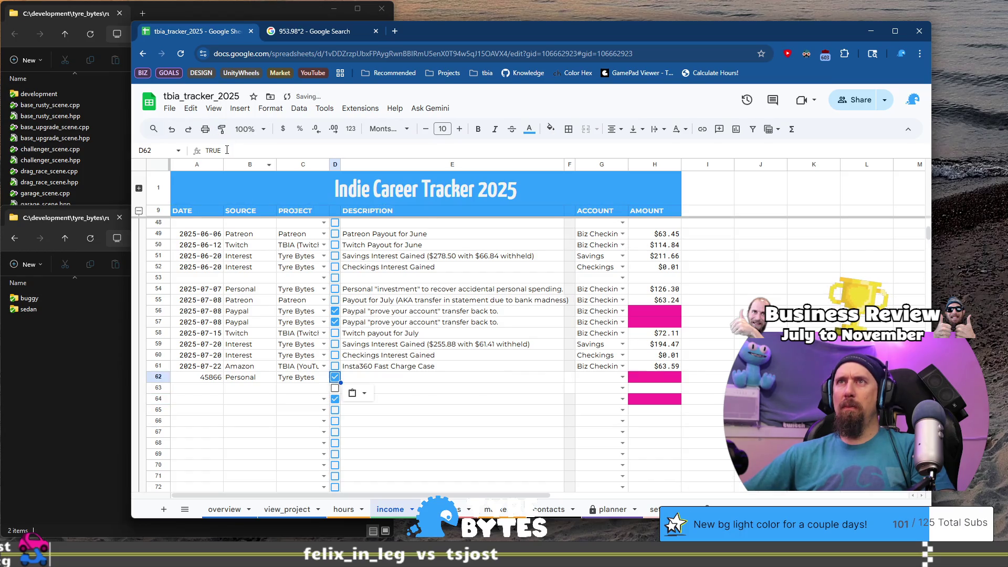
pyautogui.click(334, 389)
pyautogui.click(335, 399)
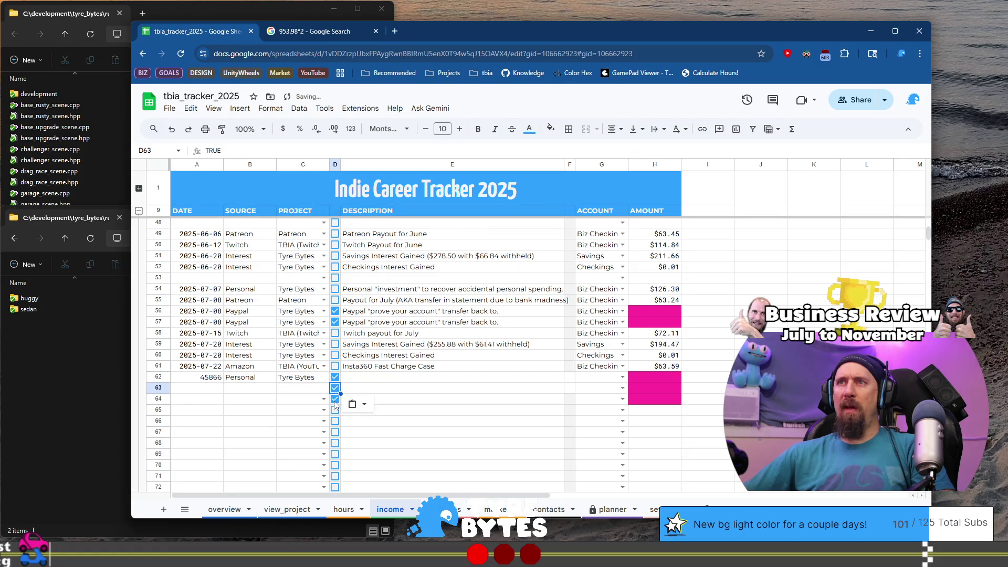
pyautogui.click(335, 388)
pyautogui.click(360, 382)
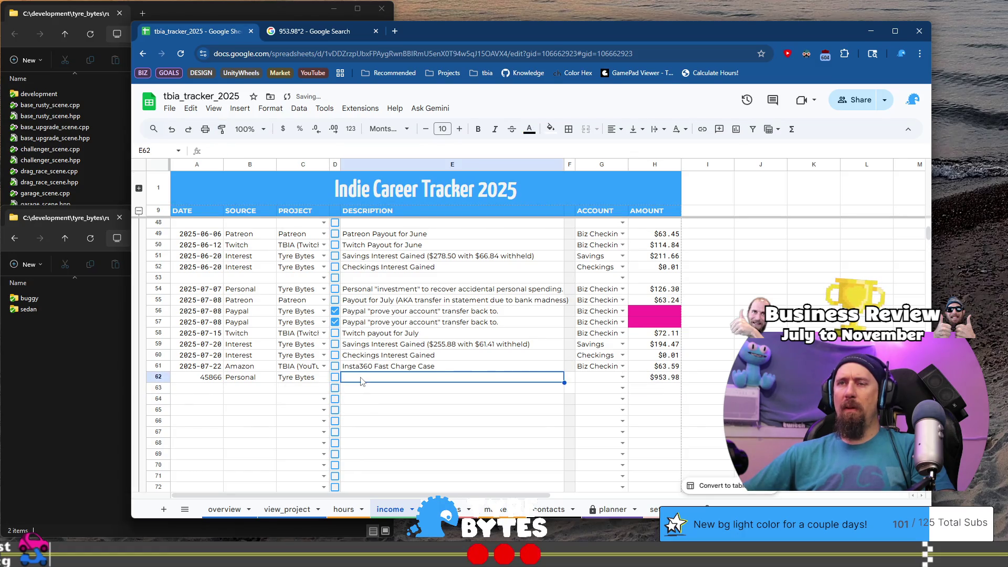
# Copy A61's formatted date into A62 and change the day to 28
pyautogui.click(200, 378)
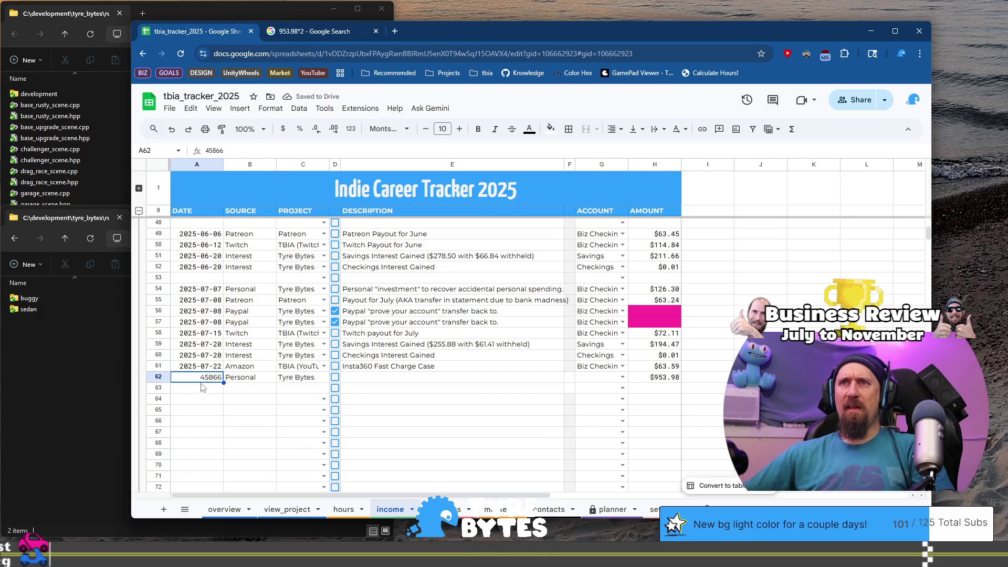
pyautogui.click(204, 369)
pyautogui.hotkey('ctrl', 'c')
pyautogui.click(205, 378)
pyautogui.hotkey('ctrl', 'v')
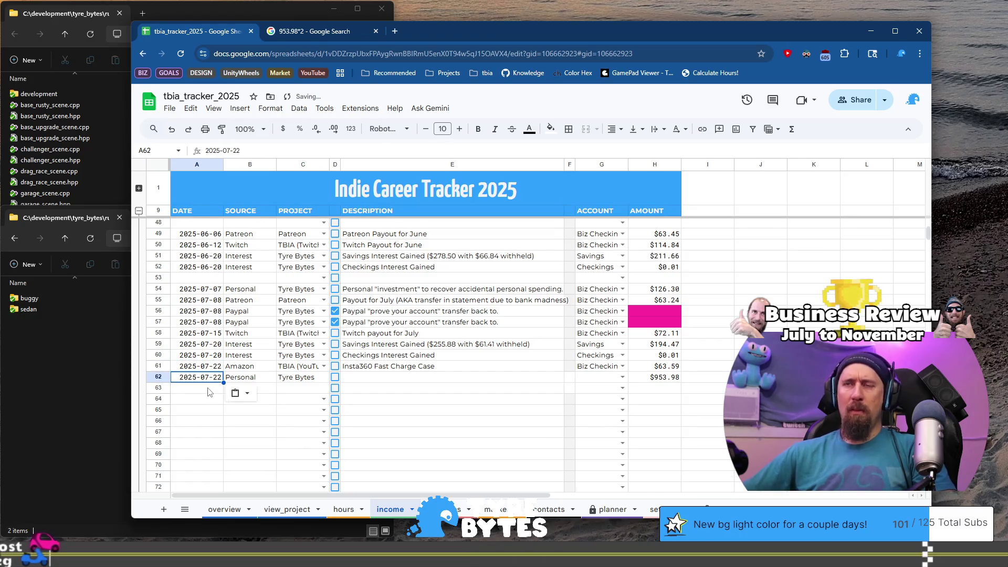
pyautogui.press('Return')
pyautogui.press('BackSpace')
pyautogui.write('8')
pyautogui.press('Return')
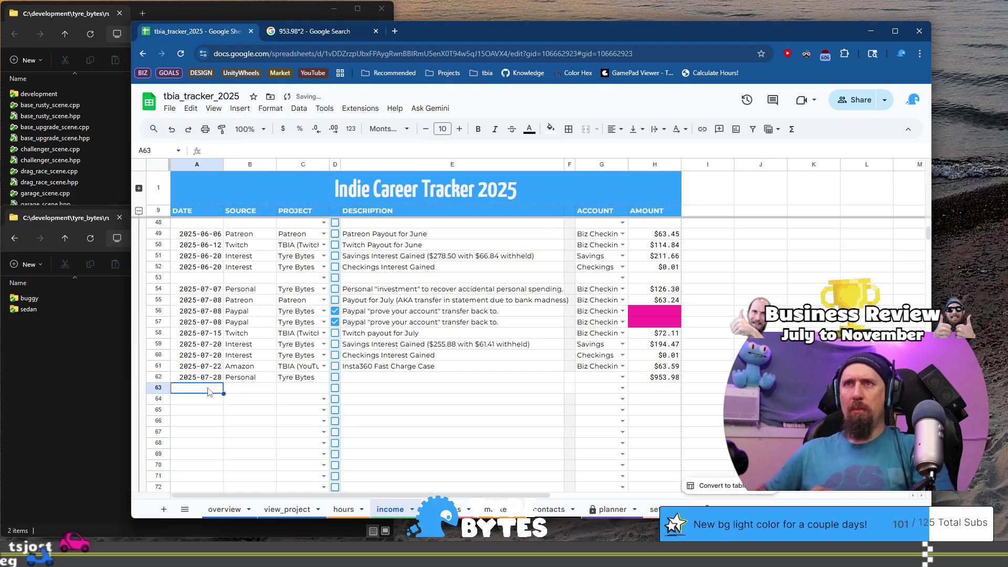
pyautogui.press('Up')
pyautogui.press('Right')
pyautogui.press('Right')
pyautogui.press('Right')
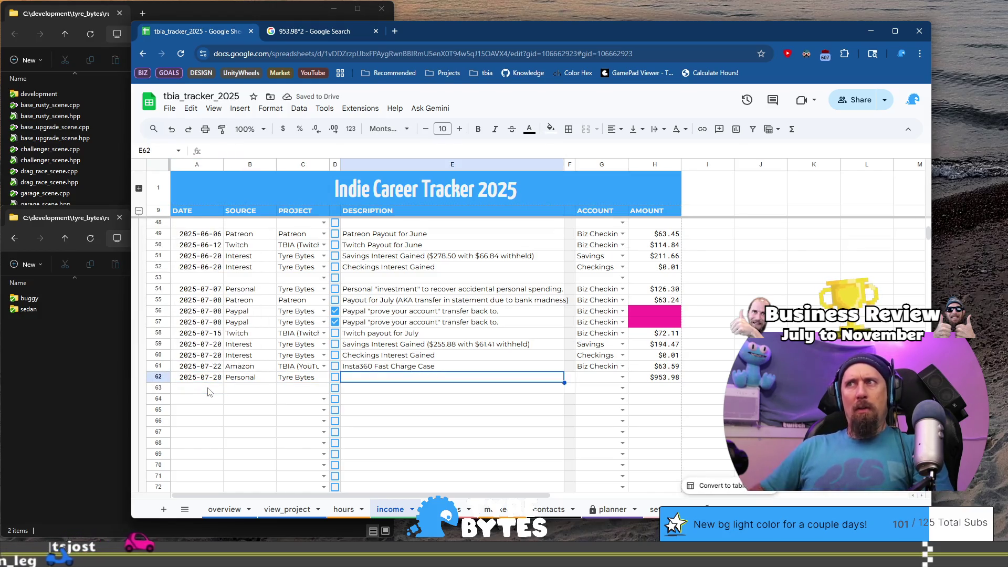
# Paste the copied cell into F63
pyautogui.click(570, 369)
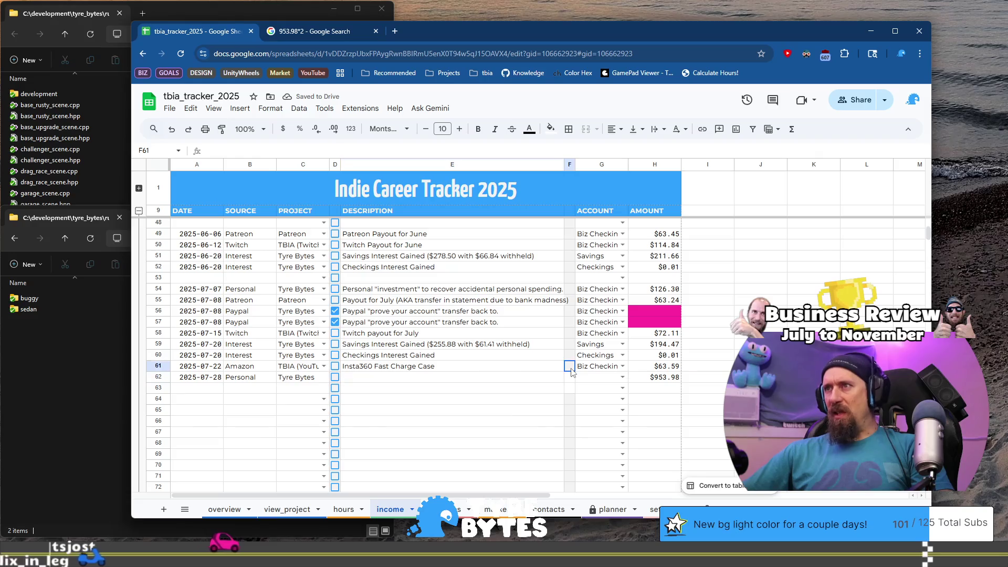
pyautogui.click(570, 388)
pyautogui.hotkey('ctrl', 'v')
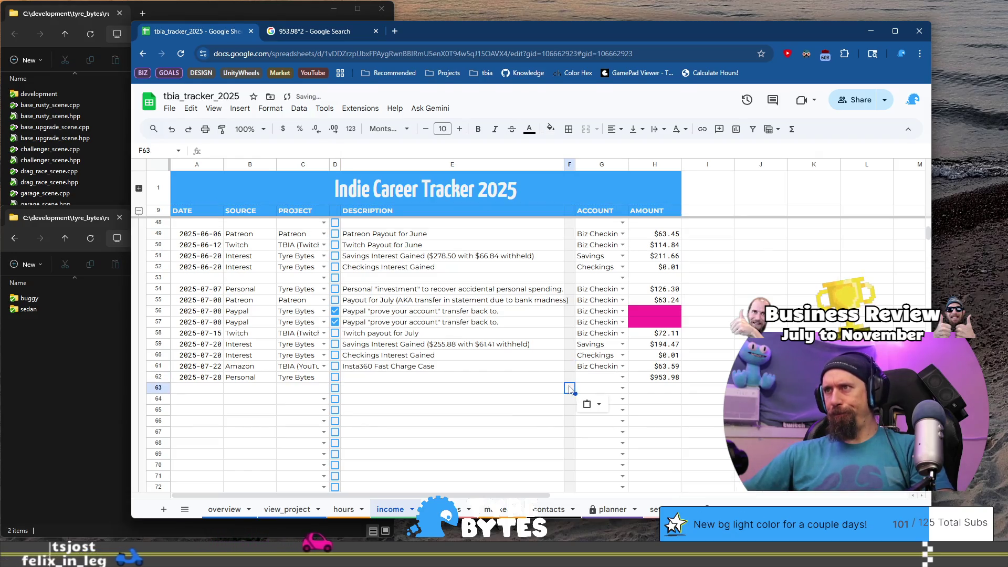
pyautogui.press('Up')
pyautogui.press('Left')
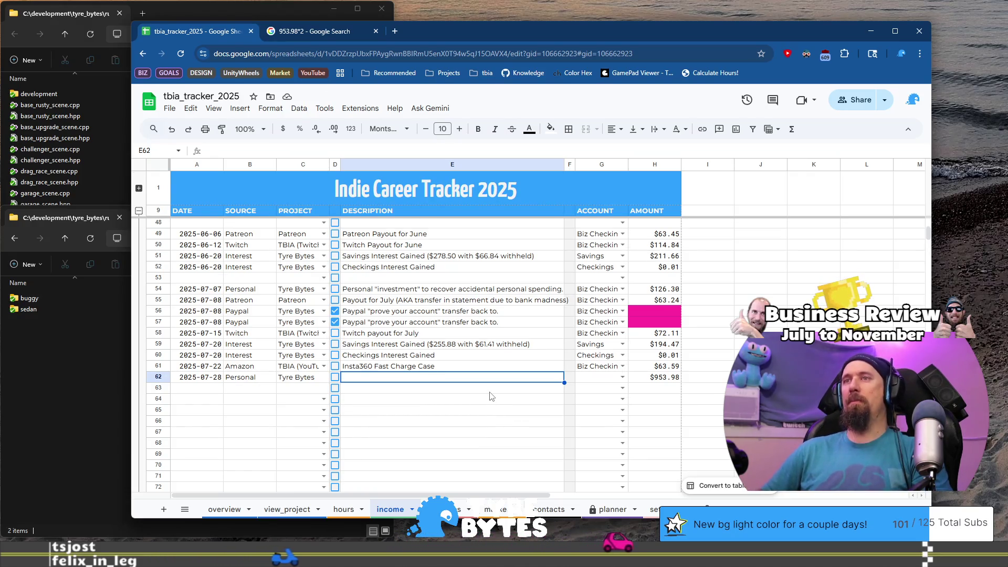
# Clear the Tyre Bytes entry from row 62's project cell
pyautogui.press('Left')
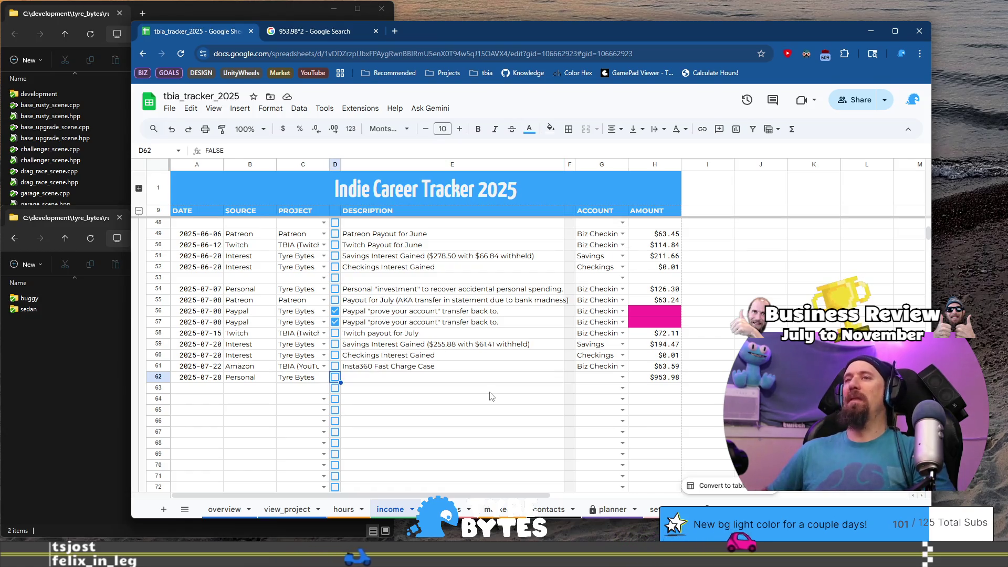
pyautogui.press('Left')
pyautogui.press('Down')
pyautogui.press('Down')
pyautogui.press('Up')
pyautogui.press('Up')
pyautogui.press('Delete')
pyautogui.press('Down')
# Re-enter Tyre Bytes as project and add the description 'Accidental Insta360 transfer INTO business accounts'
pyautogui.press('Up')
pyautogui.write('Ty')
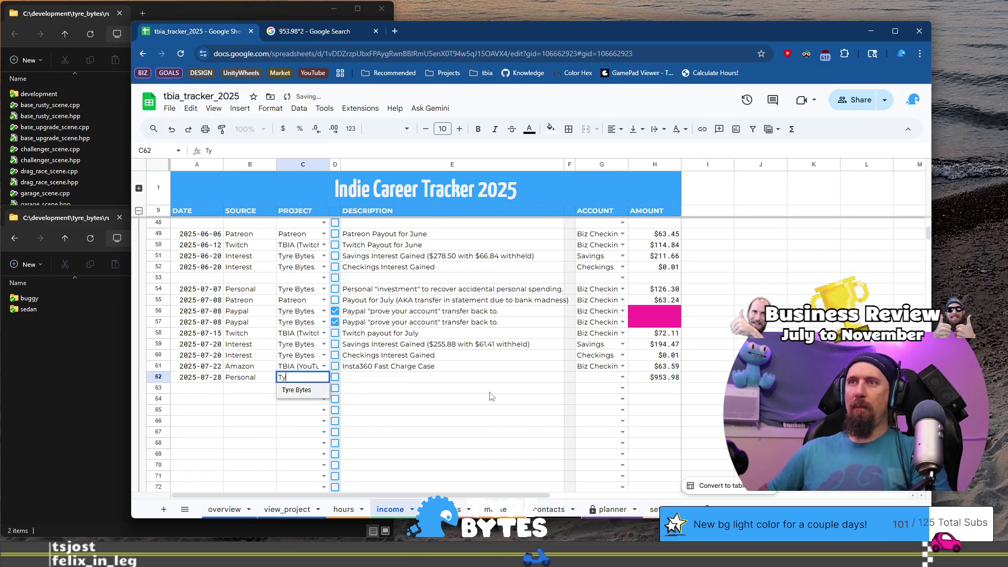
pyautogui.press('Tab')
pyautogui.press('Tab')
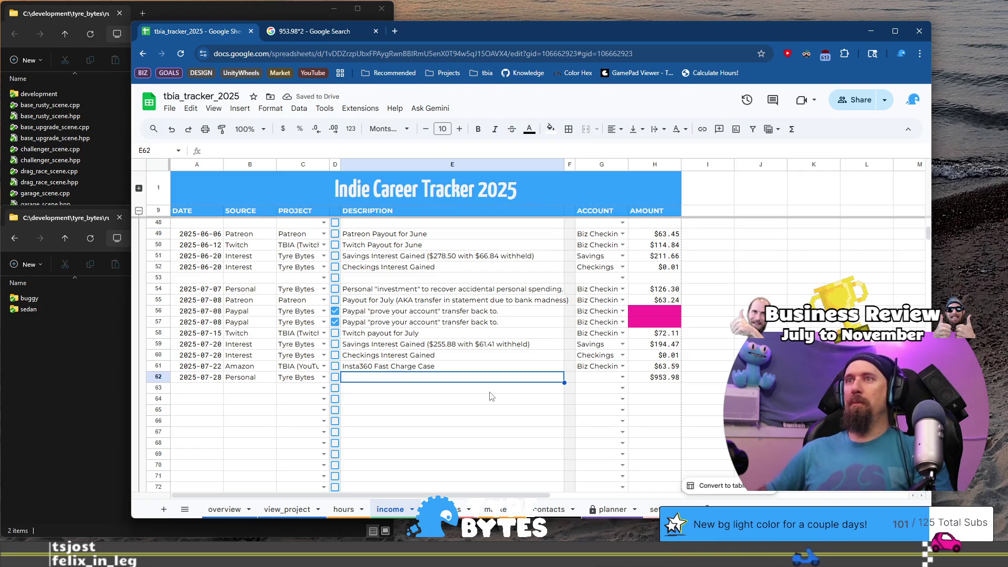
pyautogui.write('A')
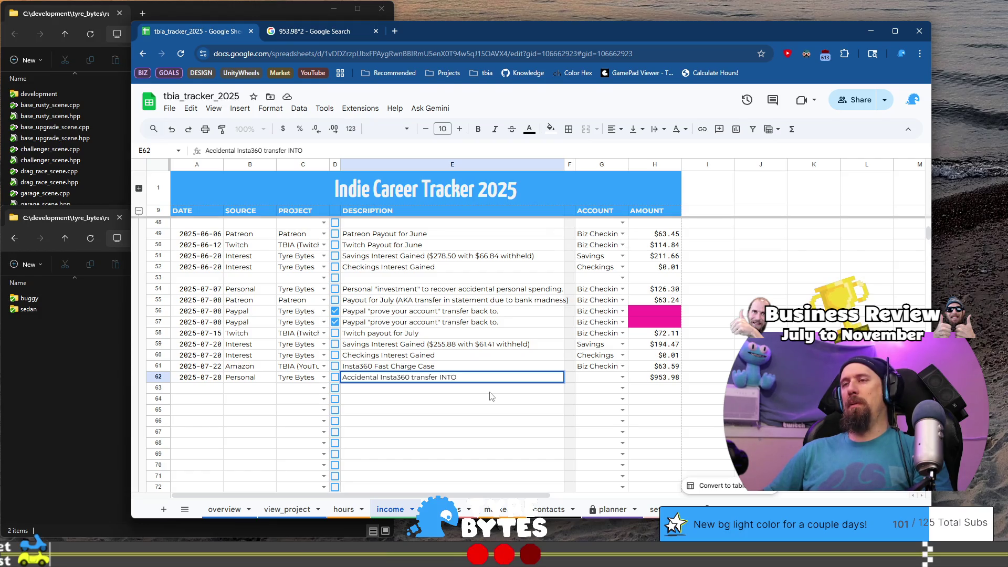
pyautogui.write('ine')
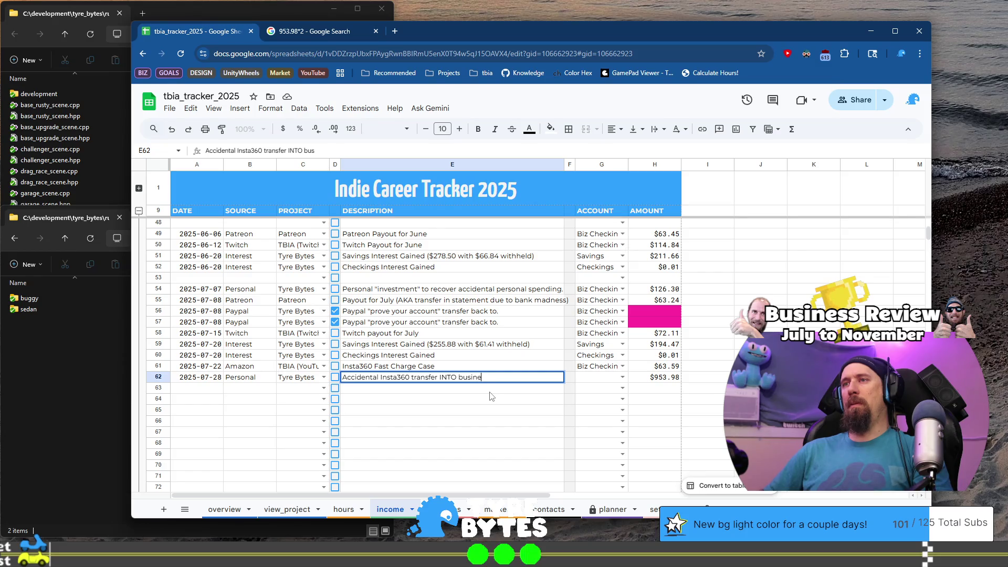
pyautogui.write('ss accounts...')
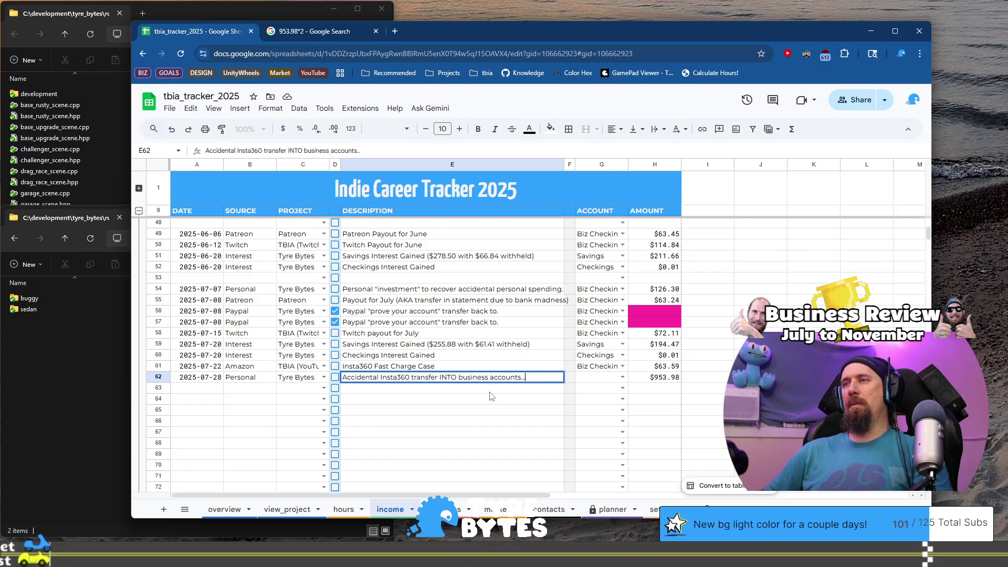
pyautogui.press('Tab')
pyautogui.press('Tab')
# Set row 62's account to Savings, then go back to the expenses sheet
pyautogui.write('C')
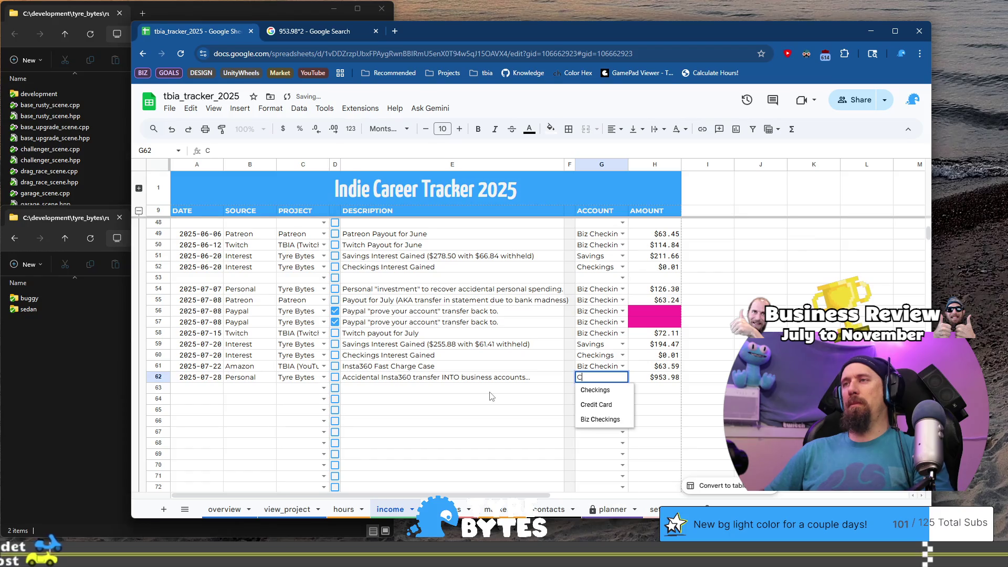
pyautogui.press('BackSpace')
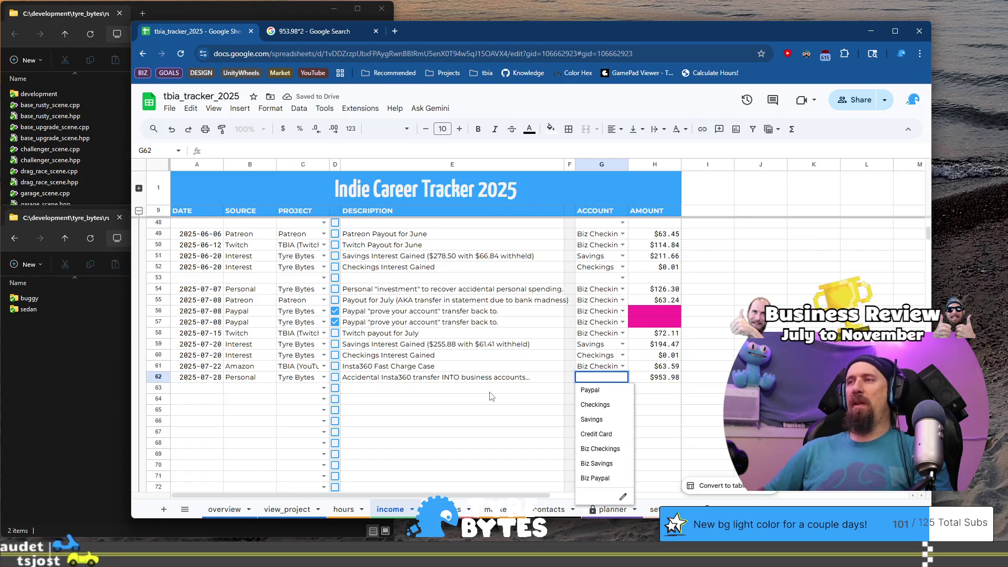
pyautogui.write('S')
pyautogui.press('Tab')
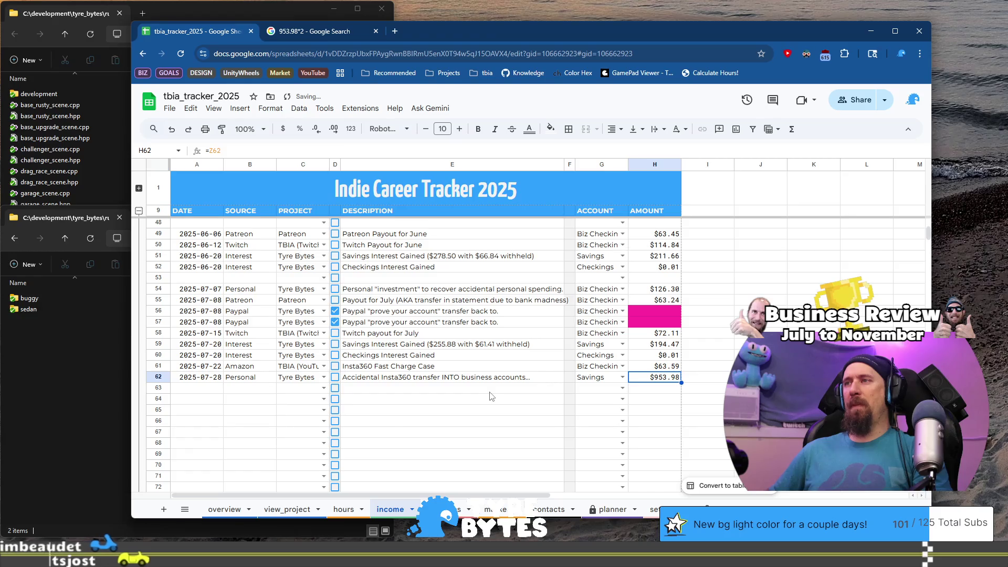
pyautogui.hotkey('ctrl', 'Right')
pyautogui.press('Home')
pyautogui.press('Down')
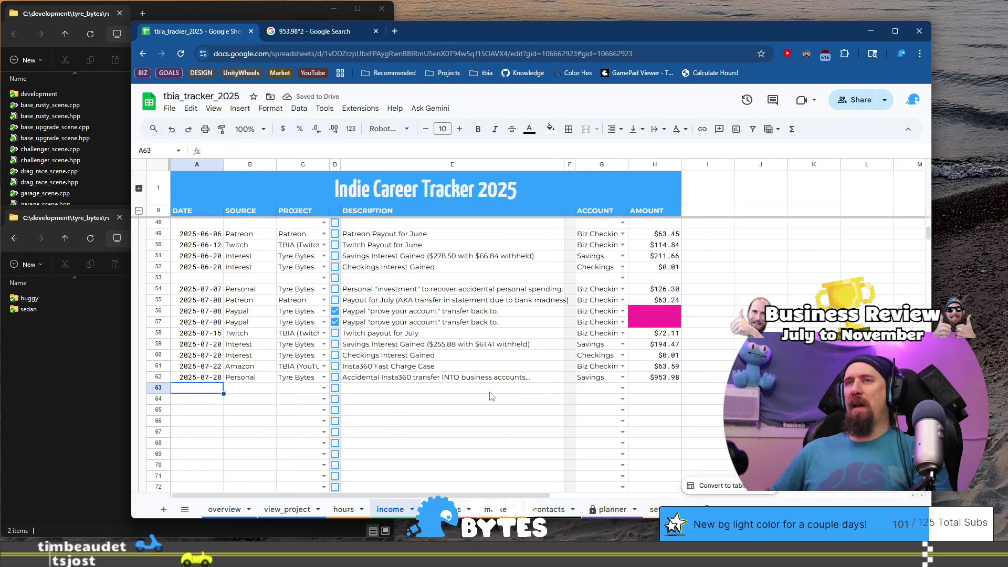
pyautogui.hotkey('ctrl', 'shift', 'pagedown')
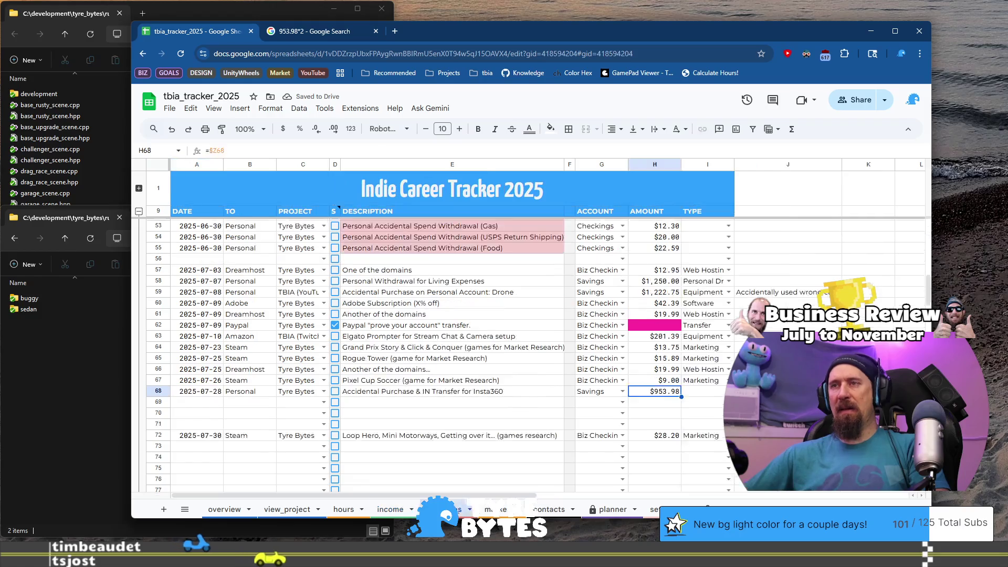
# Enter 1907.96 as row 68's amount and start typing row 69's amount
pyautogui.hotkey('ctrl', 'Right')
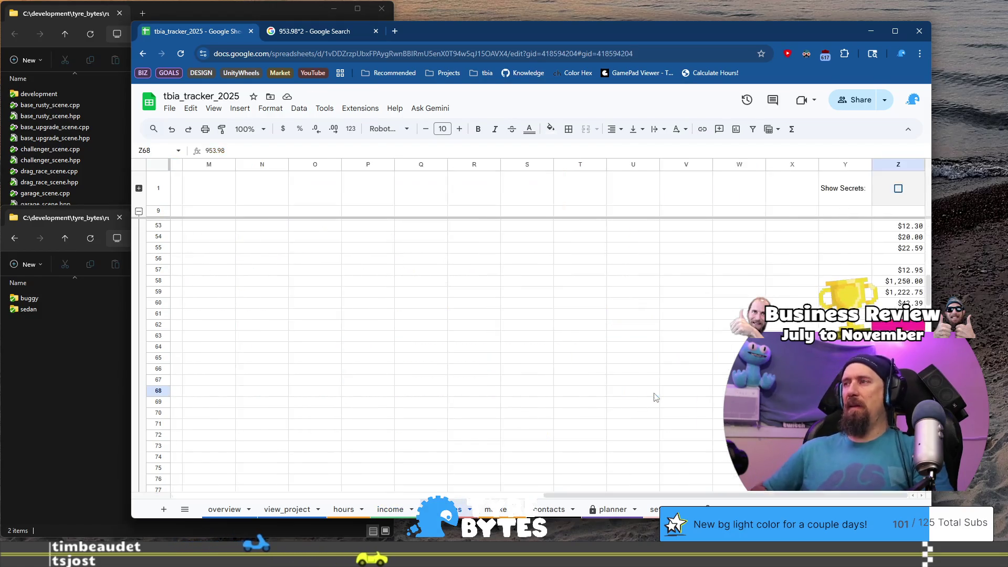
pyautogui.write('19')
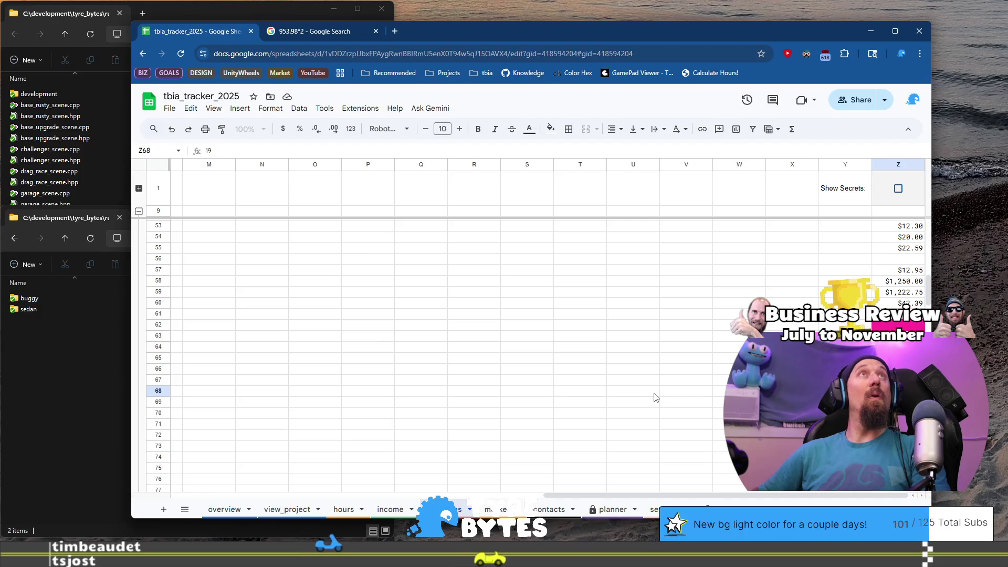
pyautogui.write('0')
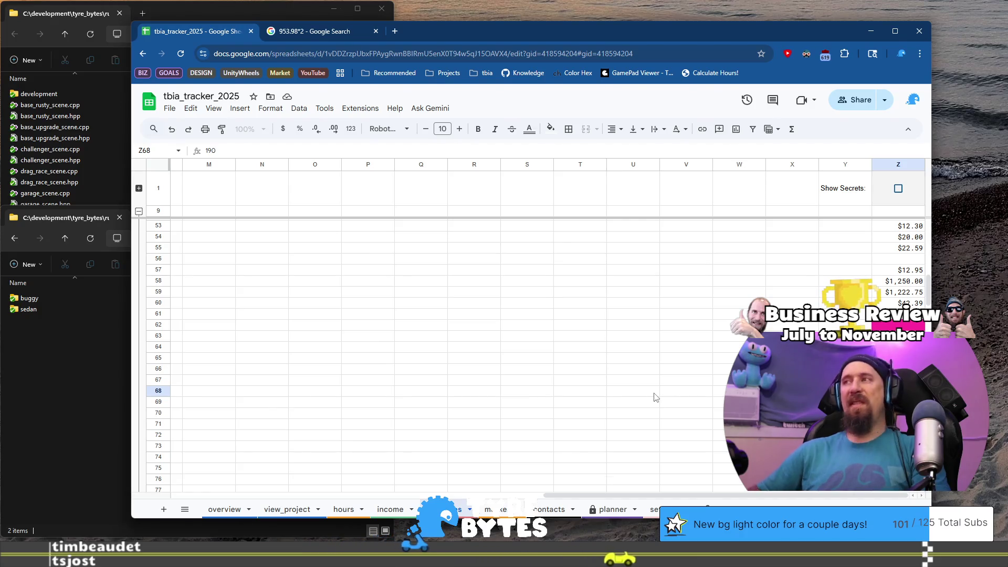
pyautogui.write('7.96')
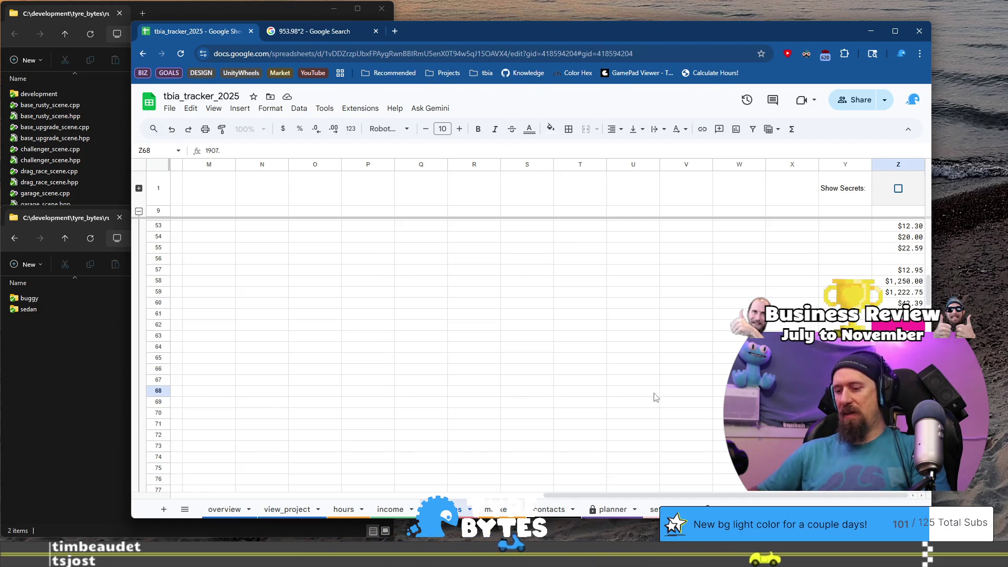
pyautogui.press('Return')
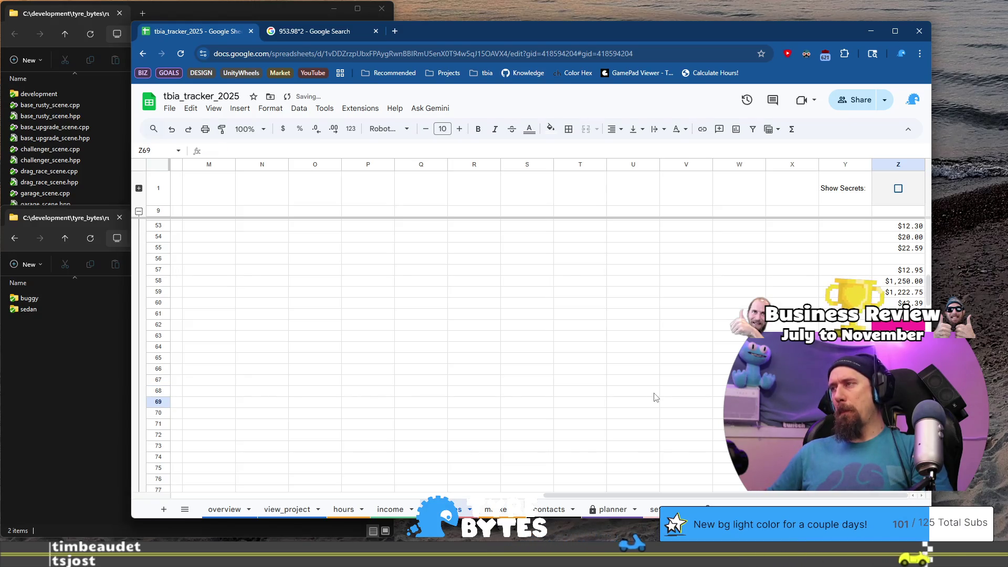
pyautogui.press('Home')
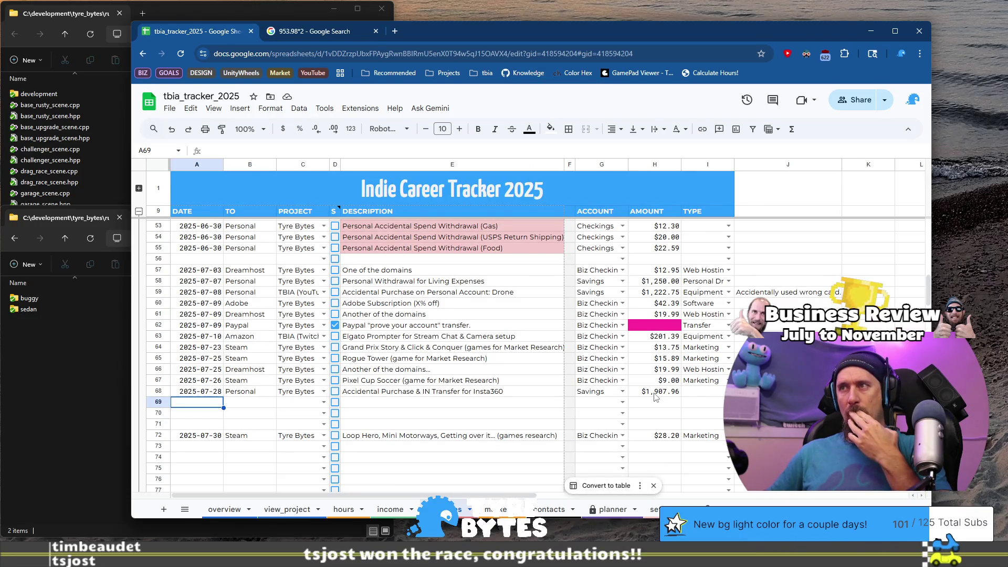
pyautogui.press('Up')
pyautogui.press('End')
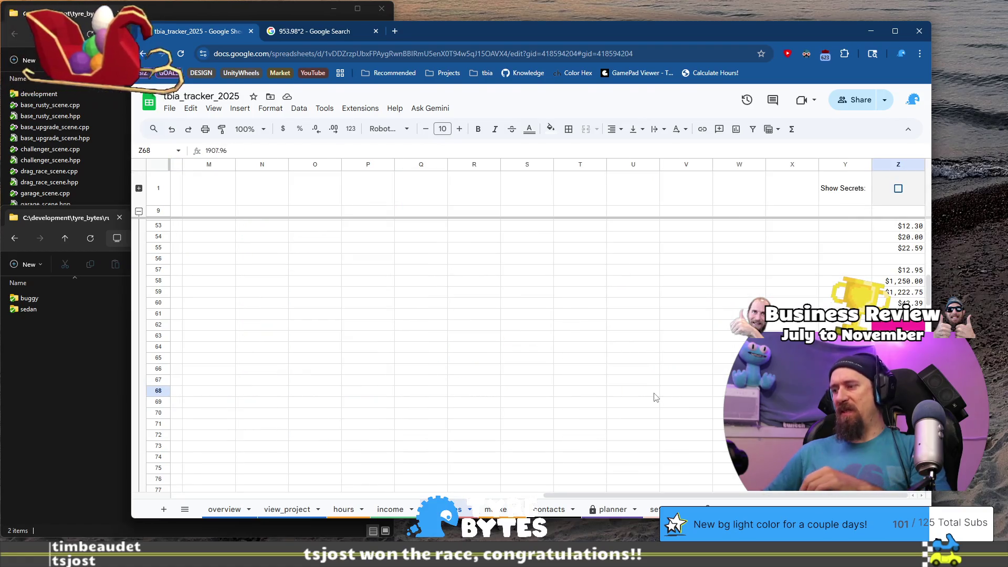
pyautogui.press('Return')
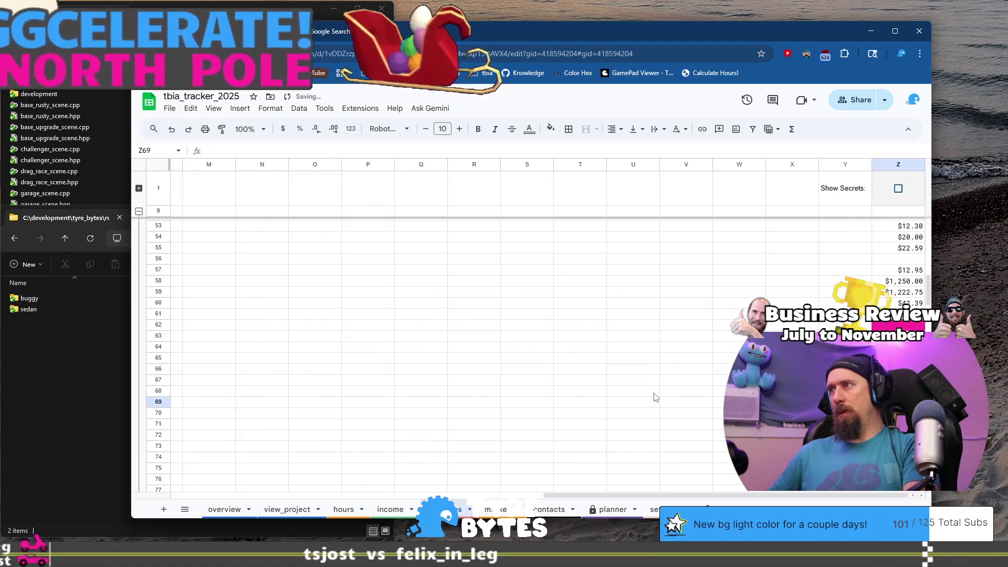
pyautogui.write('9')
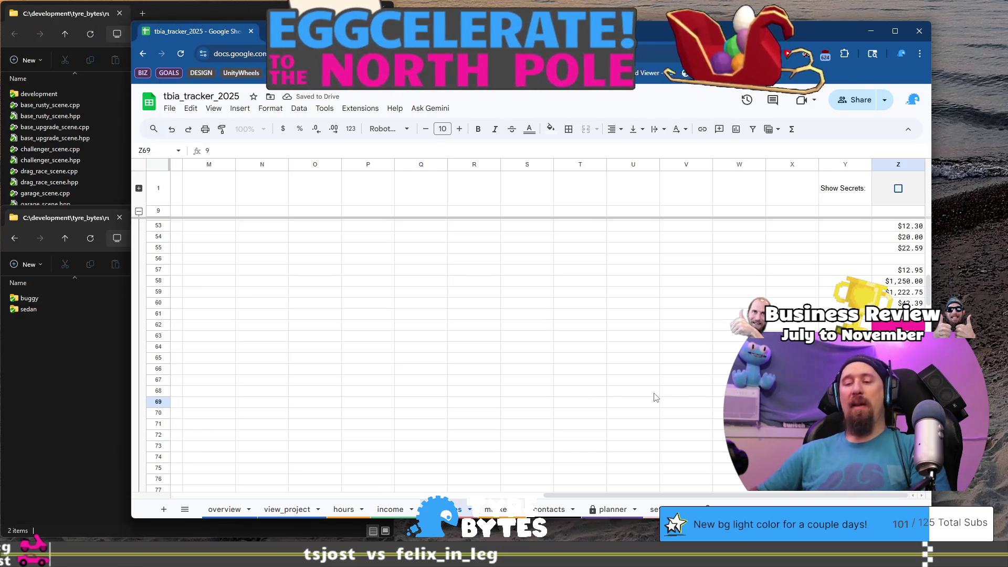
pyautogui.write('5')
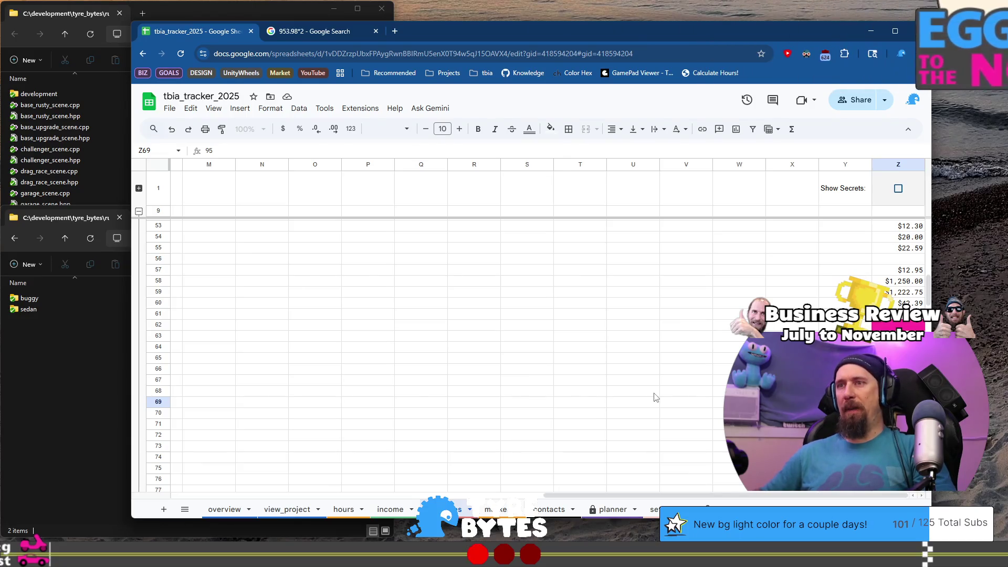
# Check the accidental transfer's raw 953.98 value on the income sheet, then return to expenses
pyautogui.click(391, 510)
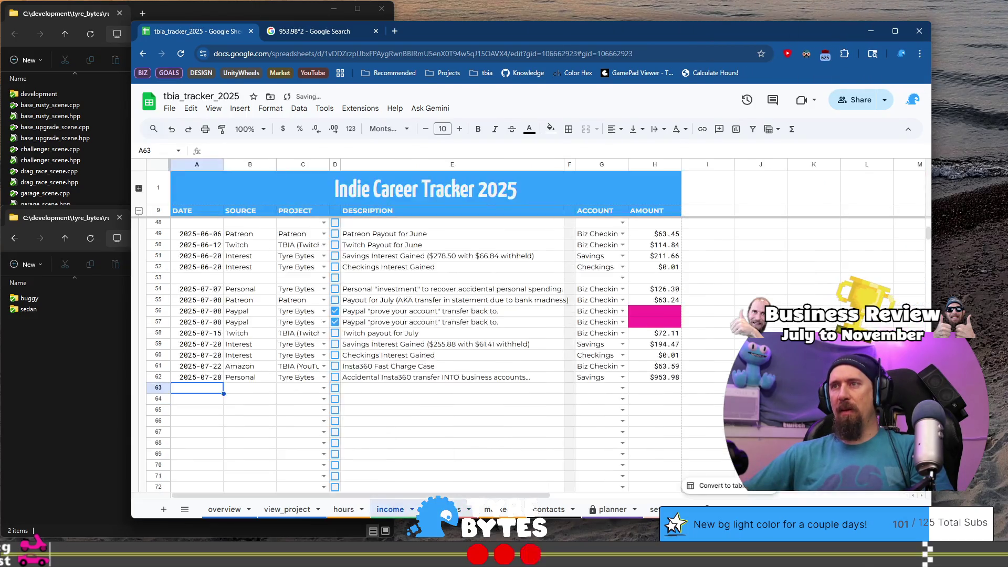
pyautogui.click(671, 378)
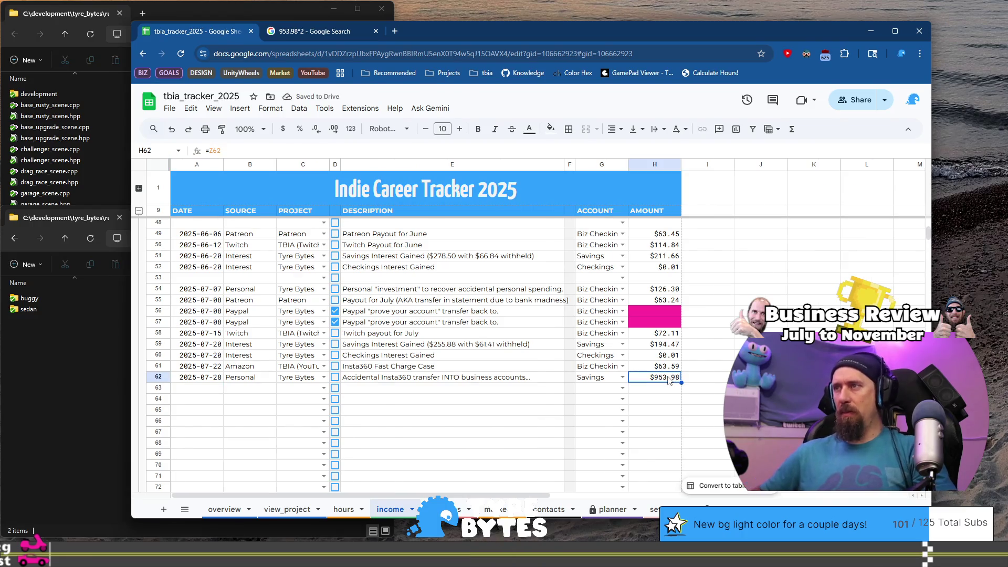
pyautogui.hotkey('ctrl', 'Right')
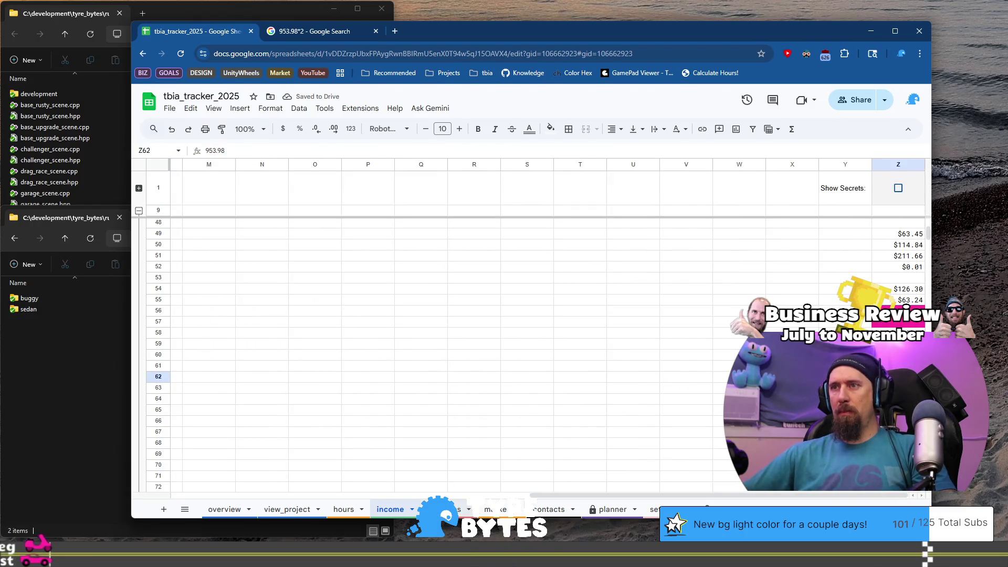
pyautogui.hotkey('ctrl', 'pagedown')
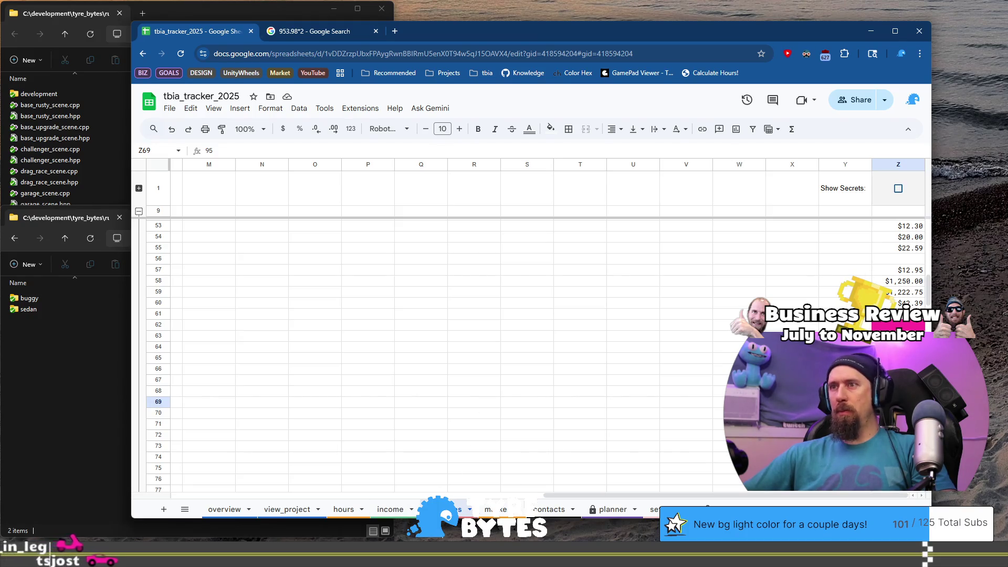
pyautogui.hotkey('ctrl', 'pageup')
pyautogui.hotkey('ctrl', 'pagedown')
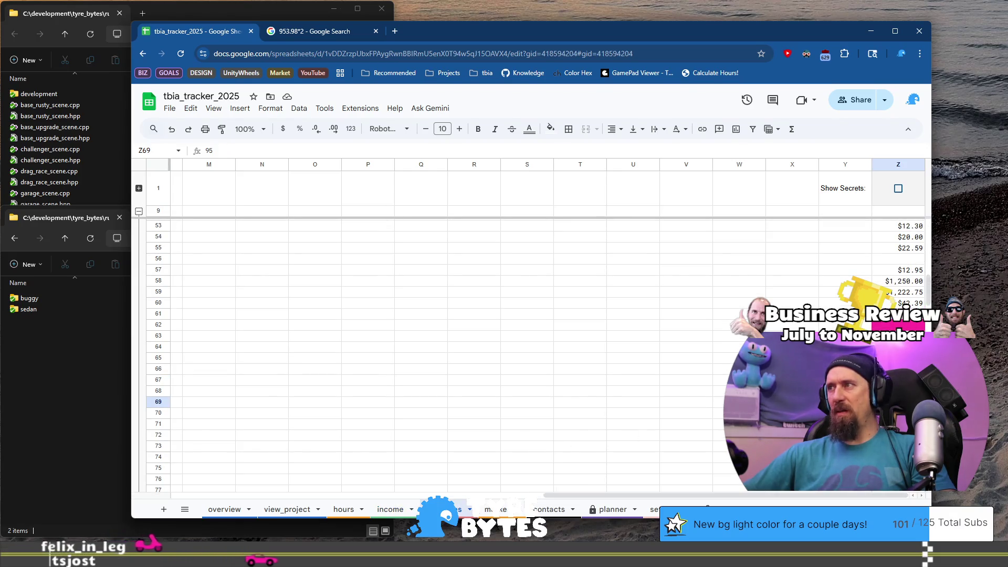
pyautogui.press('Left')
pyautogui.press('Home')
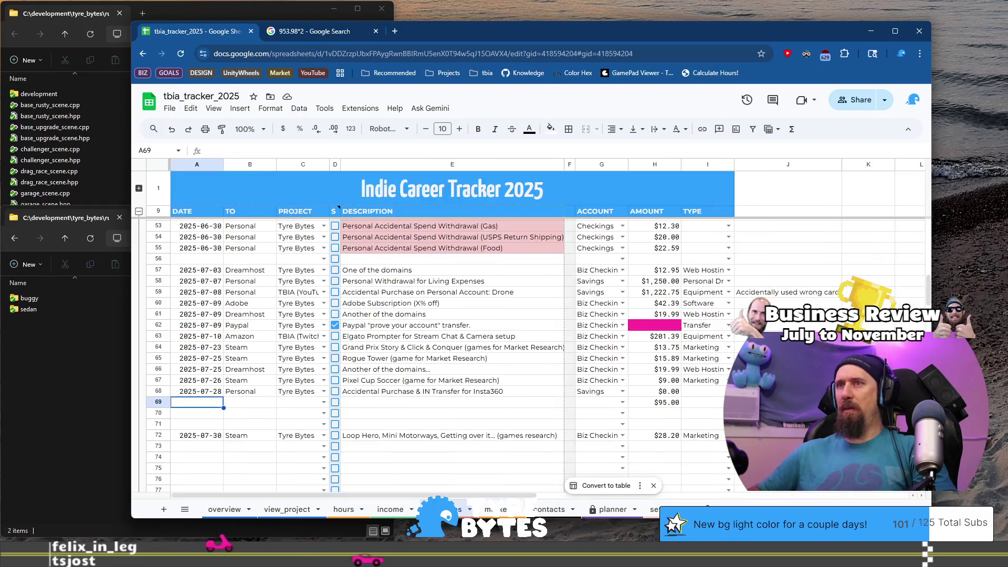
# Give rows 69 and 70 the 953.98 amount and copy row 68's 2025-07-28 date
pyautogui.press('End')
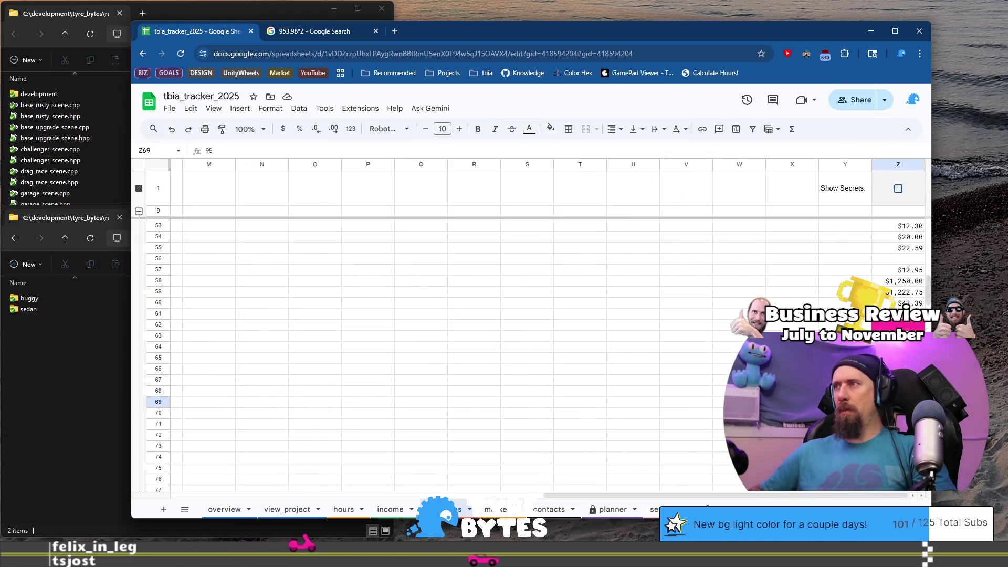
pyautogui.write('3.98')
pyautogui.click(898, 413)
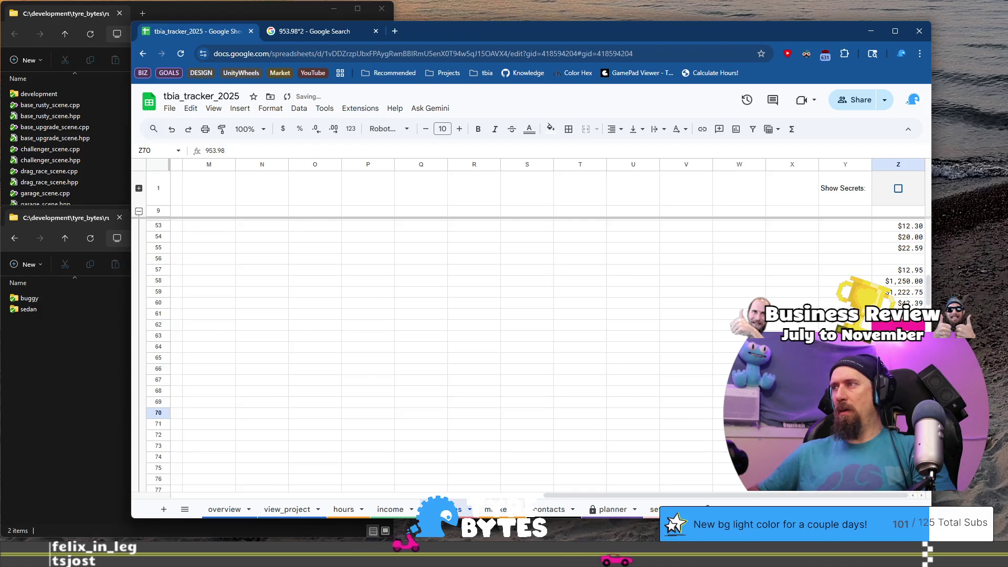
pyautogui.press('Home')
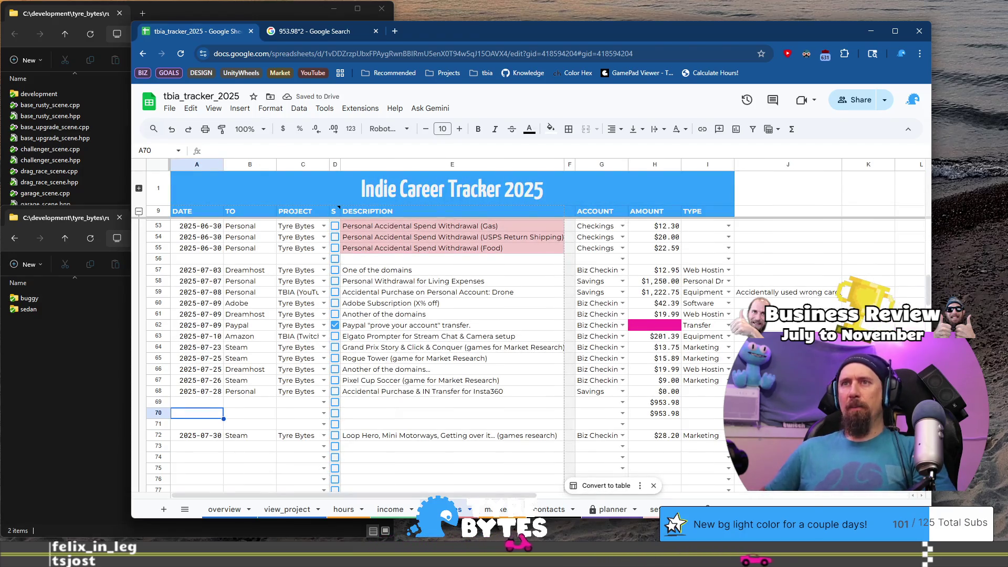
pyautogui.press('Up')
pyautogui.press('Up')
pyautogui.hotkey('ctrl', 'c')
# Paste the 2025-07-28 date into rows 69 and 70
pyautogui.hotkey('shift', 'Down')
pyautogui.hotkey('shift', 'Down')
pyautogui.hotkey('ctrl', 'v')
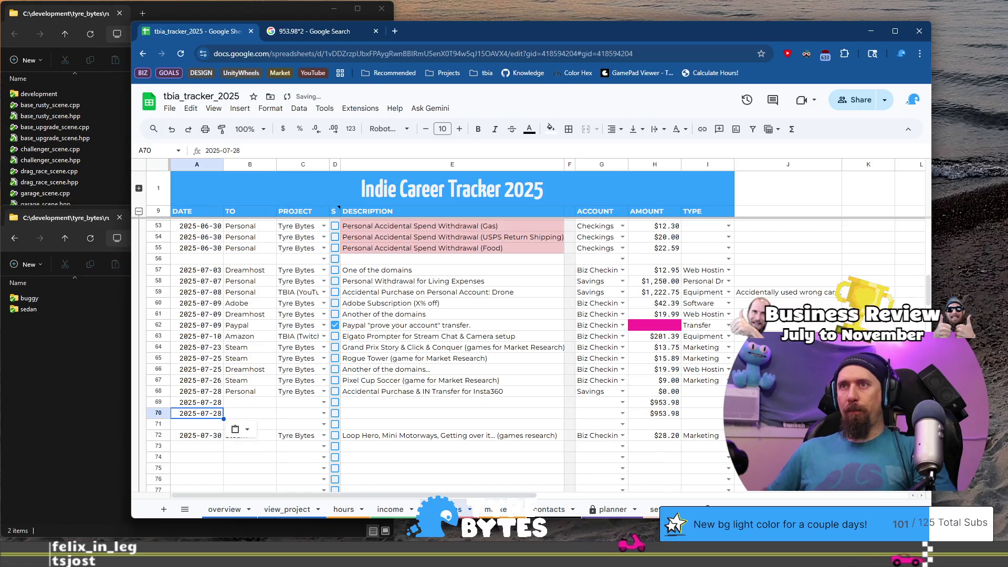
pyautogui.hotkey('shift', 'Up')
pyautogui.hotkey('shift', 'Up')
# Append (IN STATEMENT) to row 68's description and enter Personal as row 69's recipient
pyautogui.click(451, 391)
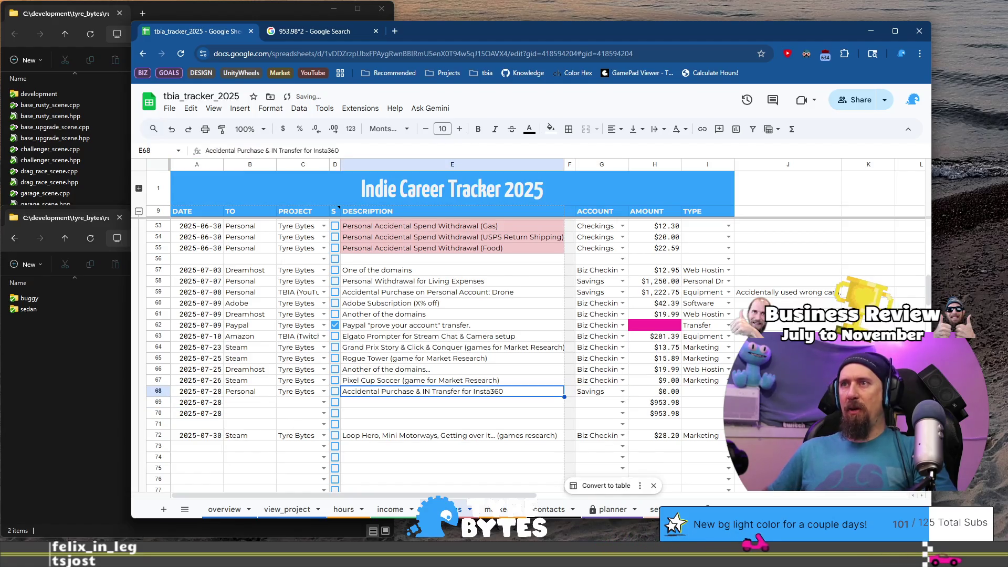
pyautogui.press('Return')
pyautogui.write('(IN')
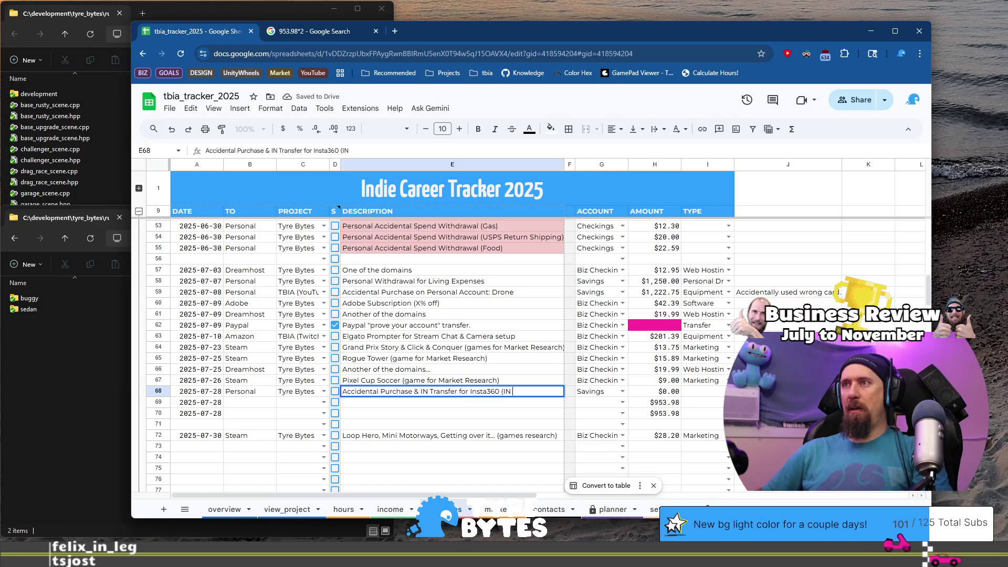
pyautogui.write('ATEMENT')
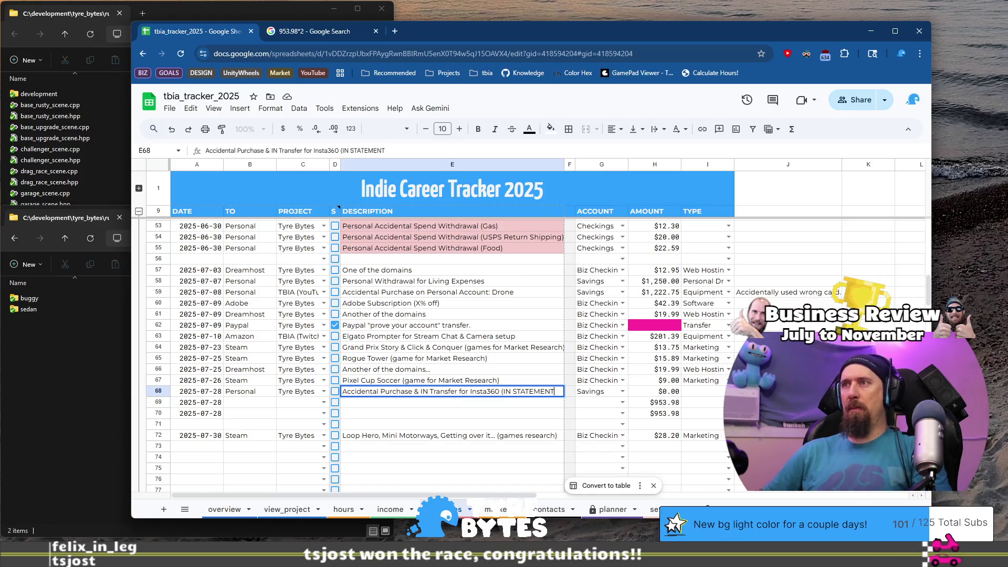
pyautogui.press('Return')
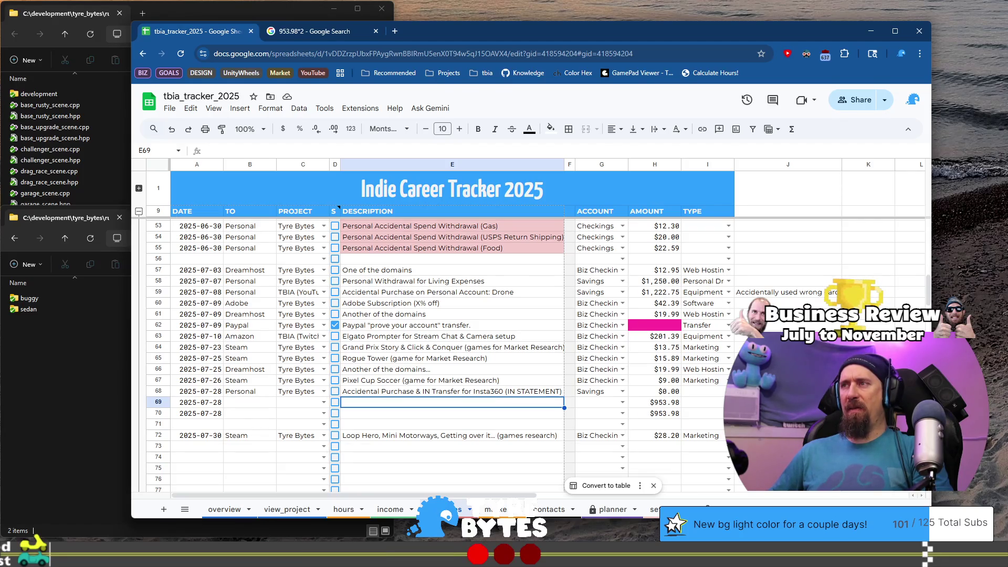
pyautogui.press('Left')
pyautogui.press('Left')
pyautogui.press('Left')
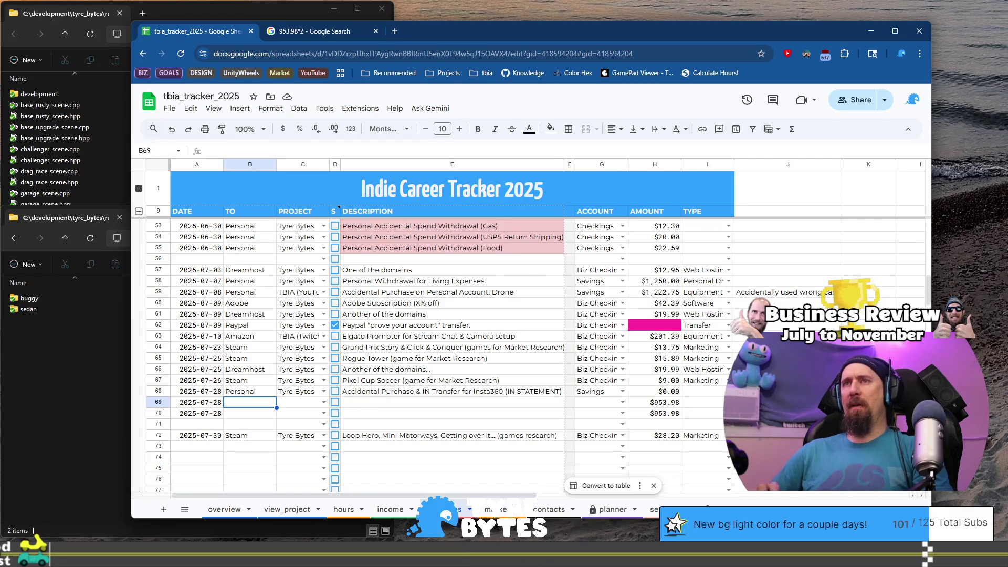
pyautogui.write('Personal')
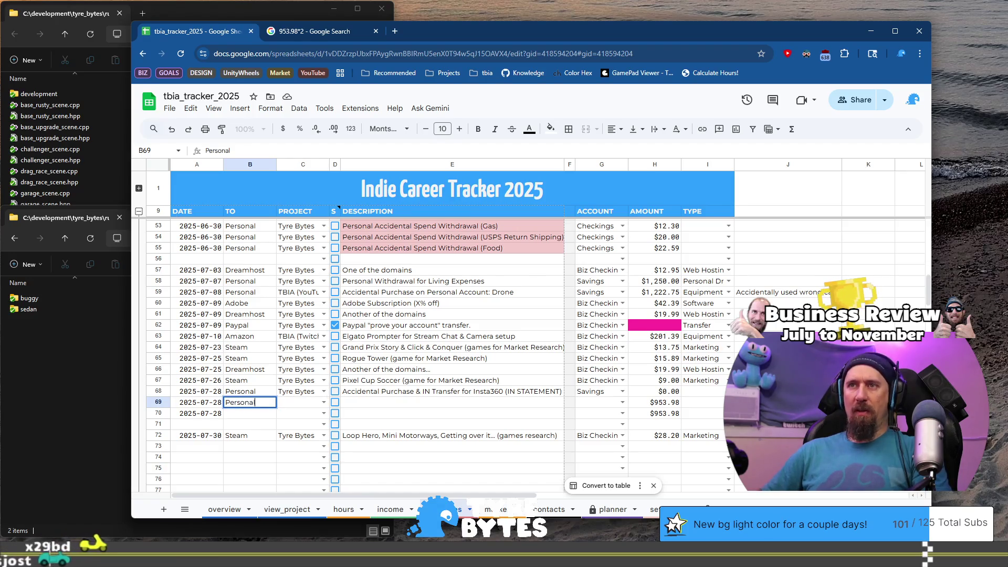
# Complete row 69 with Tyre Bytes, the 'Transfer BACK to personal from Accidental IN transfer' description, and Savings account
pyautogui.press('Tab')
pyautogui.write('Ty')
pyautogui.press('Tab')
pyautogui.press('Tab')
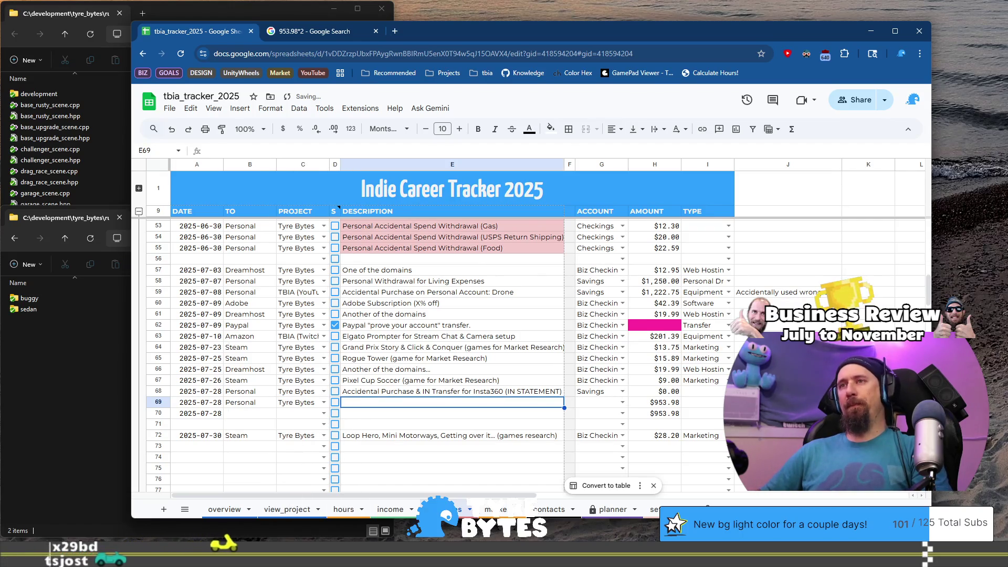
pyautogui.write('Transfer B')
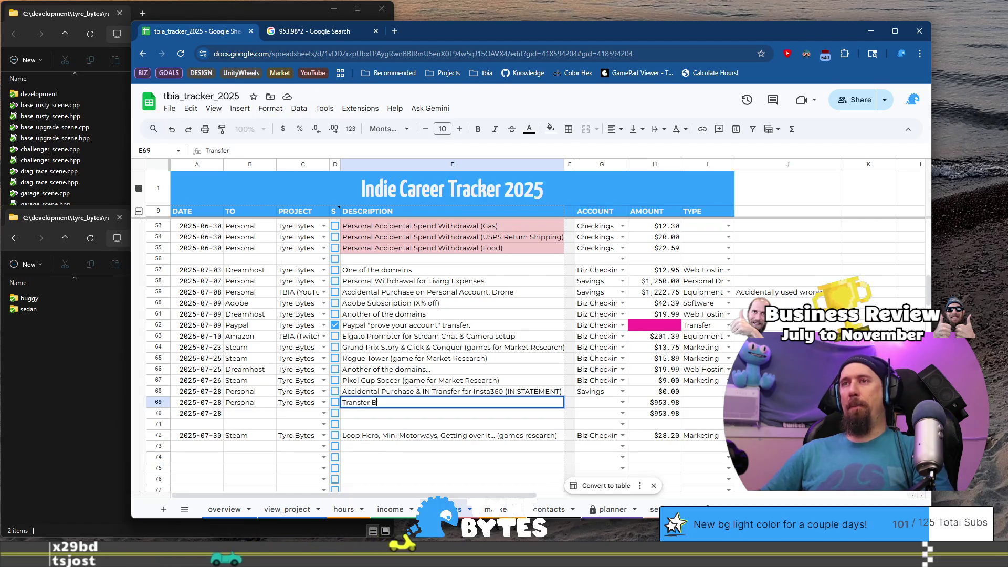
pyautogui.write('ACK to personal')
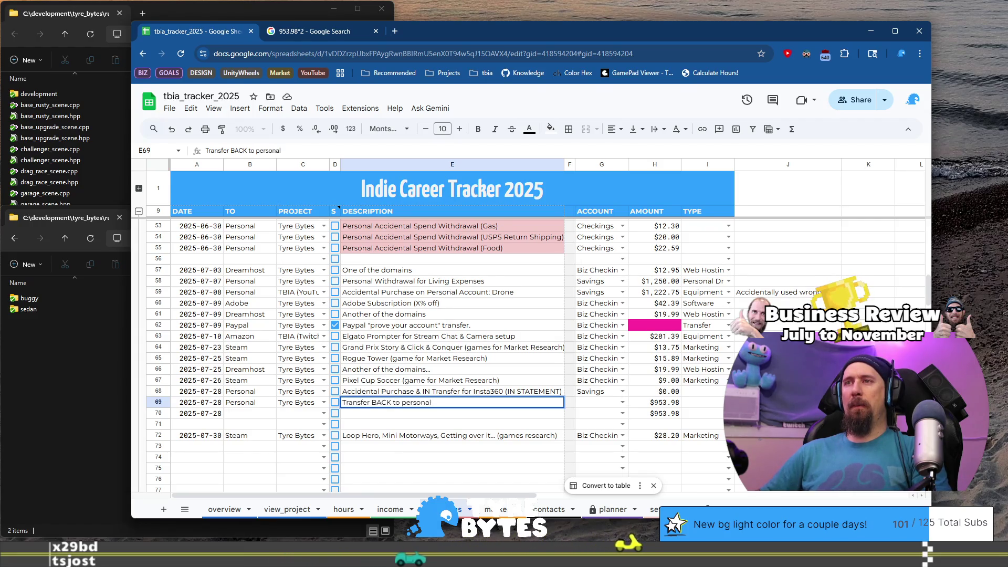
pyautogui.write(' from Acc')
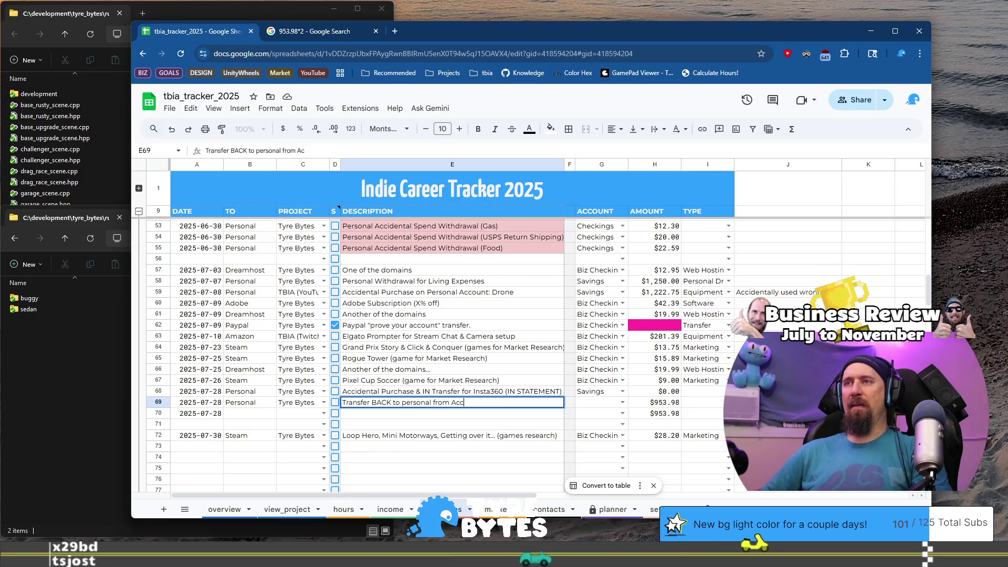
pyautogui.write('identl Tr')
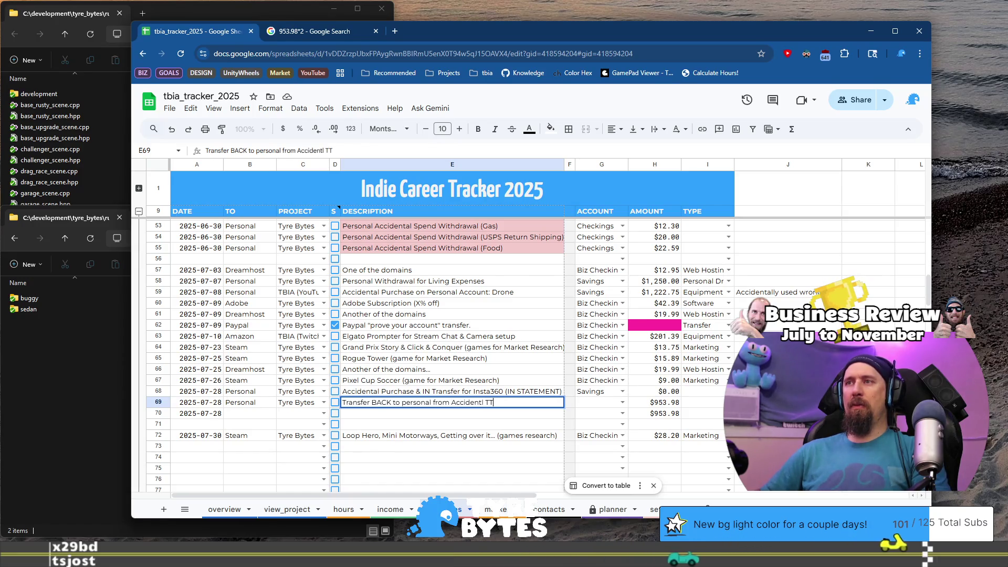
pyautogui.write('an')
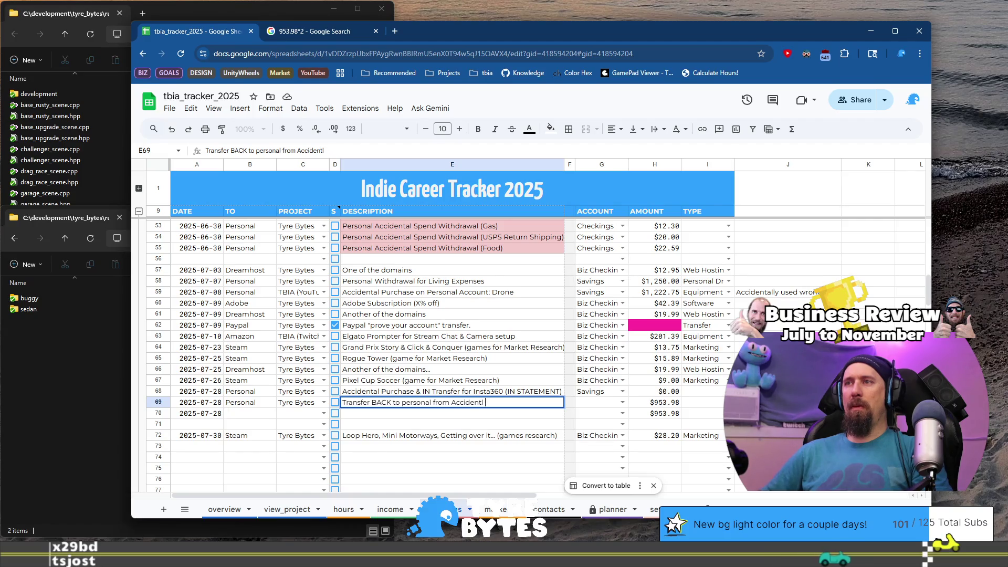
pyautogui.write('IN transfer')
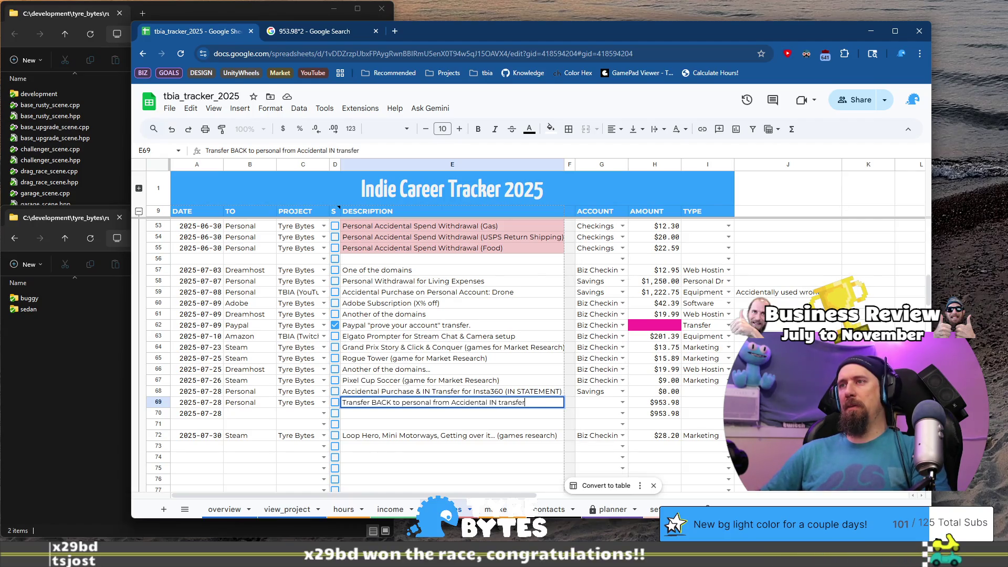
pyautogui.click(601, 402)
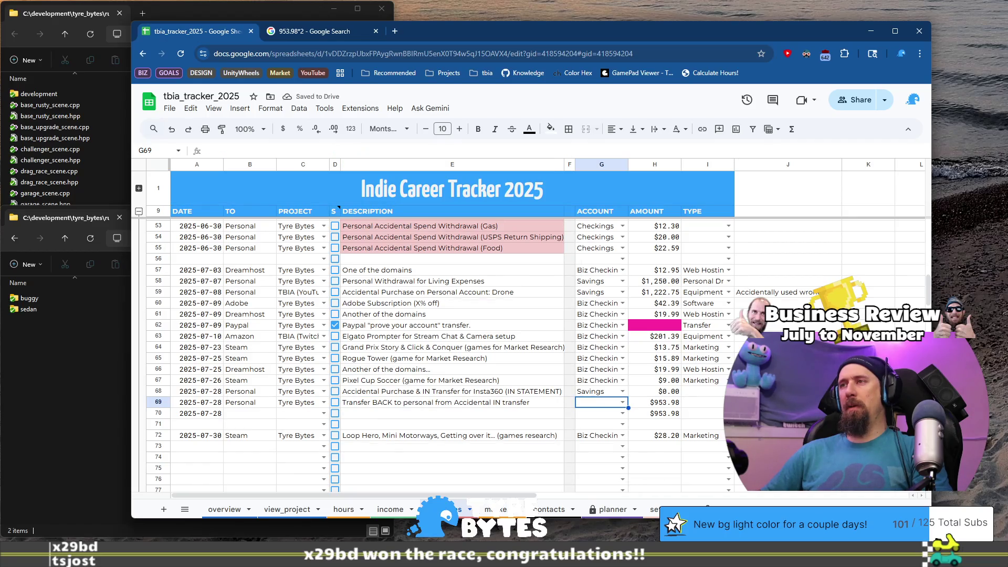
pyautogui.write('S')
pyautogui.press('Return')
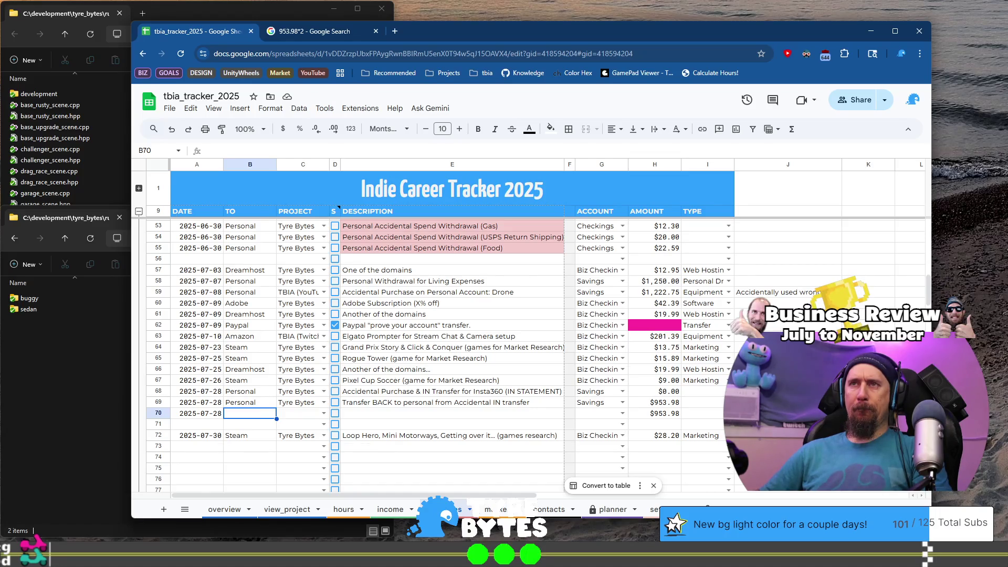
# Set row 70's recipient to Personal/Amz
pyautogui.write('Personal')
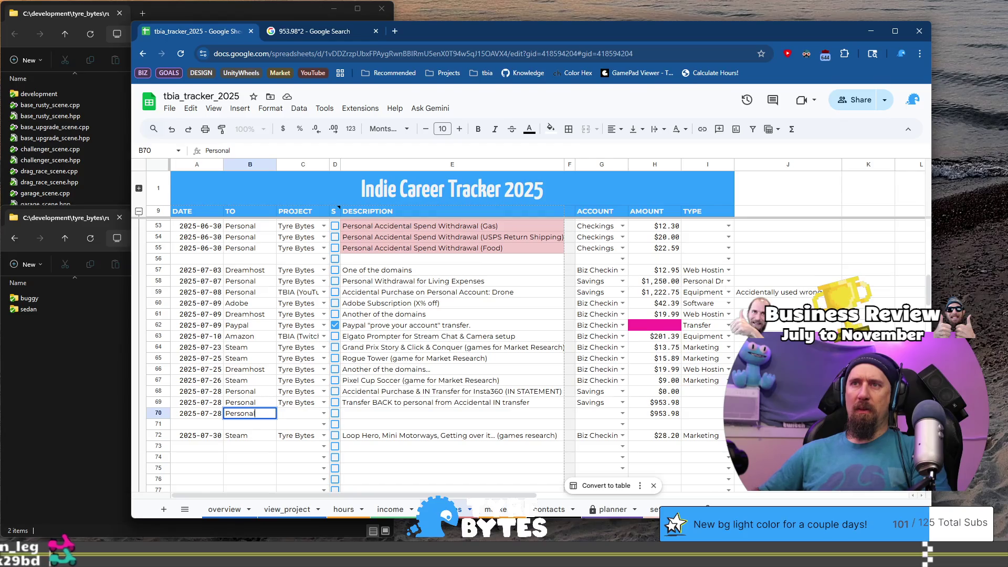
pyautogui.press('Tab')
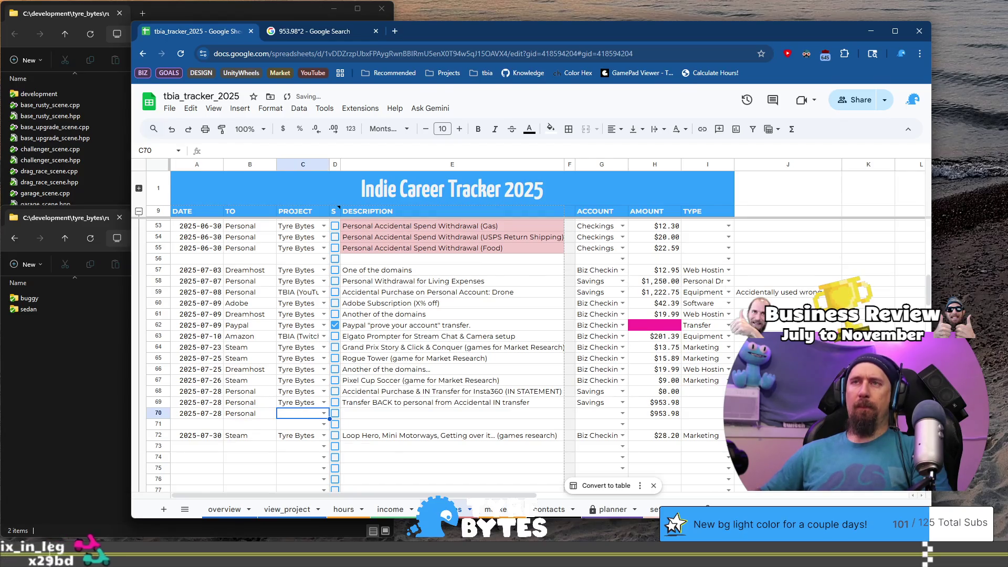
pyautogui.hotkey('shift', 'Tab')
pyautogui.press('Return')
pyautogui.press('BackSpace')
pyautogui.press('BackSpace')
pyautogui.press('BackSpace')
pyautogui.write('onal/Am')
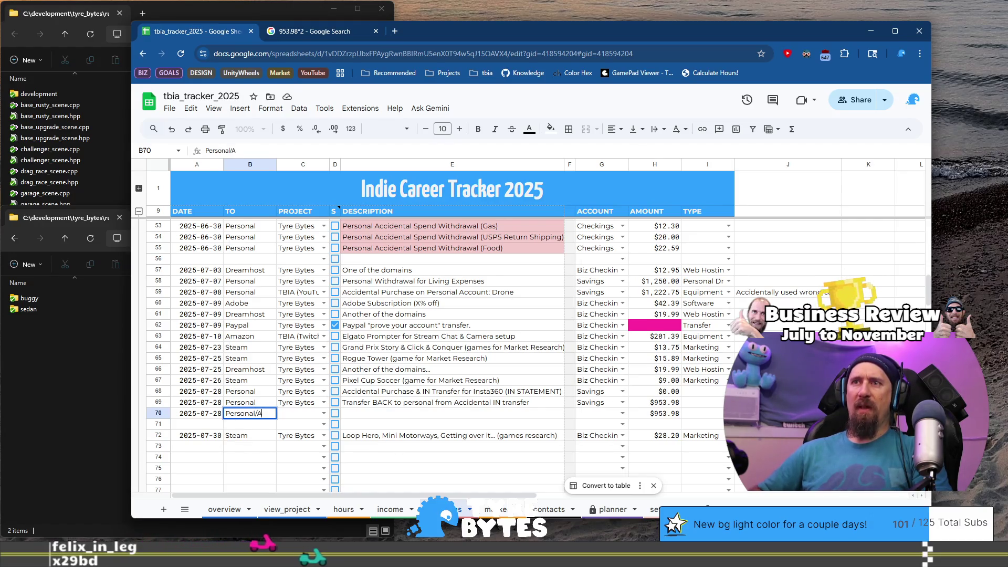
pyautogui.press('Return')
# Change row 59's recipient from Personal to Personal/Amz
pyautogui.press('Up')
pyautogui.press('Up')
pyautogui.press('Up')
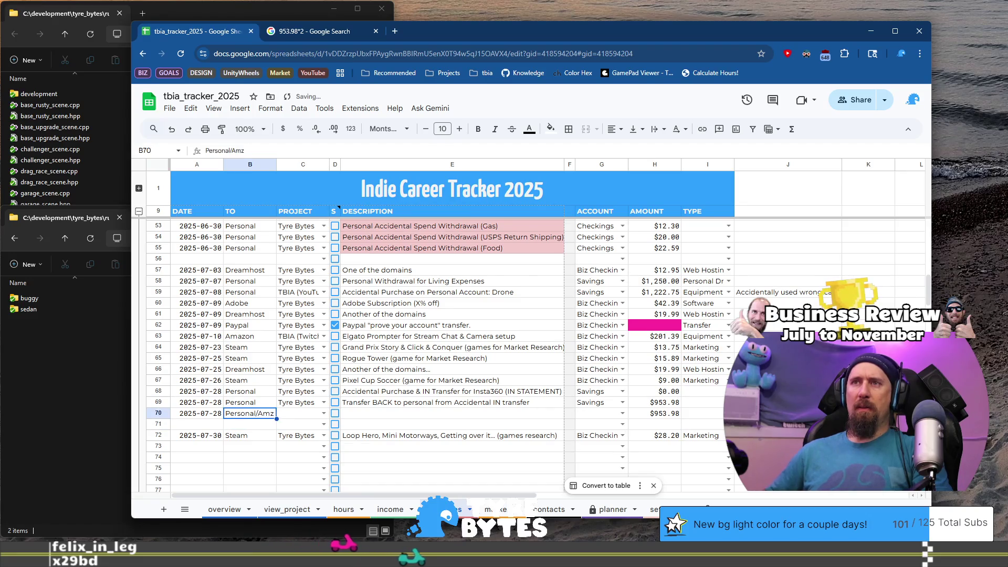
pyautogui.press('Up')
pyautogui.press('Up')
pyautogui.press('Up')
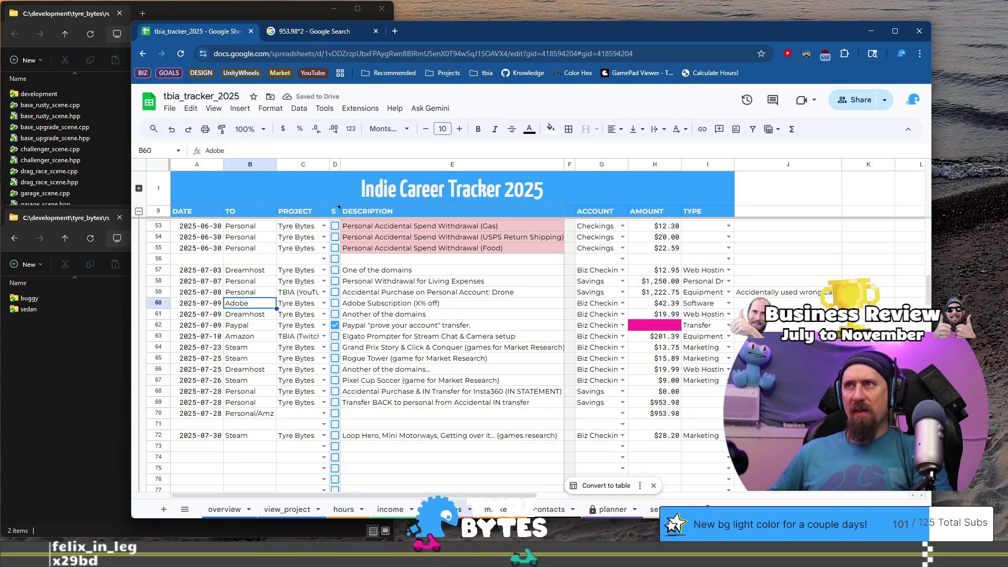
pyautogui.press('Up')
pyautogui.press('Return')
pyautogui.write('/Amz')
pyautogui.press('Return')
# Give row 70 the project TBIA (YouTube) and the description 'Insta360 accidentally purchased personal account.'
pyautogui.press('Down')
pyautogui.press('Down')
pyautogui.press('Down')
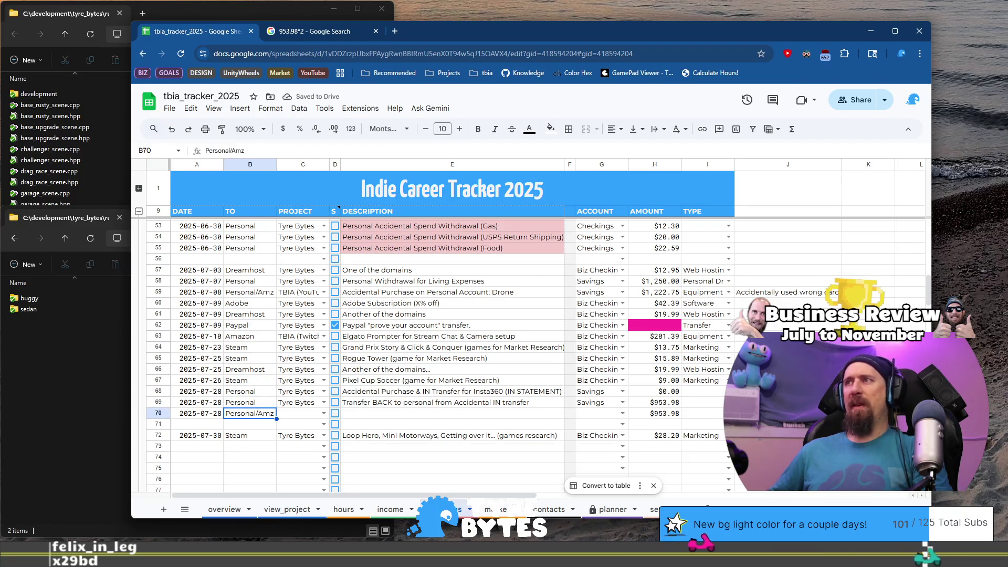
pyautogui.press('Right')
pyautogui.write('T')
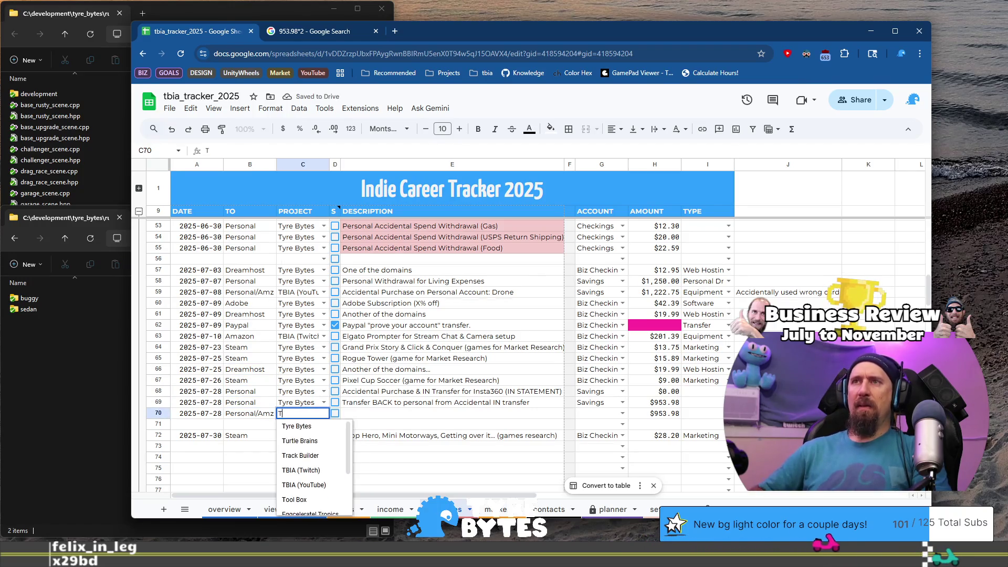
pyautogui.write('B')
pyautogui.press('Down')
pyautogui.press('Tab')
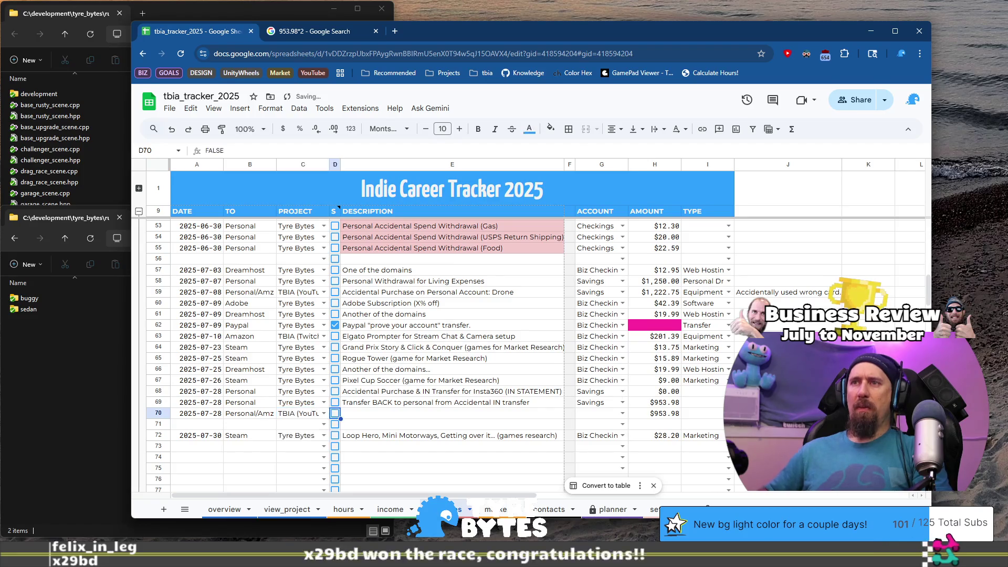
pyautogui.press('Tab')
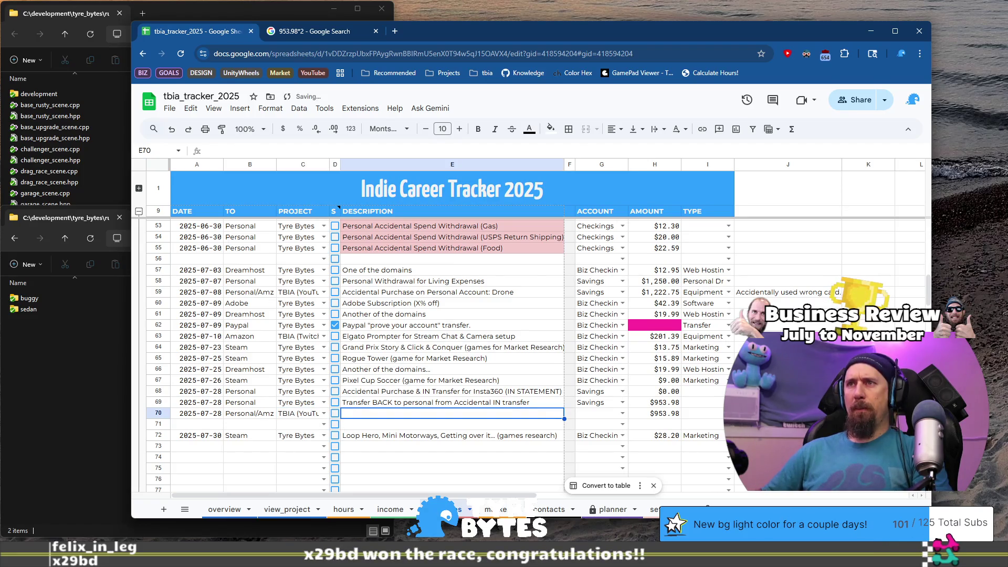
pyautogui.write('Insta360 a')
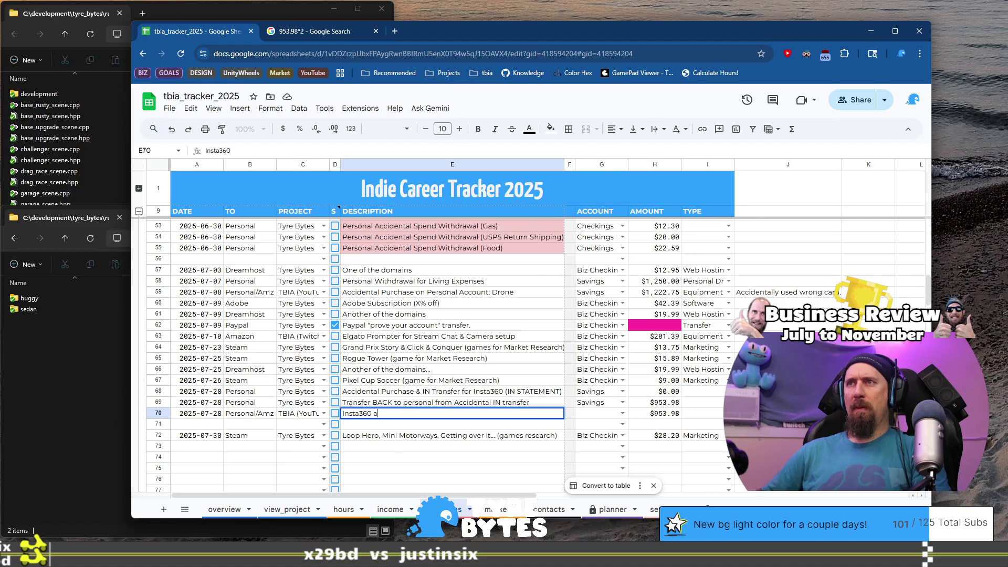
pyautogui.write('ccidentally pu')
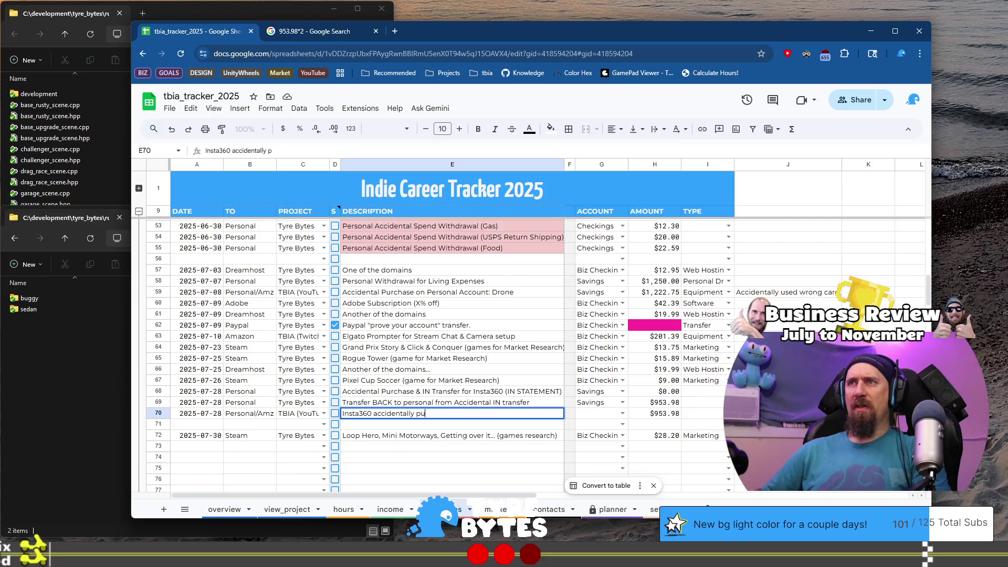
pyautogui.write('rchased')
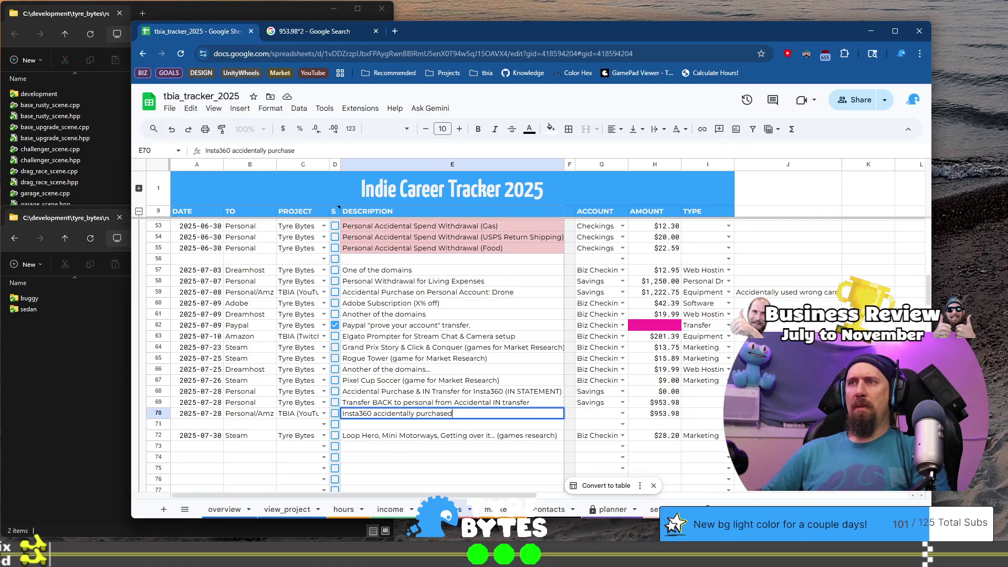
pyautogui.write(' personal')
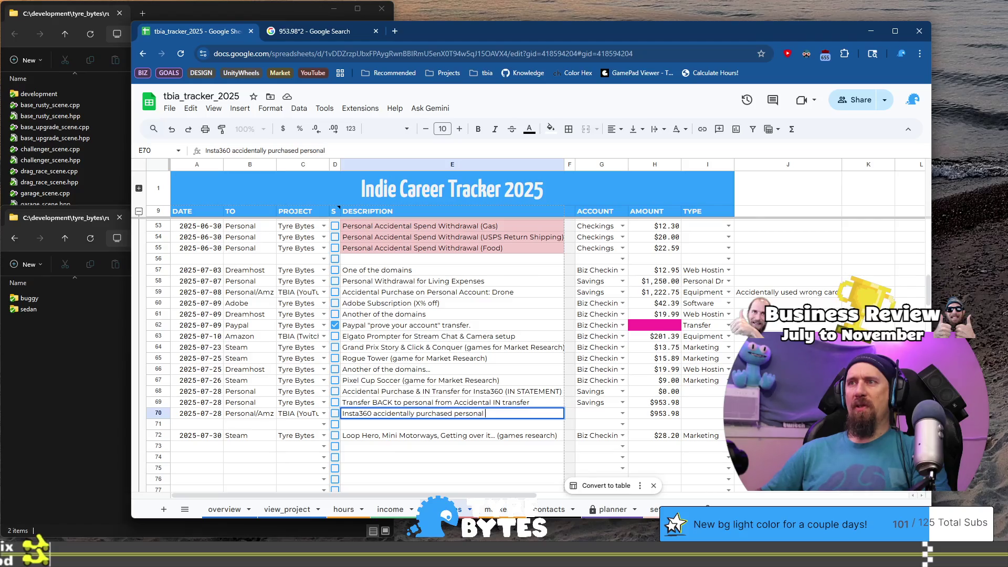
pyautogui.write('t.')
pyautogui.click(303, 424)
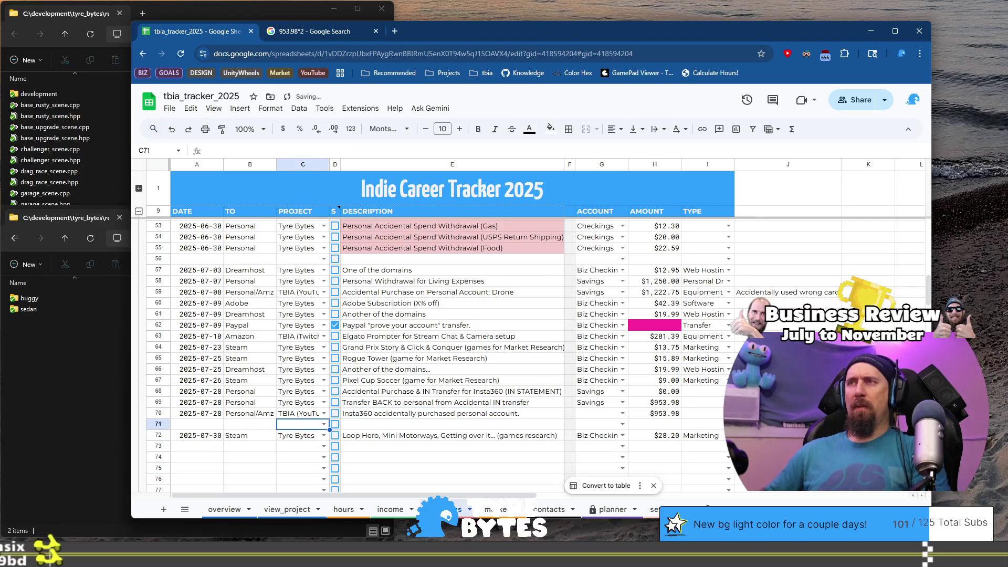
# Move 'Drone' from the end of row 59's description to the front
pyautogui.press('Escape')
pyautogui.press('Up')
pyautogui.press('Up')
pyautogui.press('Up')
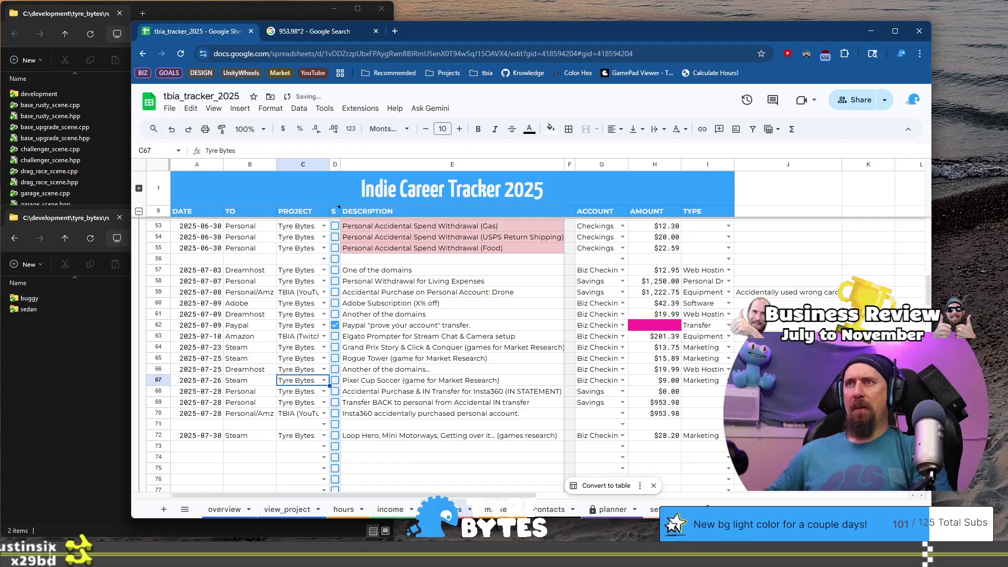
pyautogui.press('Up')
pyautogui.press('Up')
pyautogui.press('Right')
pyautogui.press('Right')
pyautogui.press('Return')
pyautogui.hotkey('ctrl', 'shift', 'Left')
pyautogui.hotkey('ctrl', 'x')
pyautogui.press('BackSpace')
pyautogui.press('BackSpace')
pyautogui.press('Home')
pyautogui.hotkey('ctrl', 'v')
# Lowercase 'accidental' and 'purchase' in the drone description and commit it
pyautogui.write('a')
pyautogui.press('Delete')
pyautogui.hotkey('ctrl', 'Right')
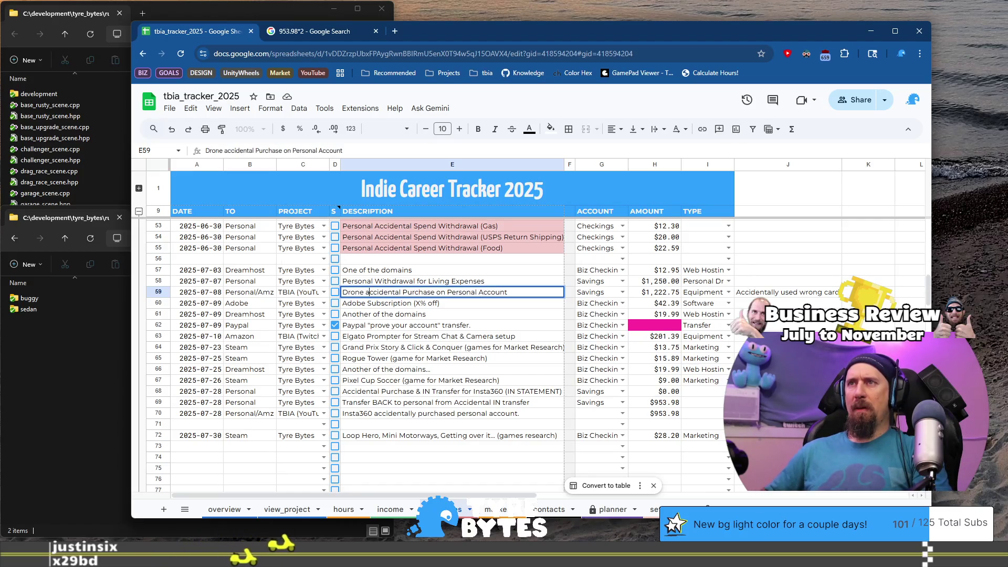
pyautogui.press('Delete')
pyautogui.write('p')
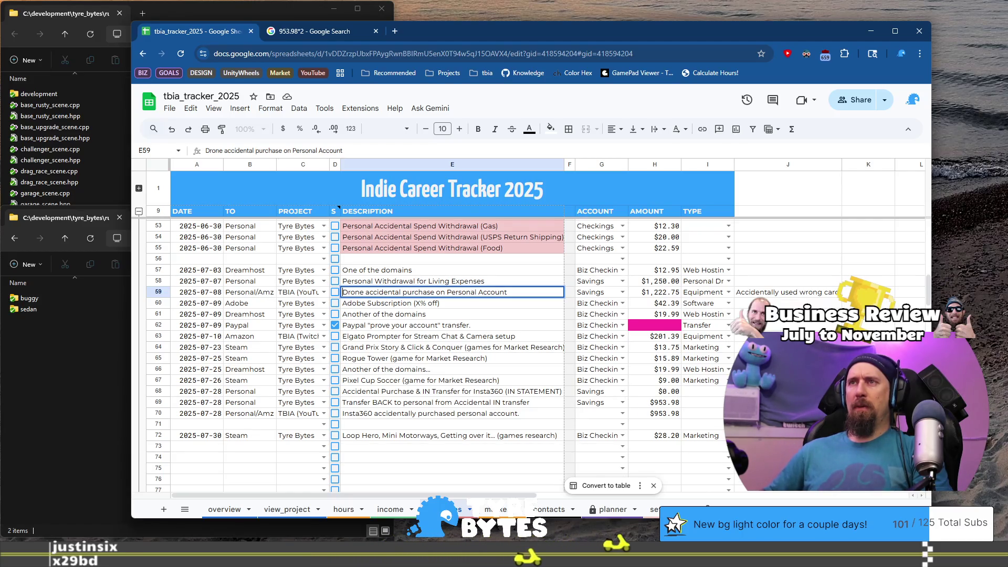
pyautogui.press('Return')
pyautogui.press('Down')
pyautogui.press('Down')
pyautogui.press('Down')
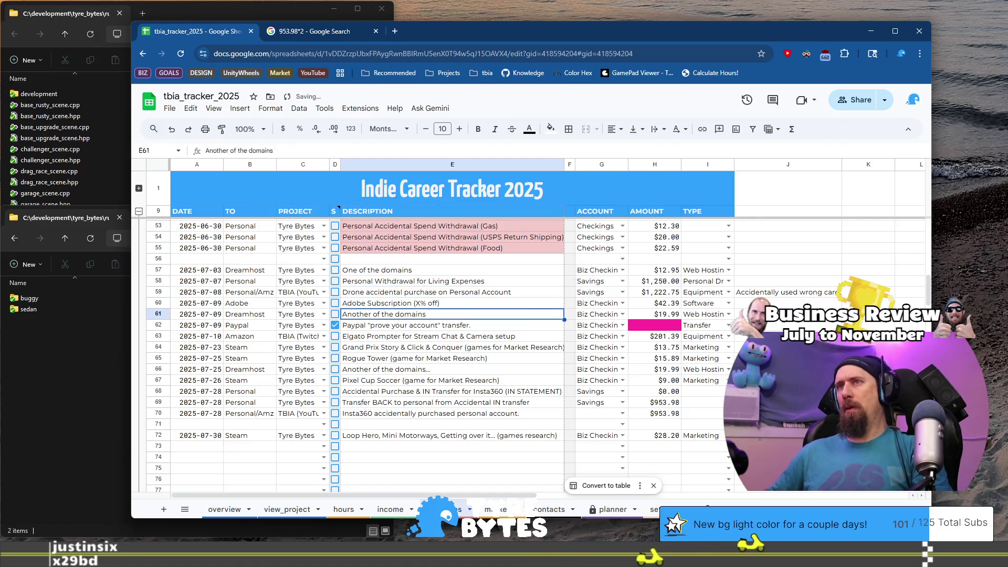
pyautogui.press('Down')
pyautogui.press('Down')
pyautogui.press('Down')
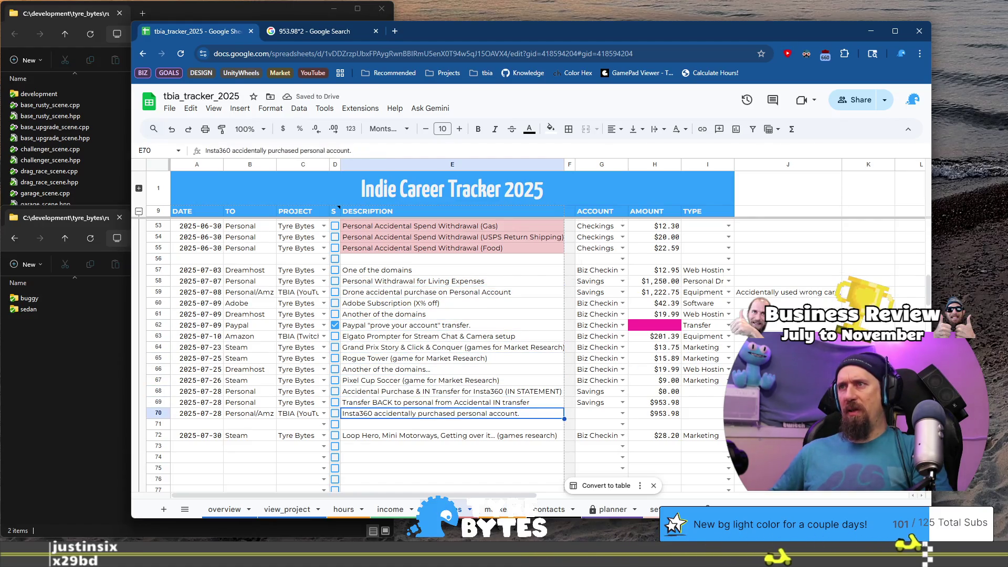
pyautogui.press('Right')
pyautogui.press('Right')
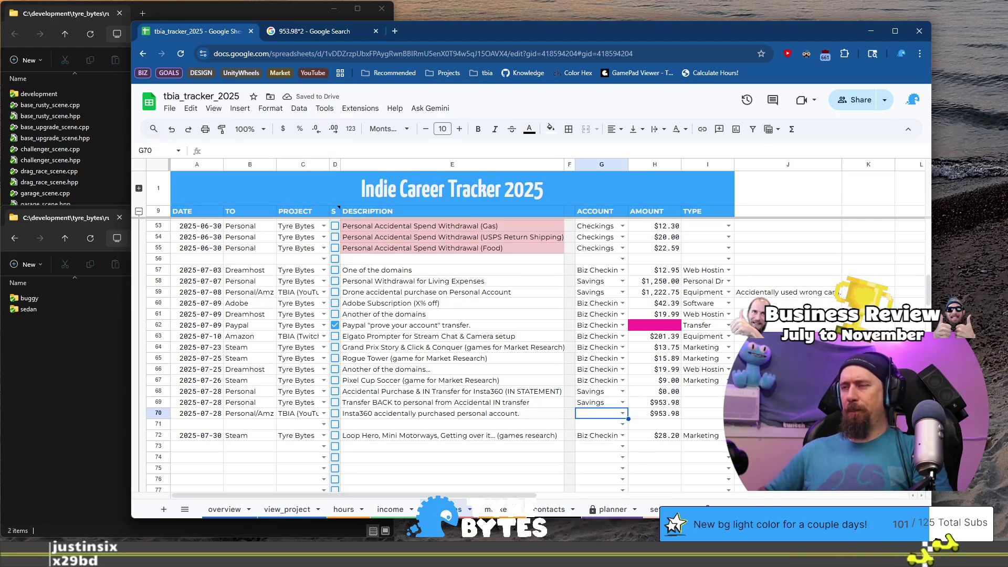
pyautogui.press('Up')
pyautogui.press('Up')
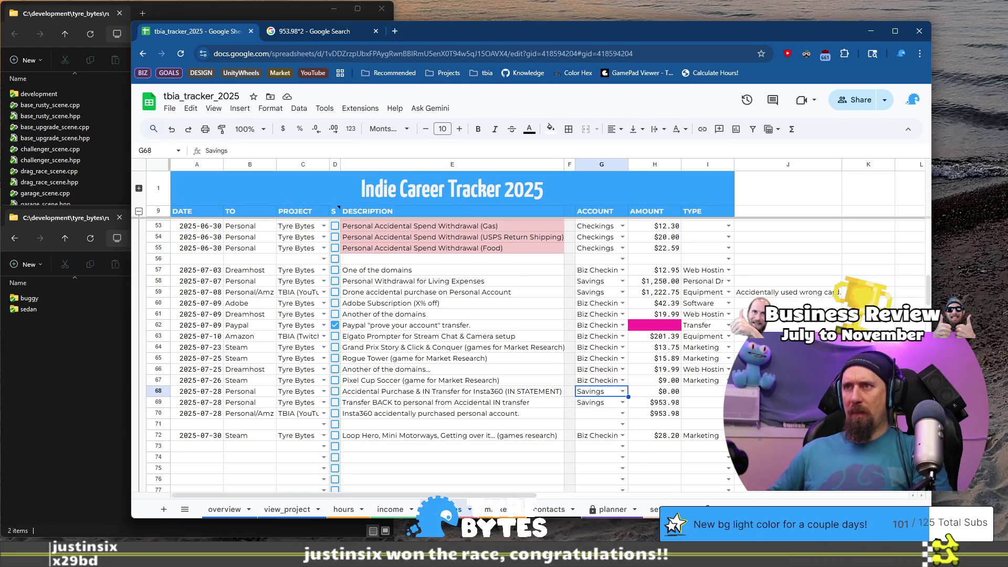
# Start row 68's description with 'Insta360 accidental' and remove the trailing 'for Insta360'
pyautogui.press('Left')
pyautogui.press('Left')
pyautogui.press('Return')
pyautogui.press('Home')
pyautogui.write('Insta')
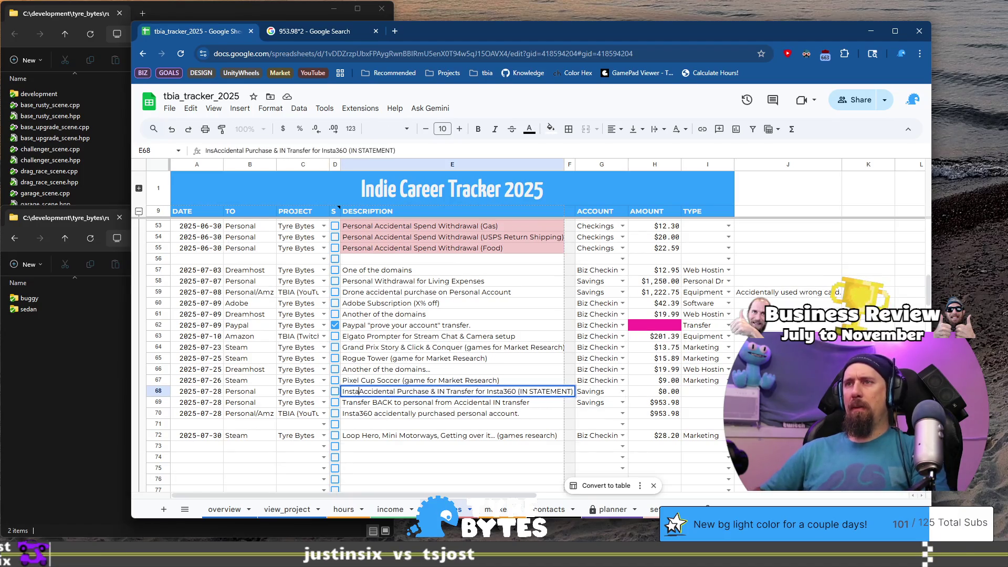
pyautogui.write('35')
pyautogui.write('0 ')
pyautogui.write('a')
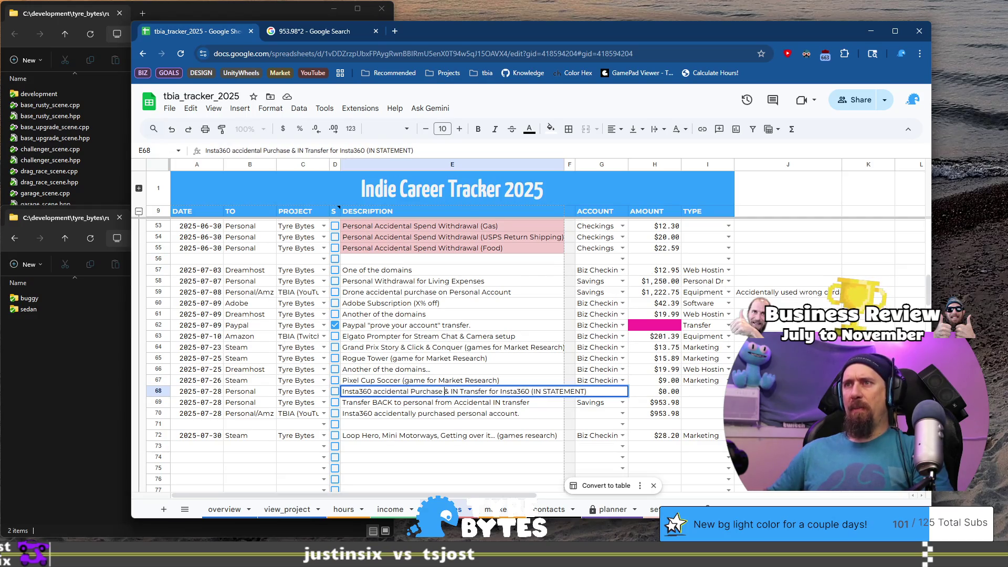
pyautogui.click(411, 391)
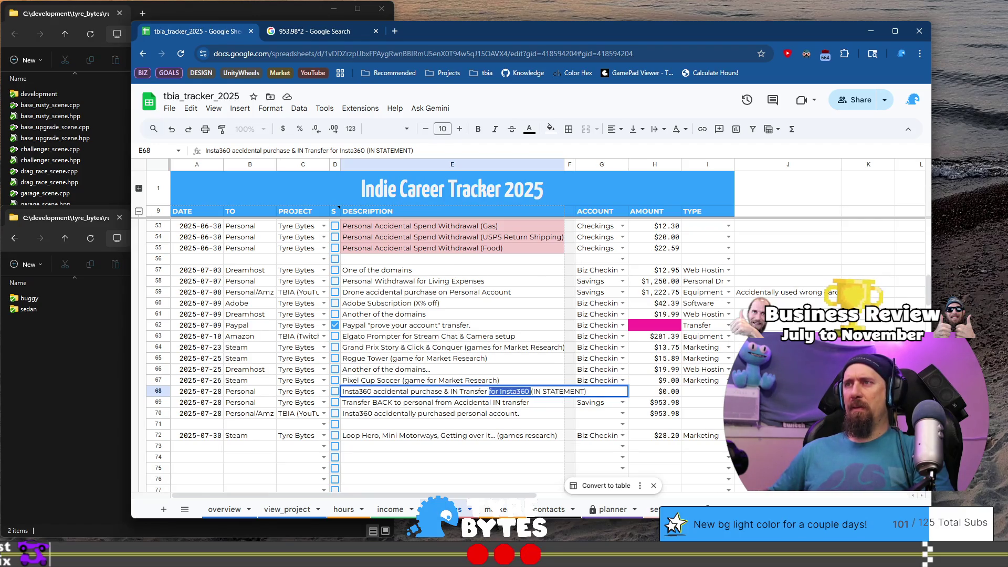
pyautogui.press('BackSpace')
# Set row 68's statement note to 'STATEMENT: 1907.96' and commit the description
pyautogui.doubleClick(495, 391)
pyautogui.write(':')
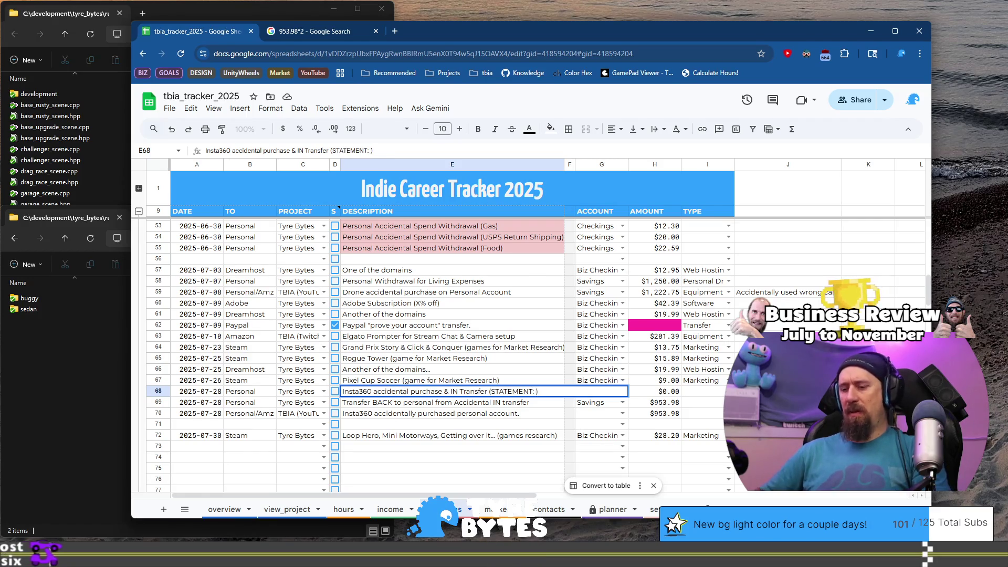
pyautogui.write('19.07')
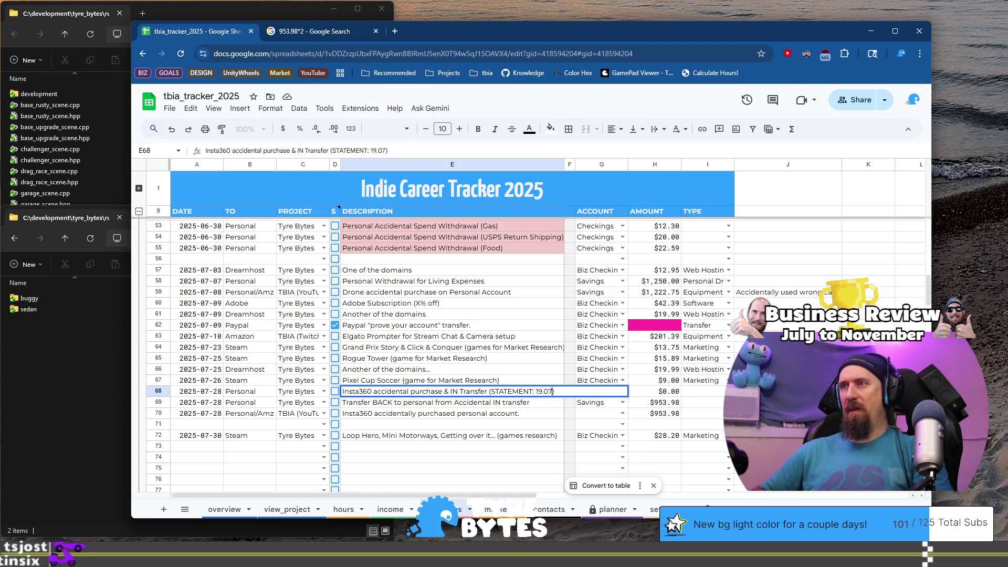
pyautogui.press('BackSpace')
pyautogui.press('BackSpace')
pyautogui.press('BackSpace')
pyautogui.write('07.9')
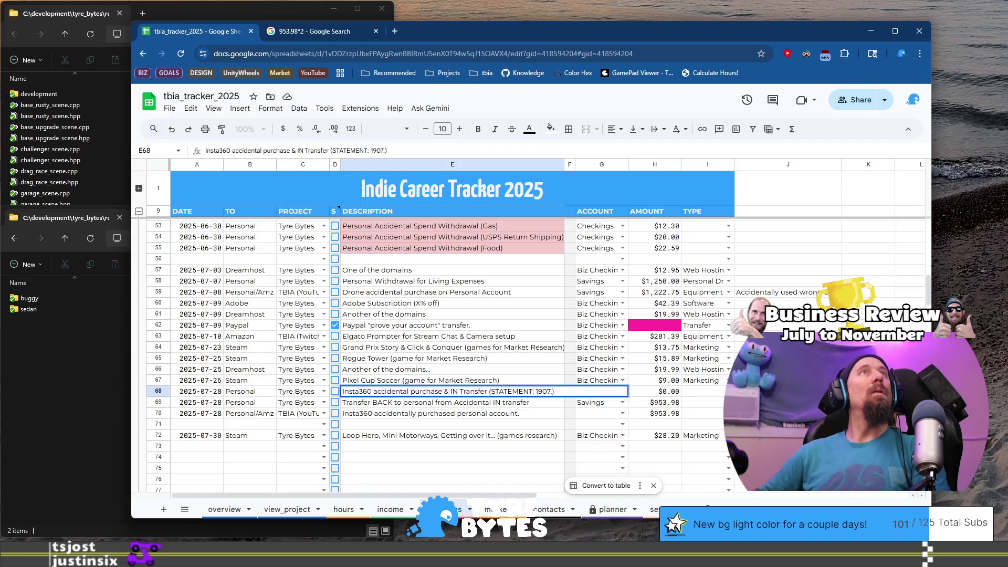
pyautogui.write('5')
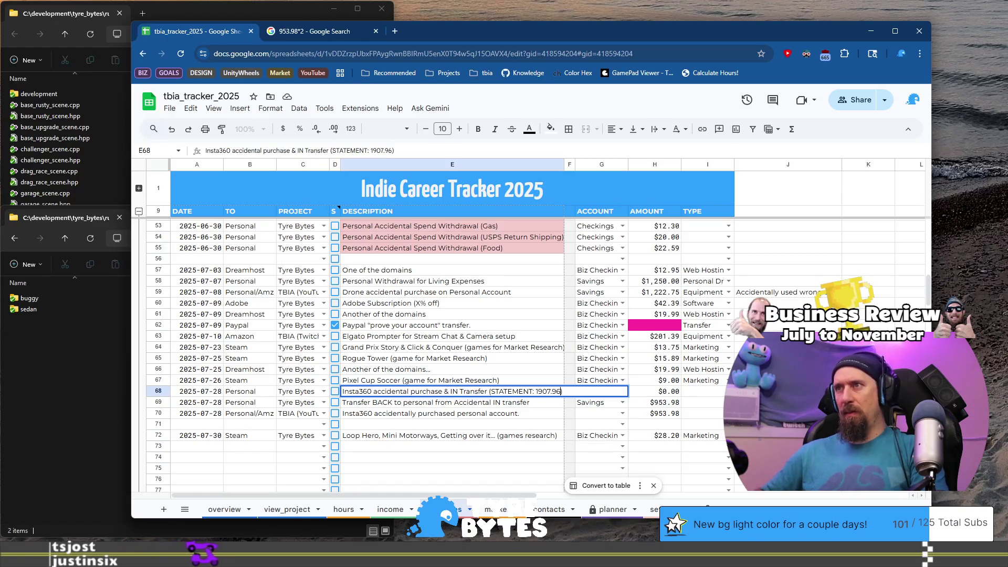
pyautogui.press('Return')
pyautogui.press('Down')
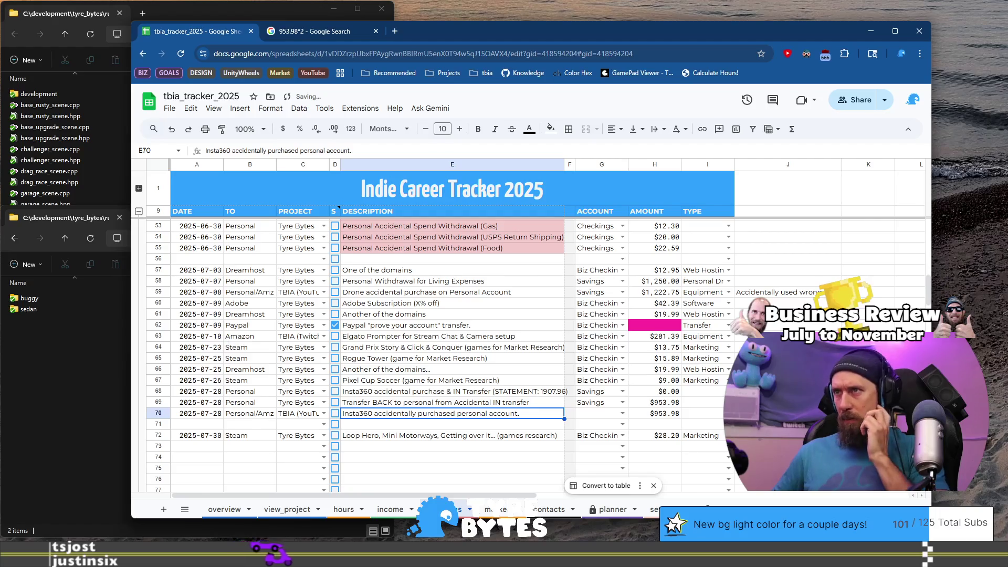
pyautogui.press('Up')
pyautogui.press('Up')
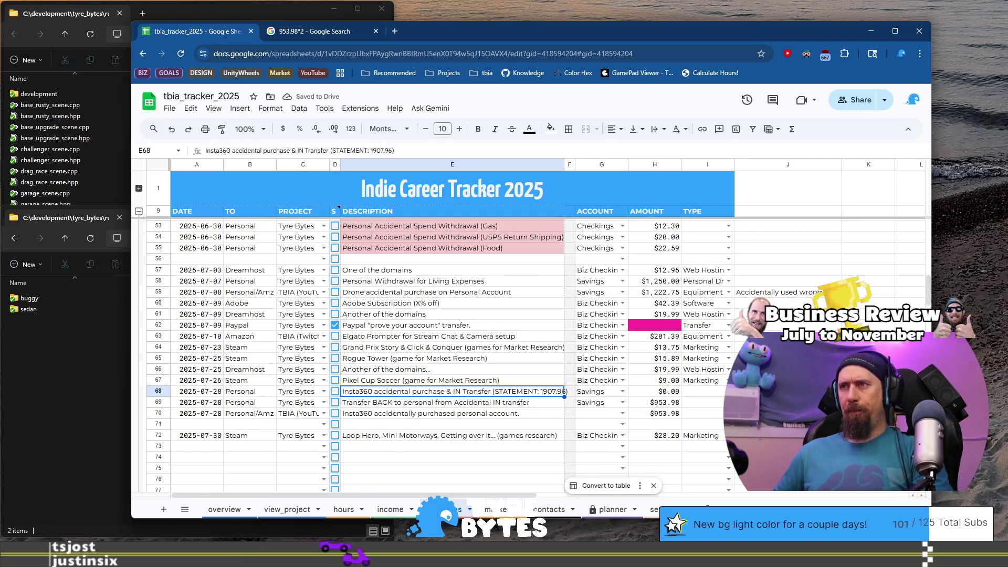
pyautogui.press('Down')
pyautogui.press('Down')
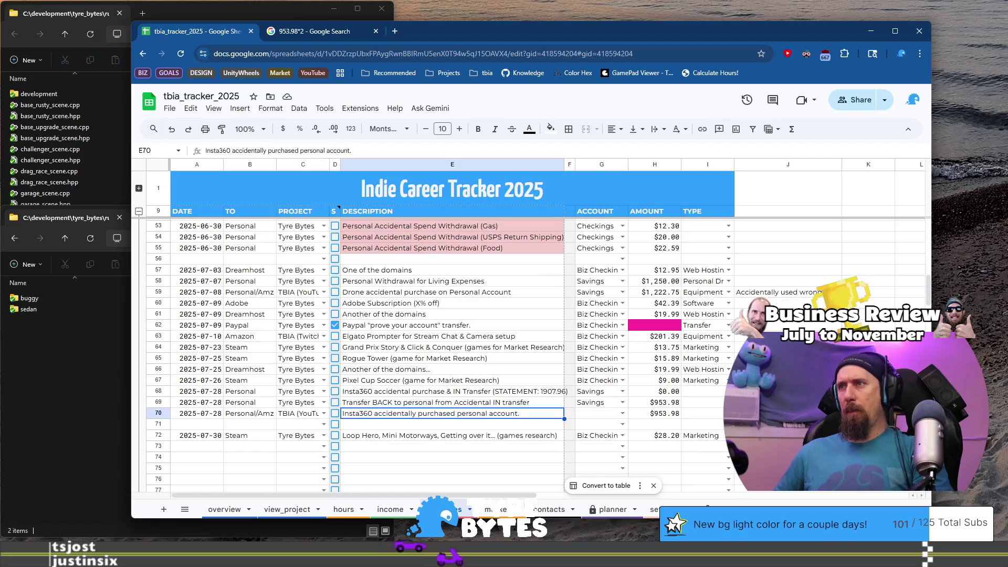
# Enter Savings as row 70's account and review the Insta360 rows above it
pyautogui.press('Right')
pyautogui.press('Right')
pyautogui.write('S')
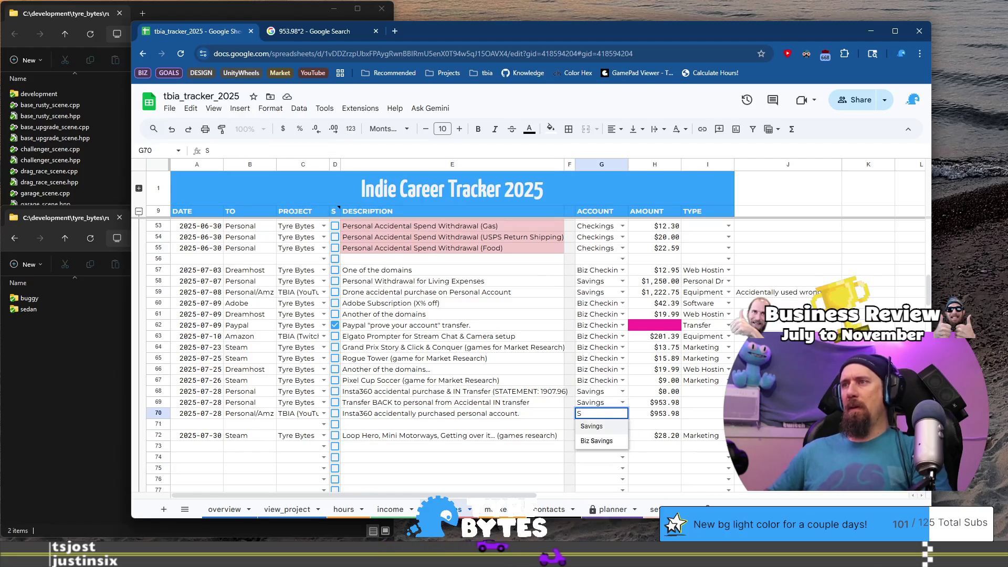
pyautogui.press('Return')
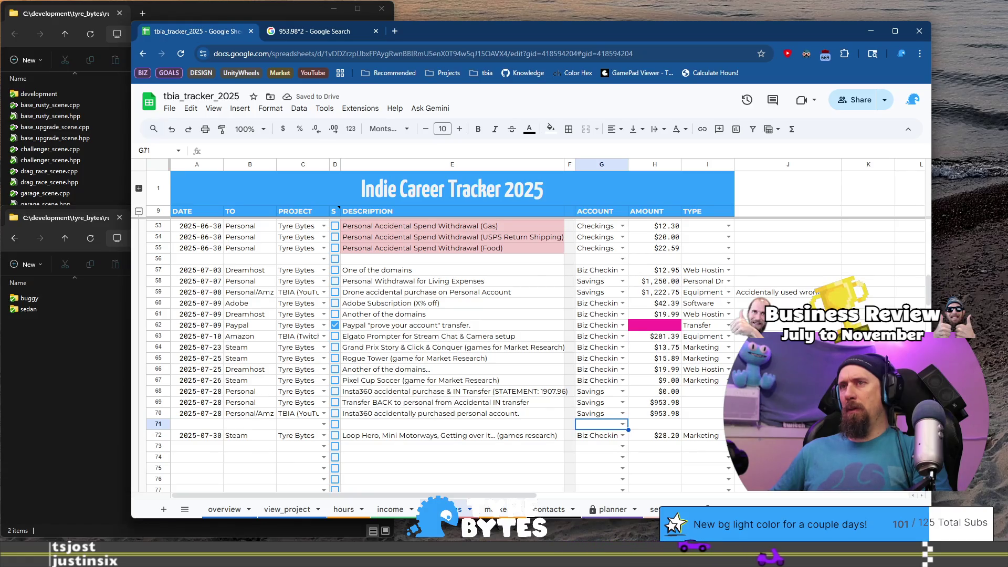
pyautogui.press('Up')
pyautogui.press('Up')
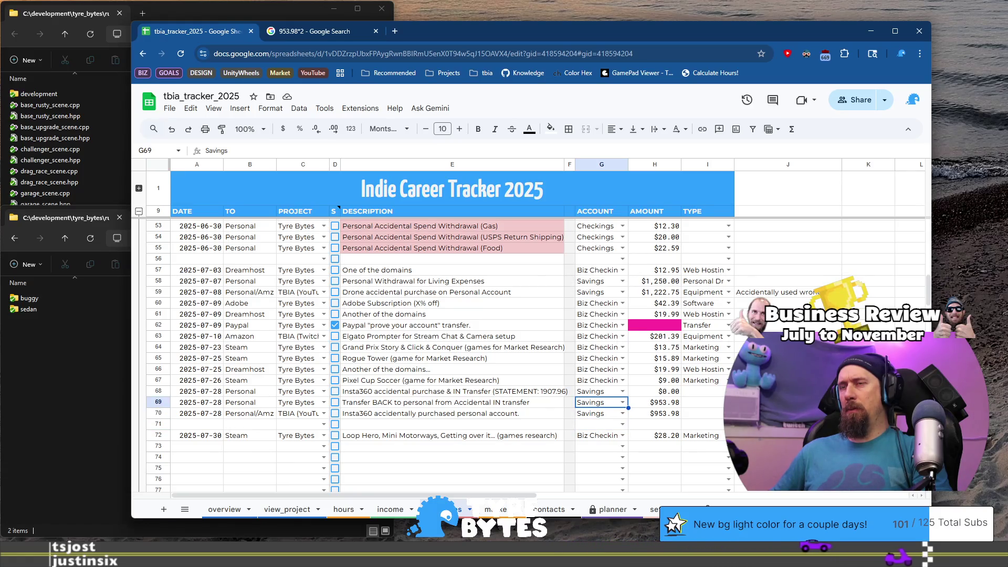
pyautogui.press('Down')
pyautogui.press('Left')
pyautogui.press('Left')
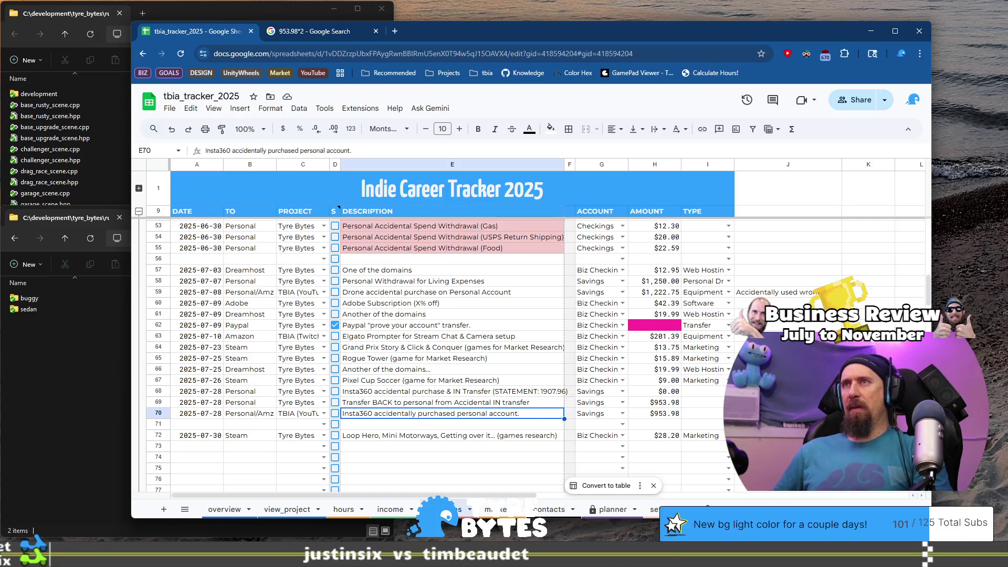
pyautogui.hotkey('shift', 'Up')
pyautogui.press('Up')
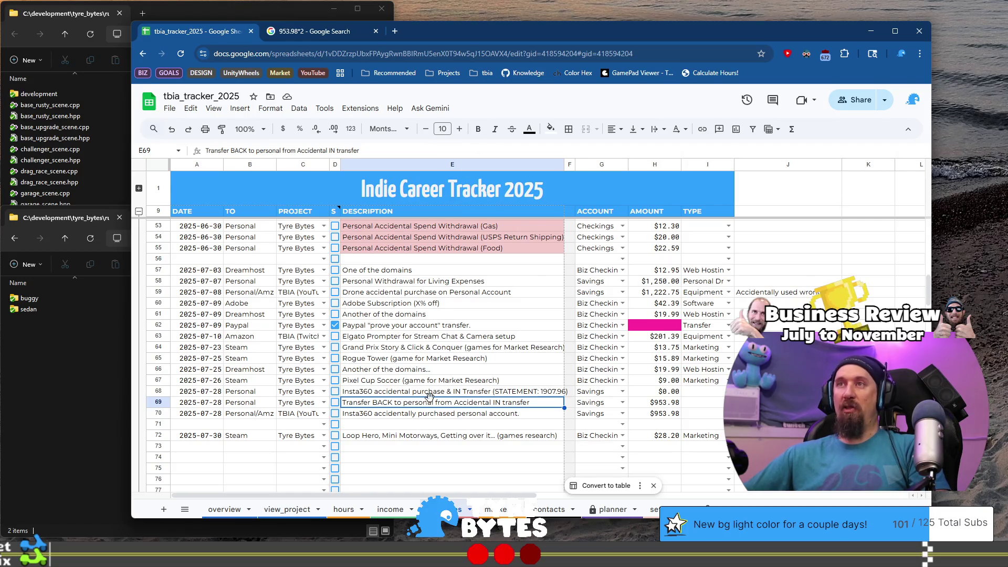
# Shade the Insta360 descriptions in rows 68–70 light pink
pyautogui.click(436, 286)
pyautogui.scroll(5, 459, 361)
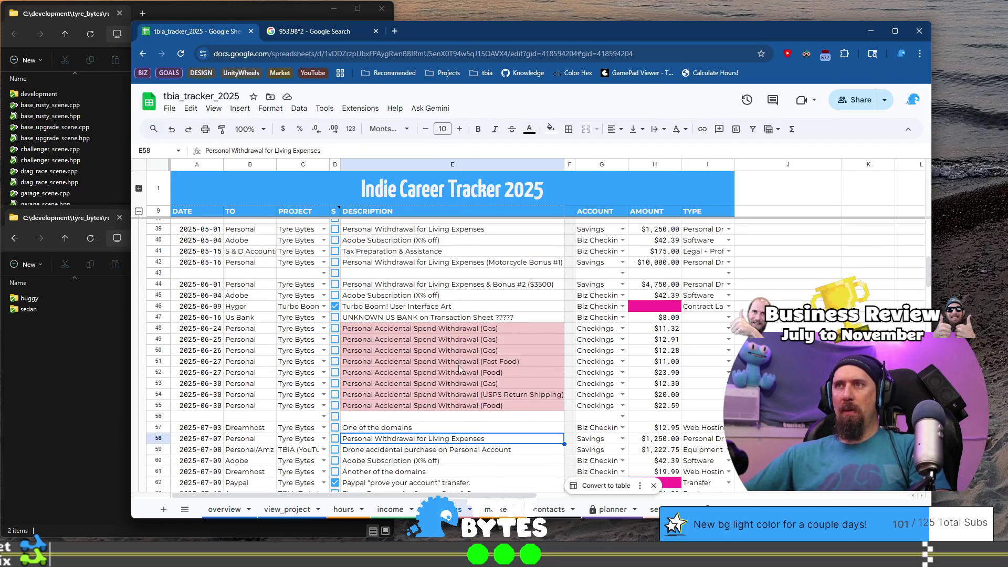
pyautogui.scroll(-3, 460, 367)
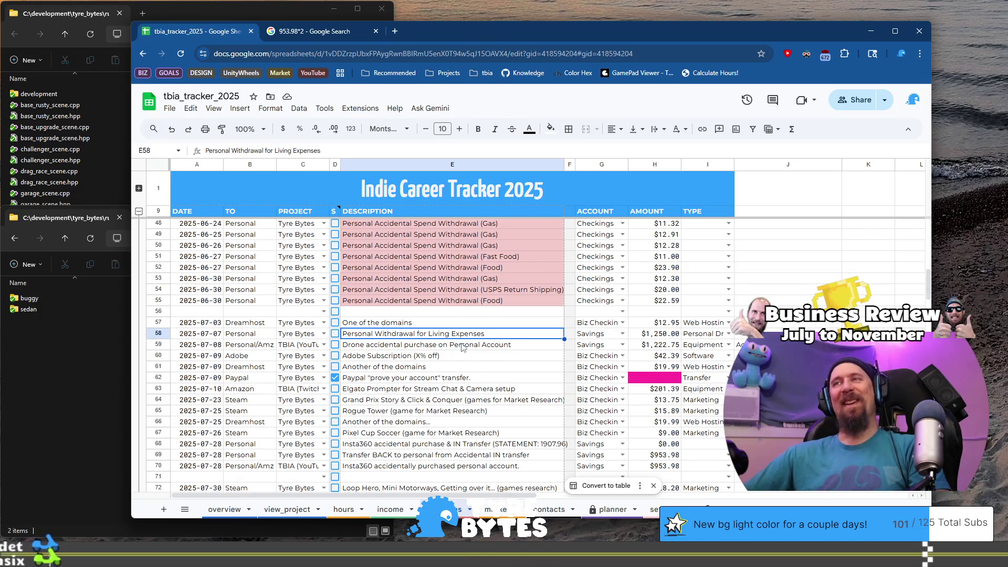
pyautogui.moveTo(436, 444); pyautogui.dragTo(440, 469)
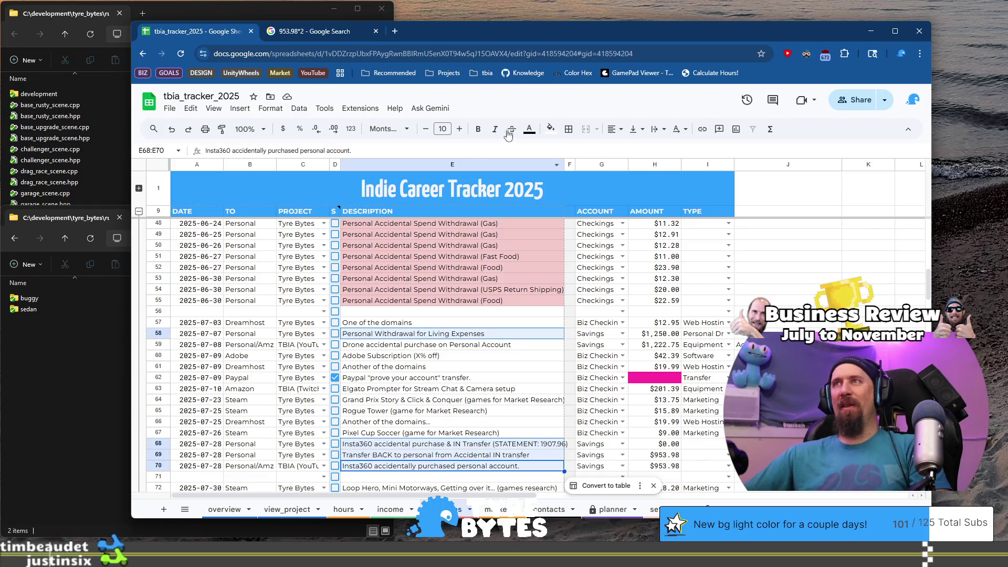
pyautogui.click(551, 130)
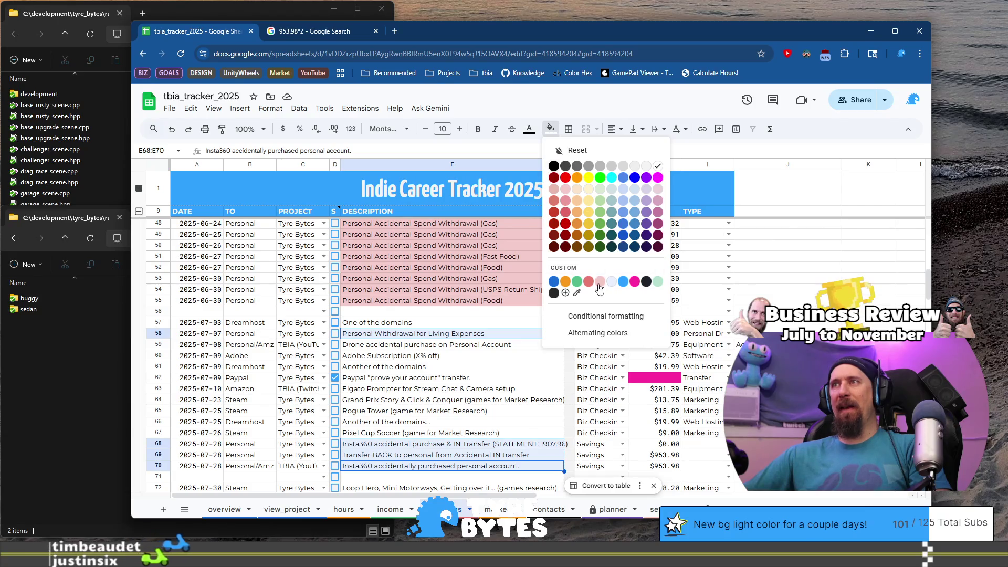
pyautogui.click(565, 189)
# Remove the pink fill from the row 58 living-expenses withdrawal description
pyautogui.click(473, 378)
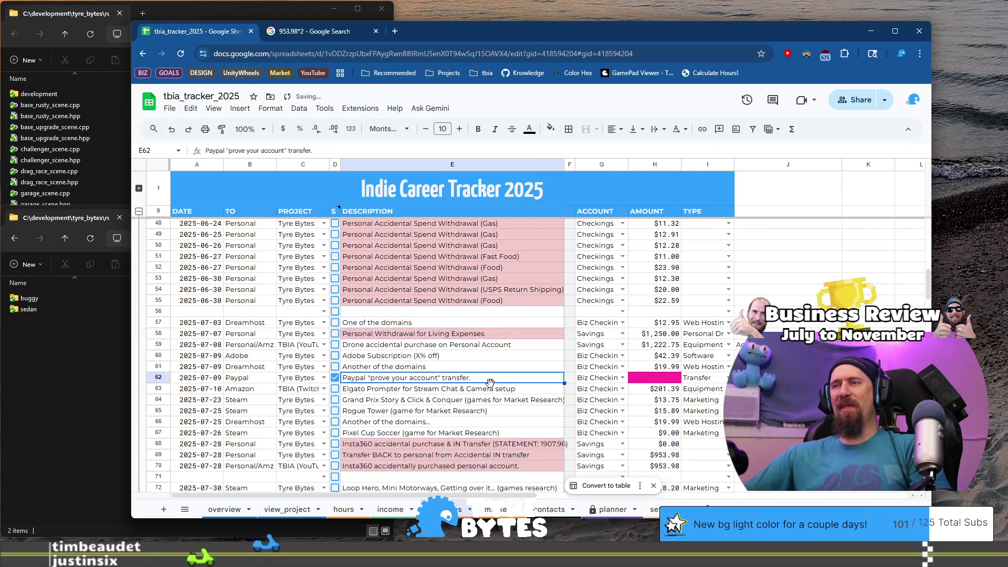
pyautogui.scroll(-3, 488, 369)
pyautogui.scroll(1, 488, 369)
pyautogui.scroll(1, 488, 369)
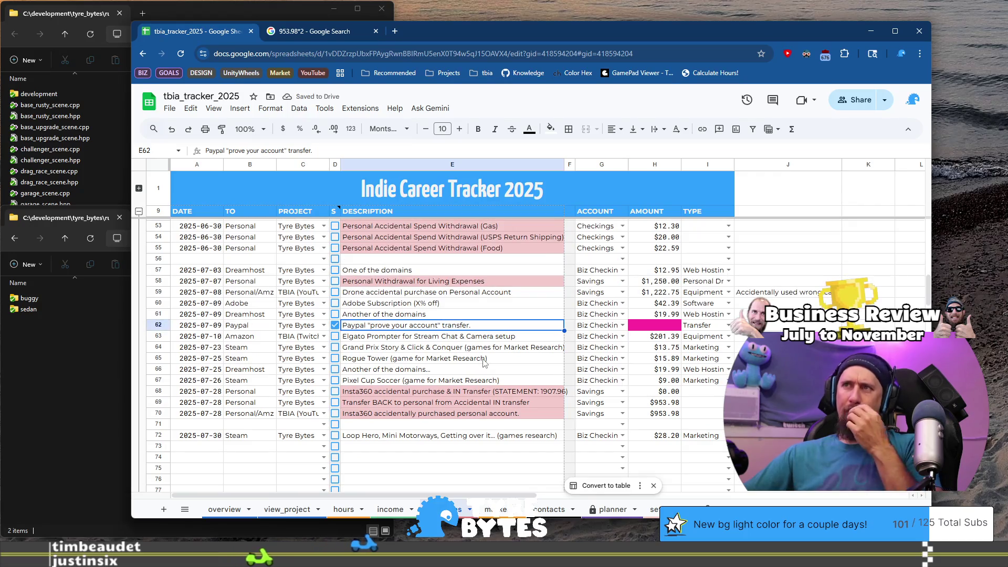
pyautogui.click(496, 403)
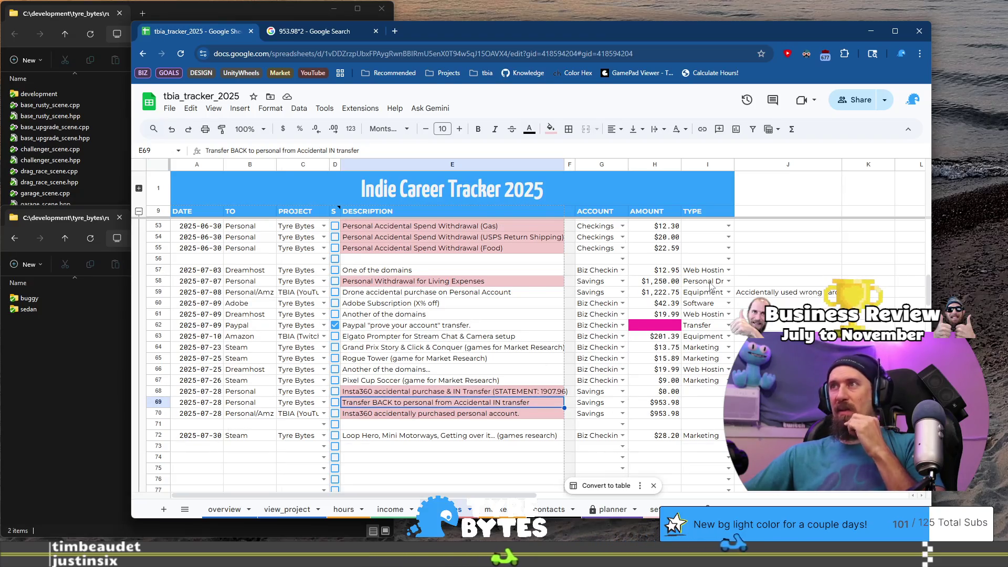
pyautogui.click(483, 282)
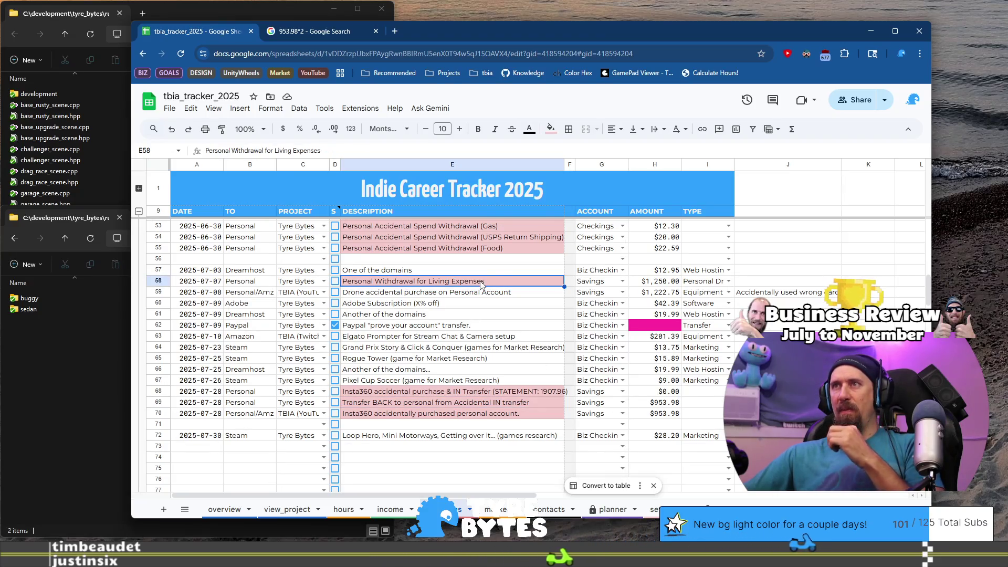
pyautogui.click(550, 130)
pyautogui.click(567, 149)
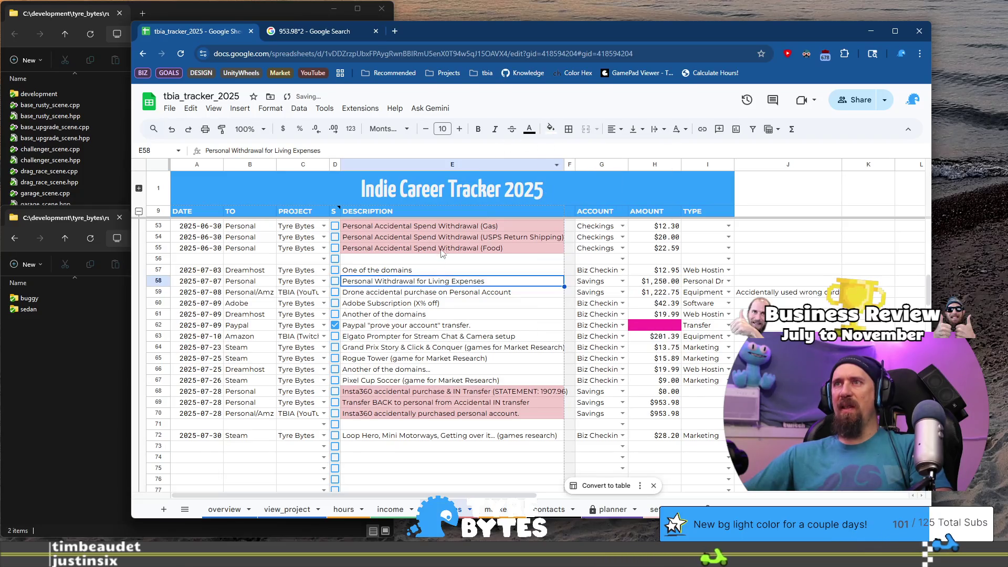
# Shade row 59's drone description light pink and set row 70's type to Equipment
pyautogui.click(435, 293)
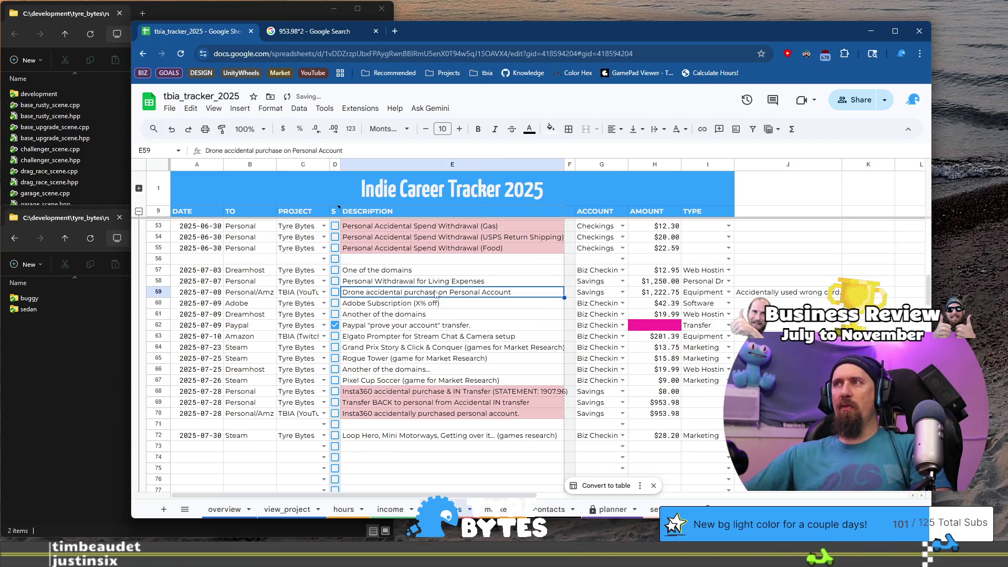
pyautogui.click(551, 129)
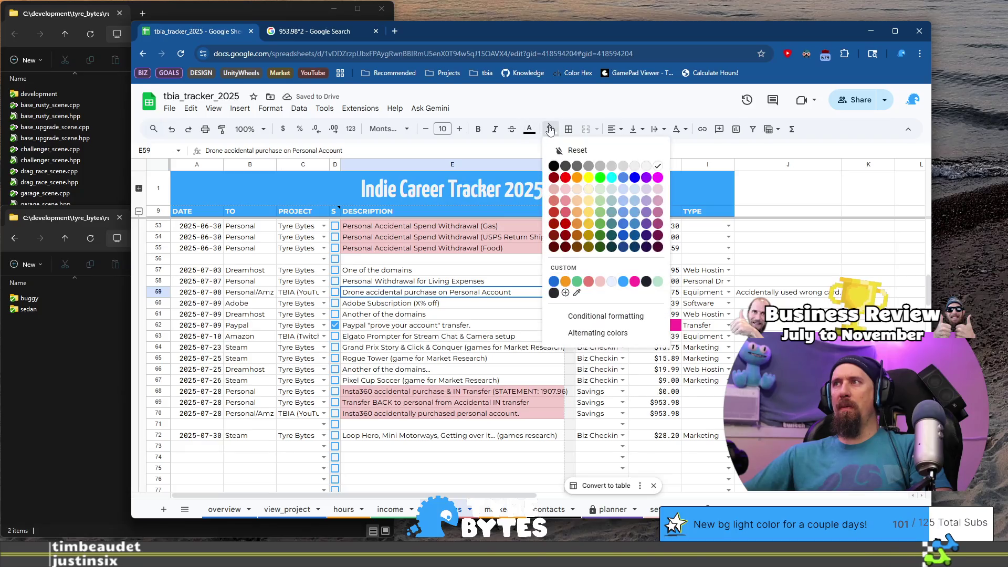
pyautogui.click(567, 190)
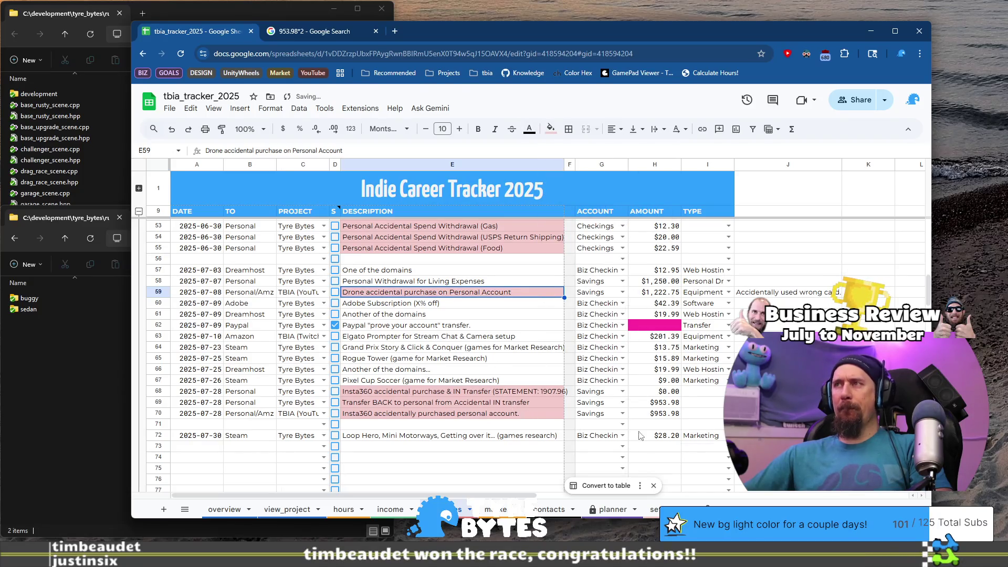
pyautogui.click(706, 414)
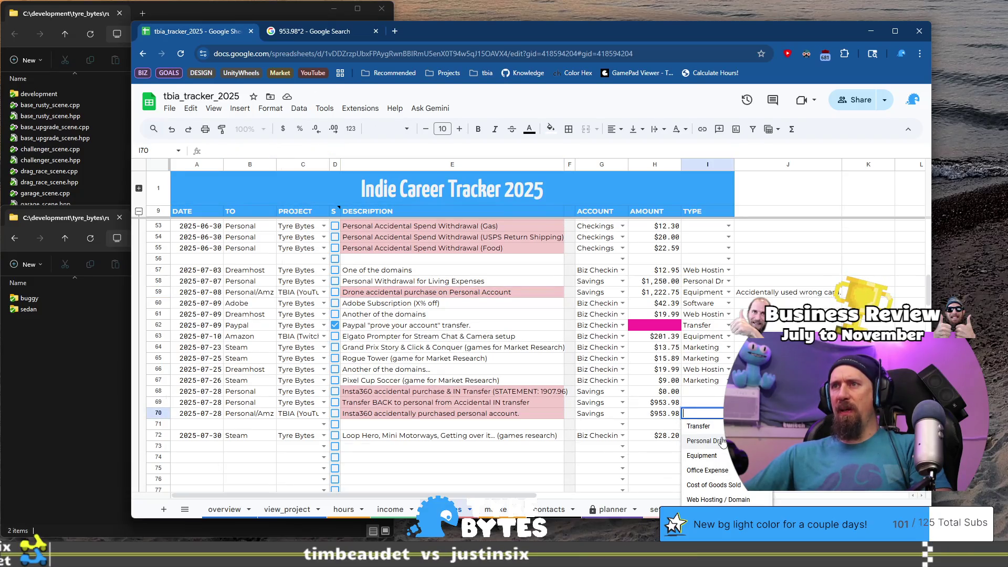
pyautogui.press('Escape')
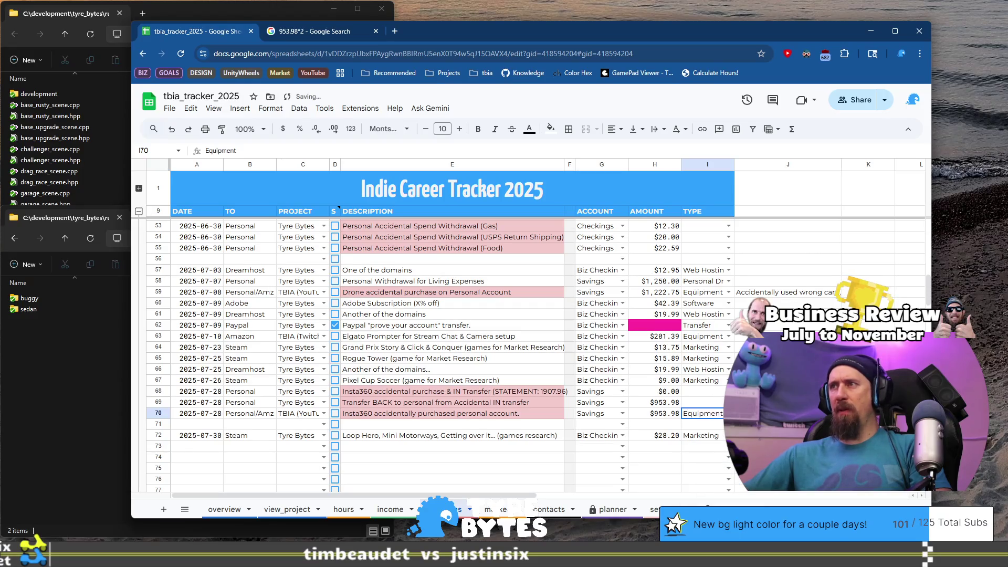
# Set the type of rows 69 and 68 to Transfer
pyautogui.click(717, 401)
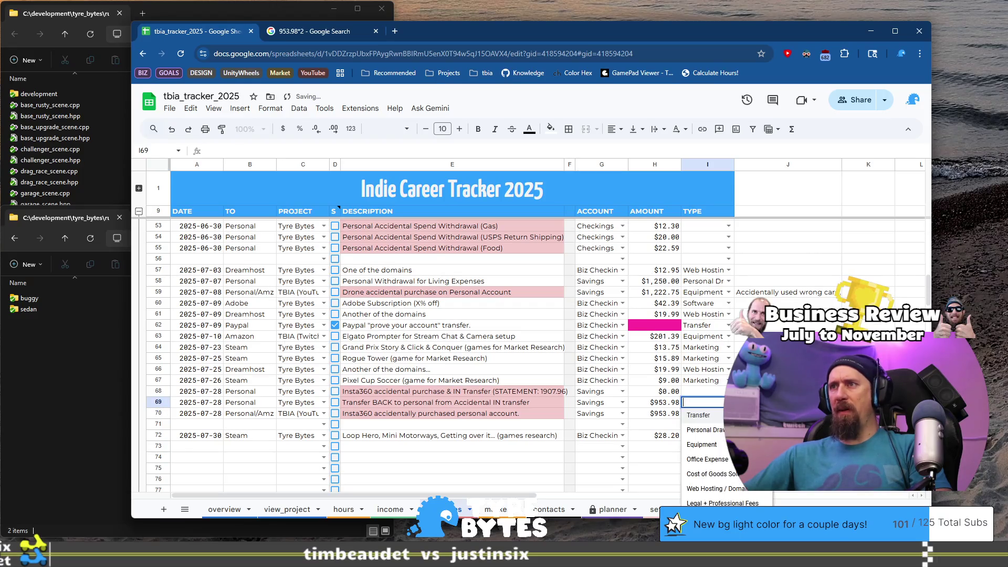
pyautogui.click(720, 415)
pyautogui.click(706, 392)
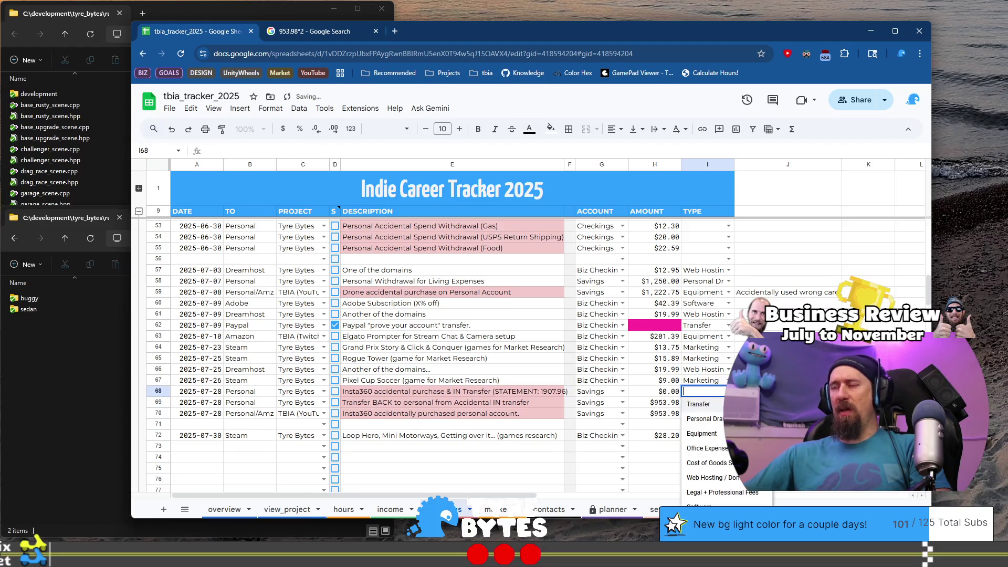
pyautogui.click(693, 404)
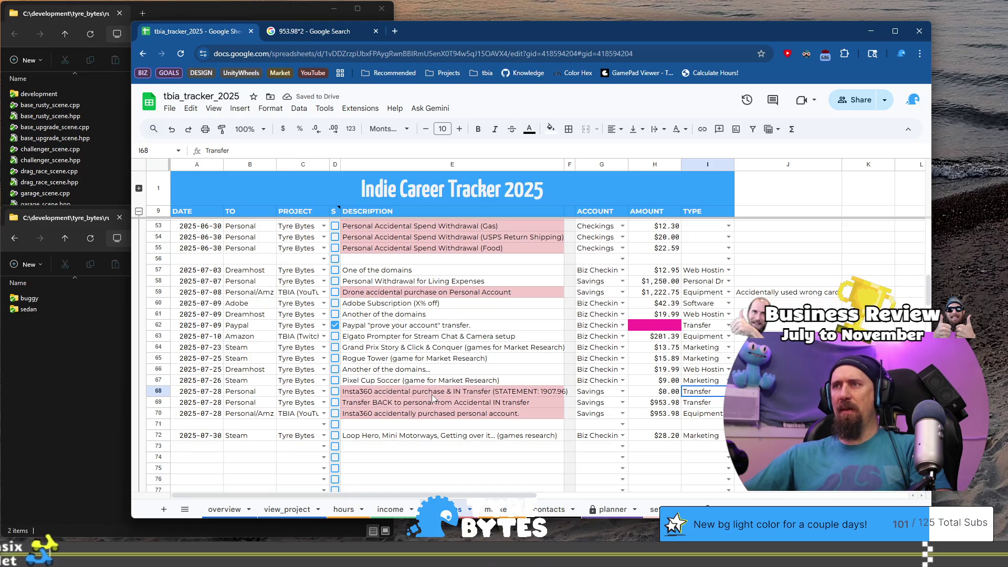
pyautogui.click(376, 395)
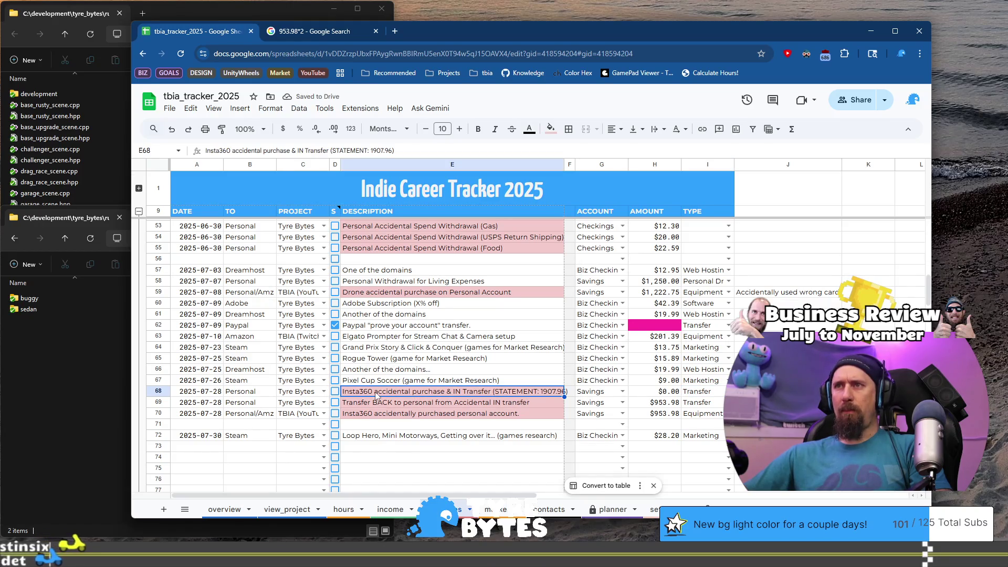
# Delete 'accidental' from row 68's description and write the statement amount as $1907.96
pyautogui.doubleClick(411, 393)
pyautogui.doubleClick(404, 391)
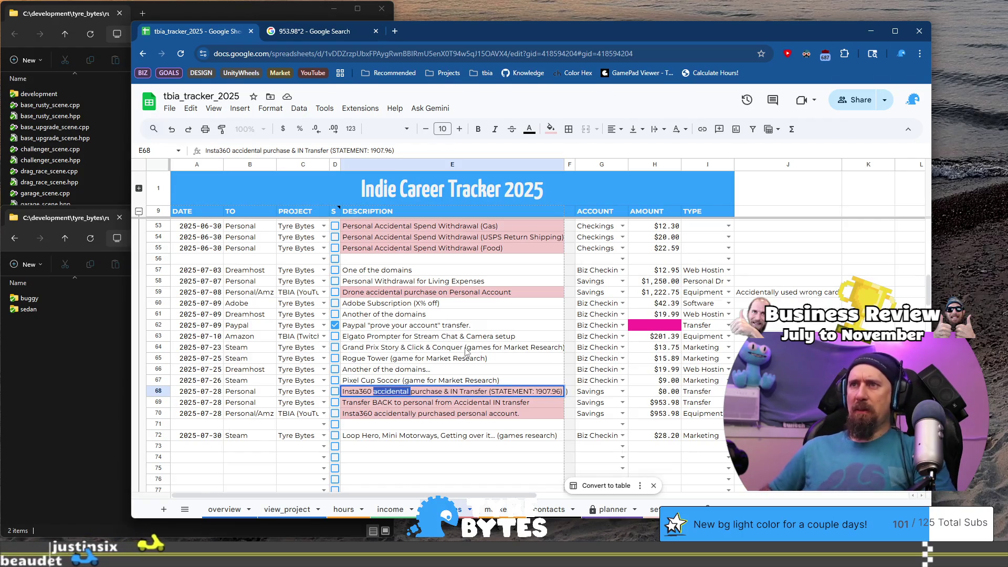
pyautogui.press('BackSpace')
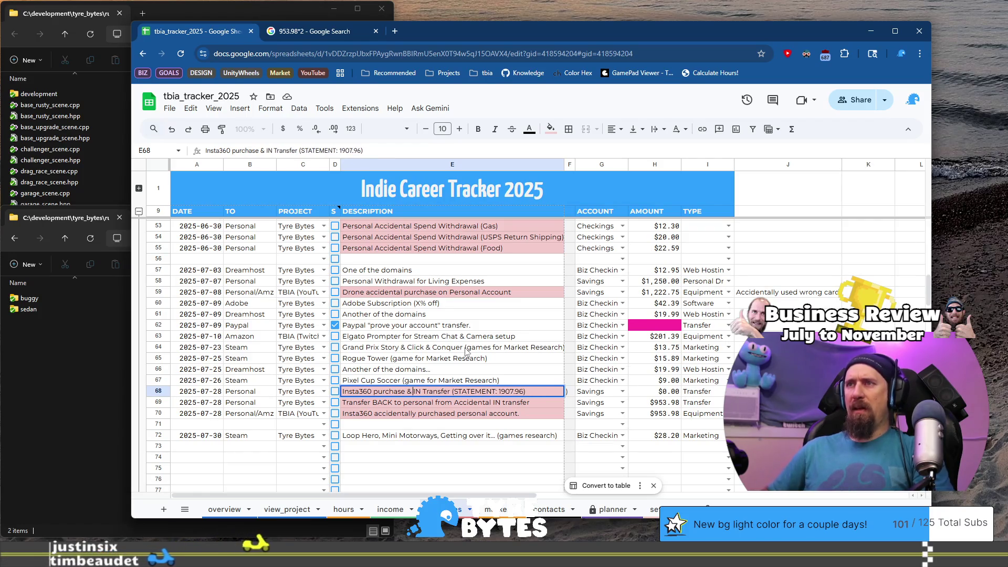
pyautogui.hotkey('ctrl', 'Right')
pyautogui.hotkey('ctrl', 'Right')
pyautogui.hotkey('ctrl', 'Right')
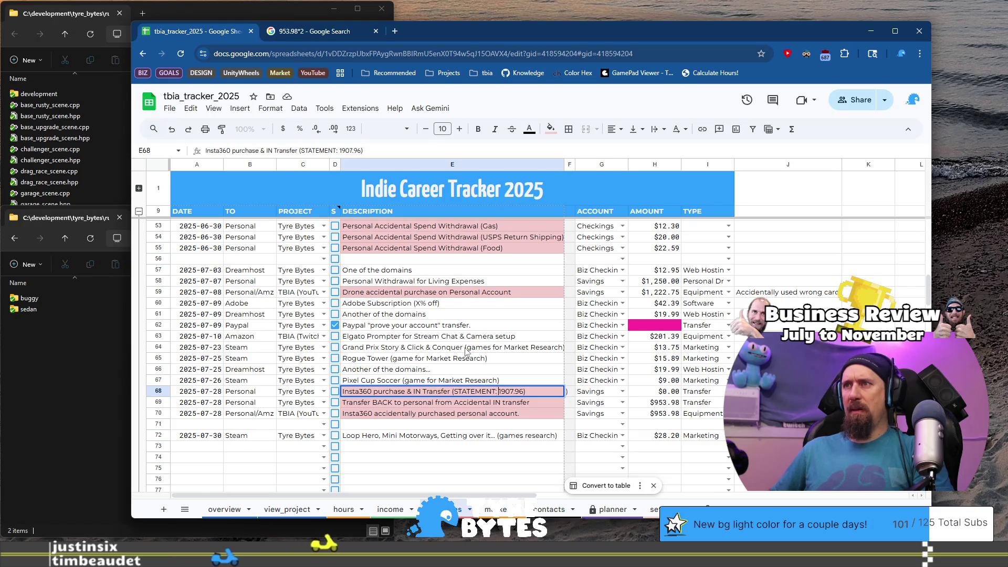
pyautogui.write('$')
pyautogui.press('Return')
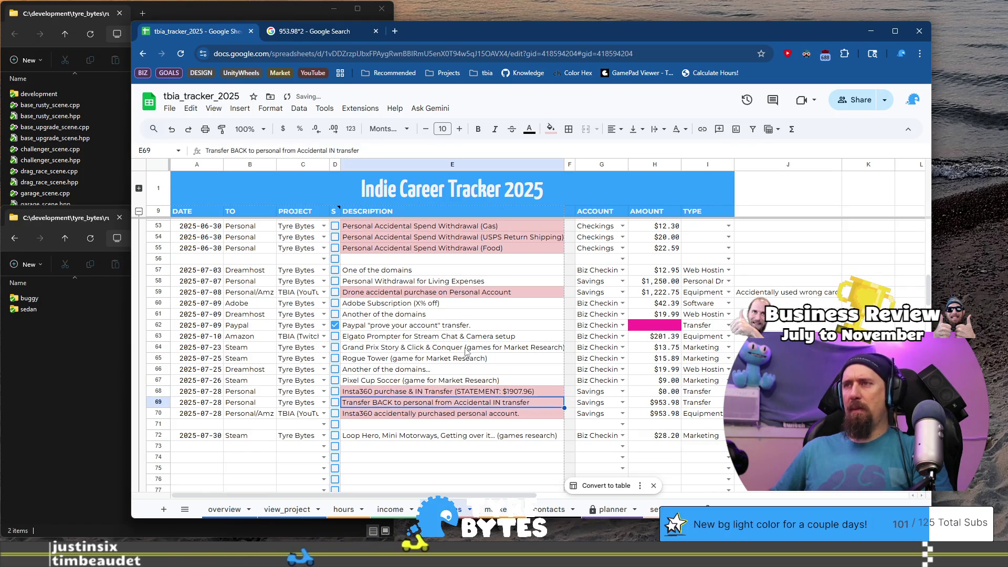
pyautogui.press('Down')
pyautogui.press('Down')
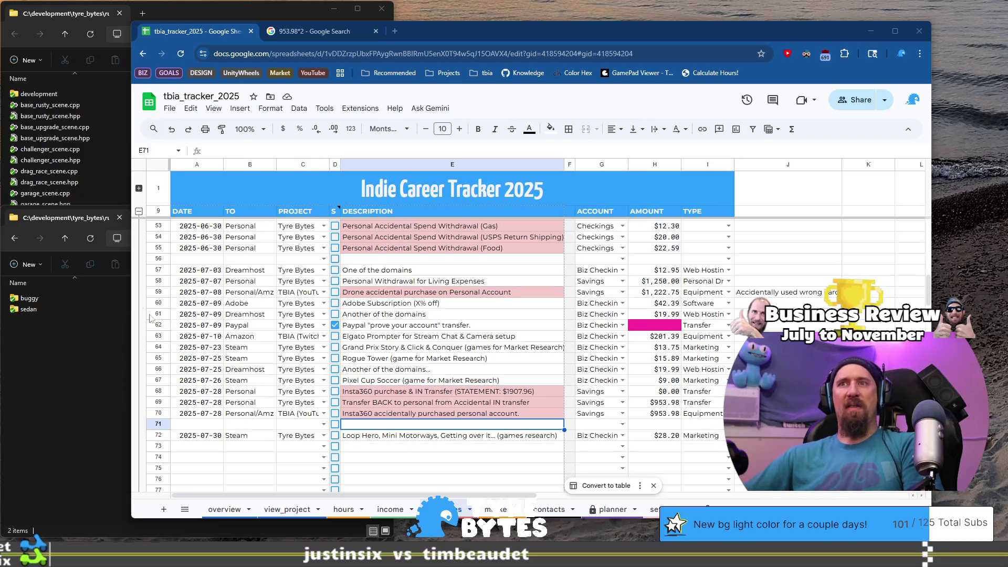
# Redate rows 68–70 from 2025-07-28 to 2025-07-29
pyautogui.click(220, 393)
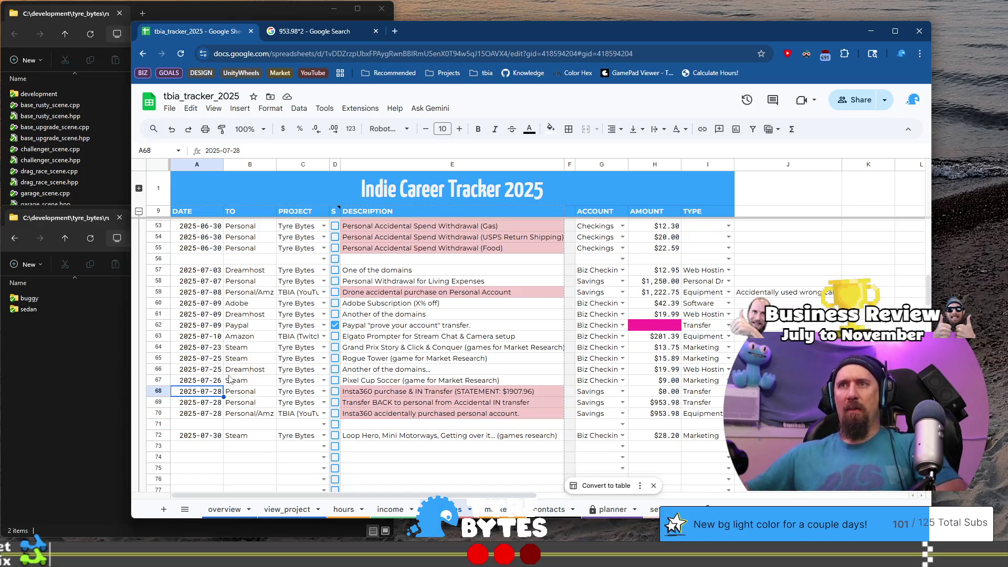
pyautogui.doubleClick(221, 393)
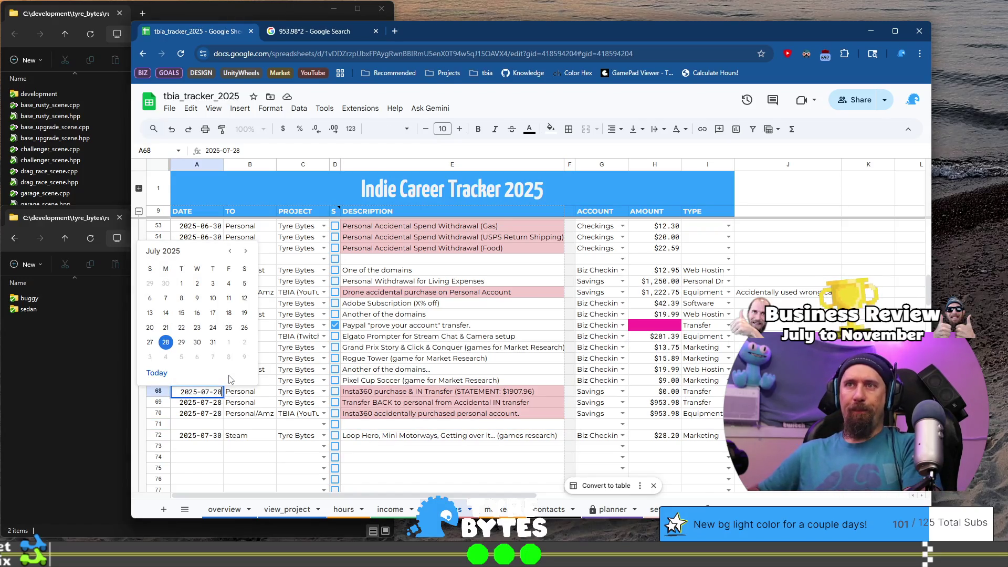
pyautogui.press('BackSpace')
pyautogui.press('Return')
pyautogui.press('Return')
pyautogui.press('Return')
pyautogui.press('Return')
pyautogui.press('BackSpace')
pyautogui.write('9')
pyautogui.press('Return')
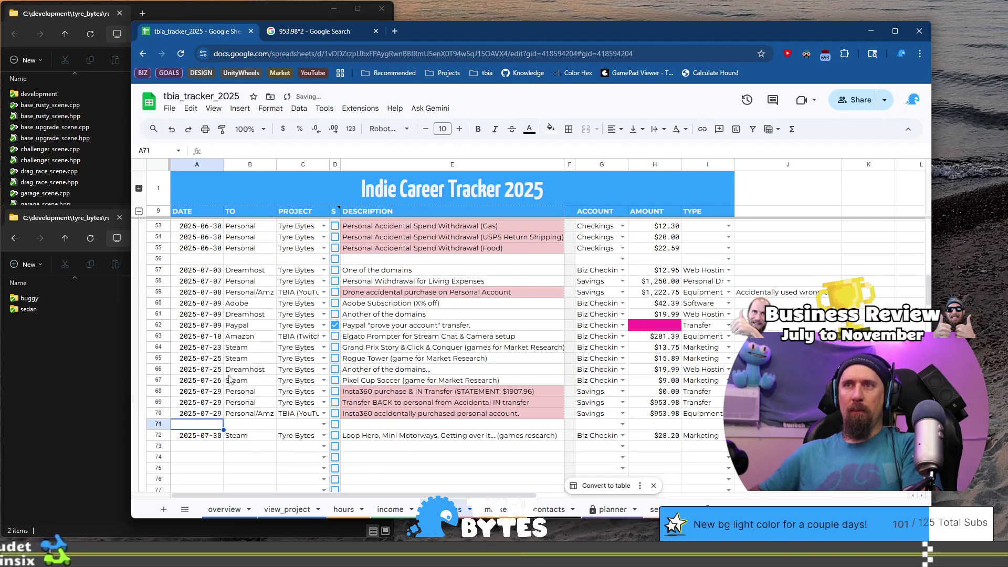
pyautogui.press('Return')
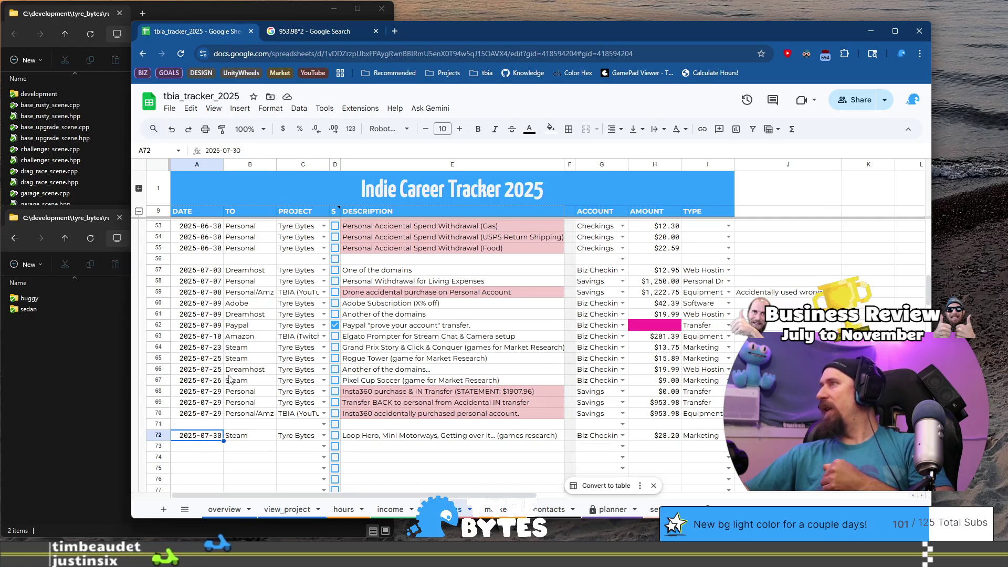
# Delete the empty row 71 and switch to the planner sheet
pyautogui.rightClick(158, 424)
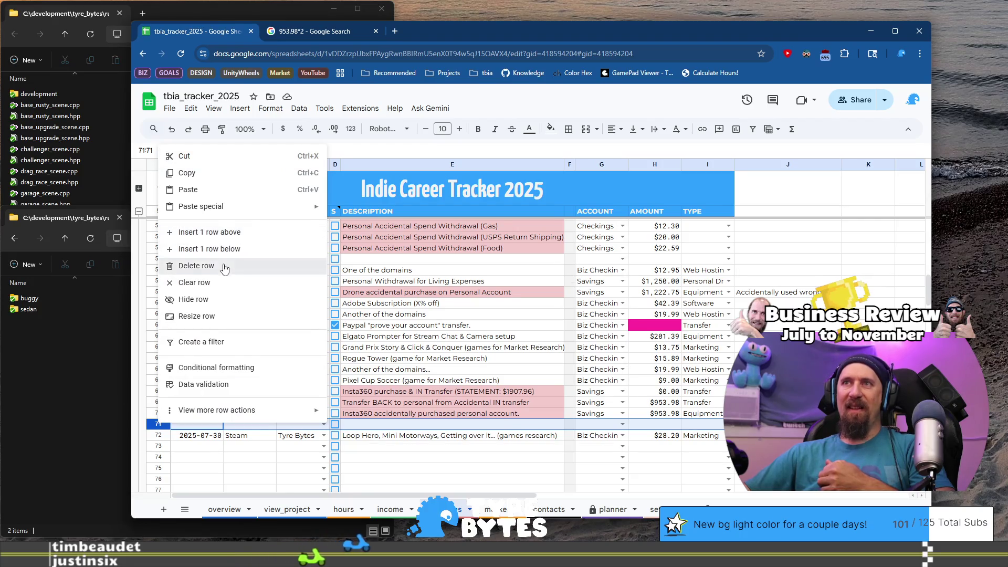
pyautogui.click(220, 265)
pyautogui.click(197, 433)
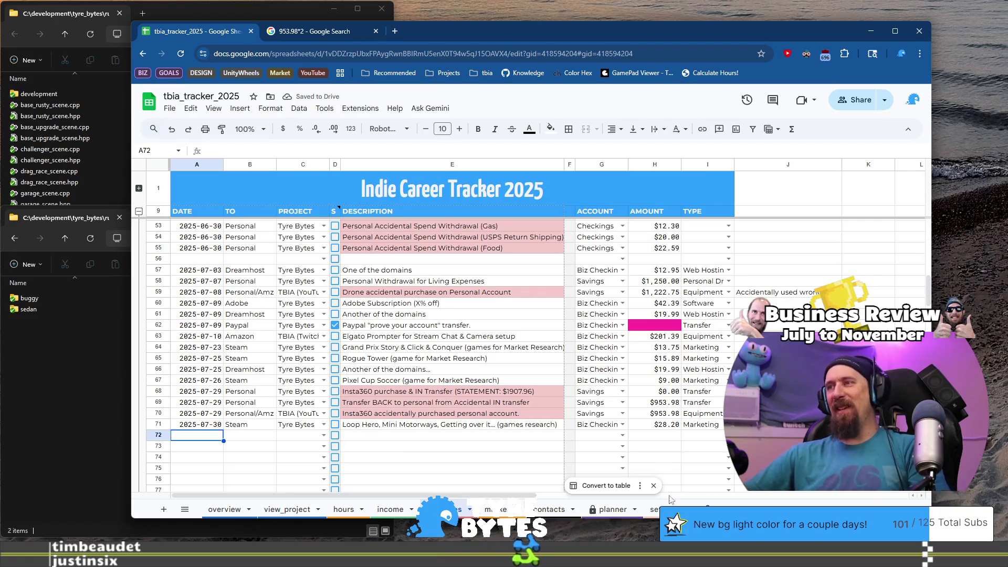
pyautogui.click(609, 509)
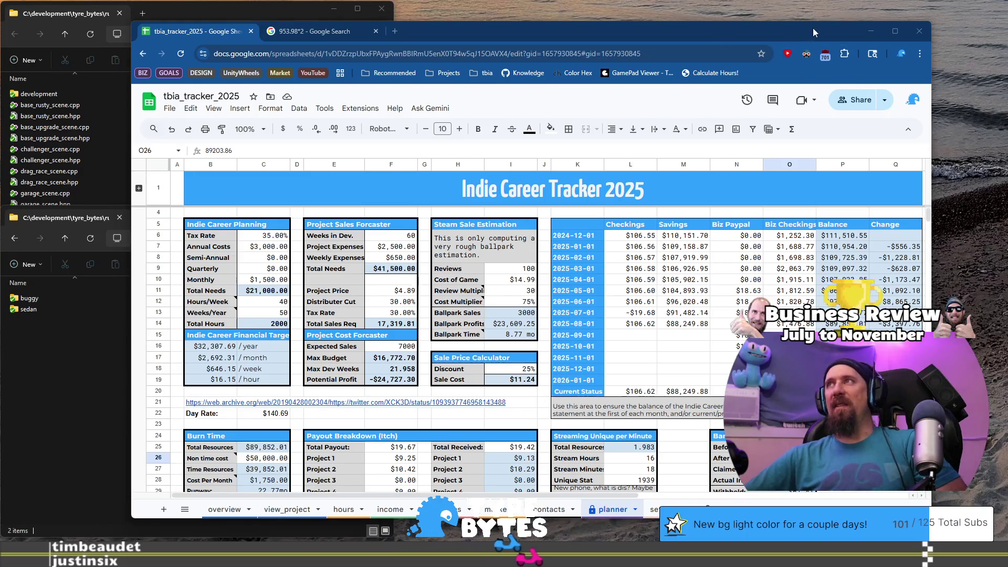
# Reposition the browser window and return to the expenses sheet
pyautogui.moveTo(813, 28); pyautogui.dragTo(507, 11)
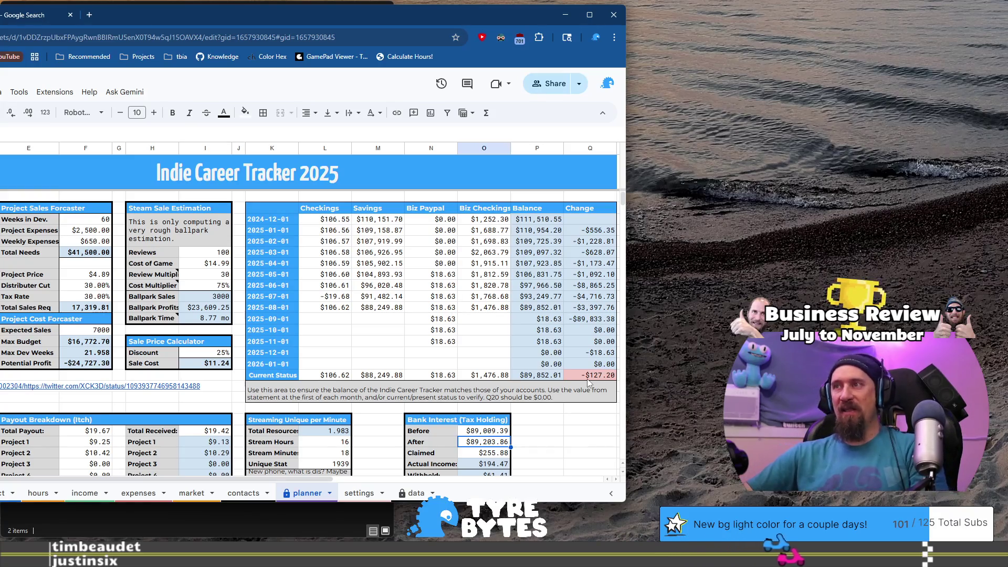
pyautogui.moveTo(413, 15); pyautogui.dragTo(641, 24)
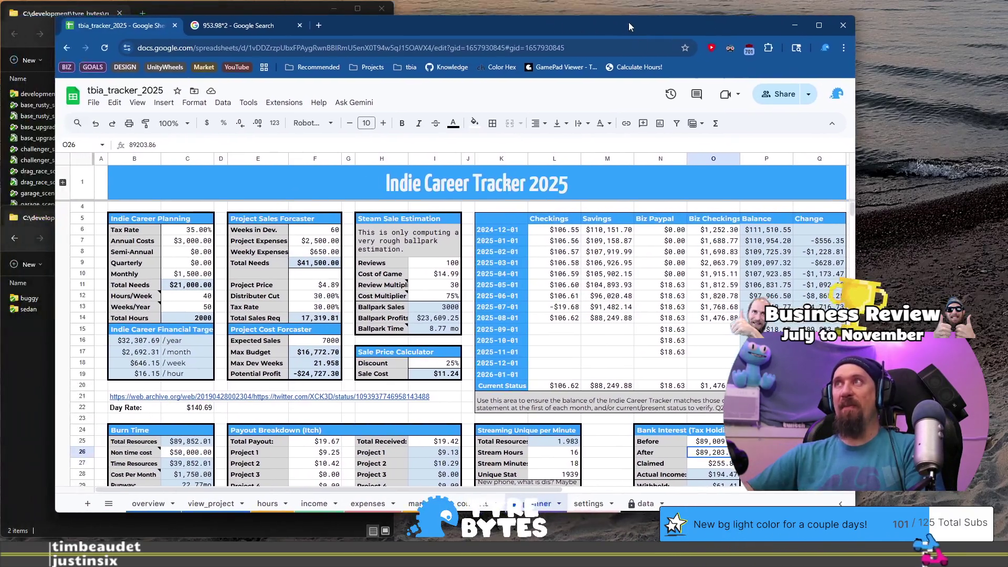
pyautogui.moveTo(857, 156)
pyautogui.mouseDown()
pyautogui.moveTo(778, 155)
pyautogui.moveTo(848, 156)
pyautogui.mouseUp()
pyautogui.moveTo(562, 21); pyautogui.dragTo(546, 7)
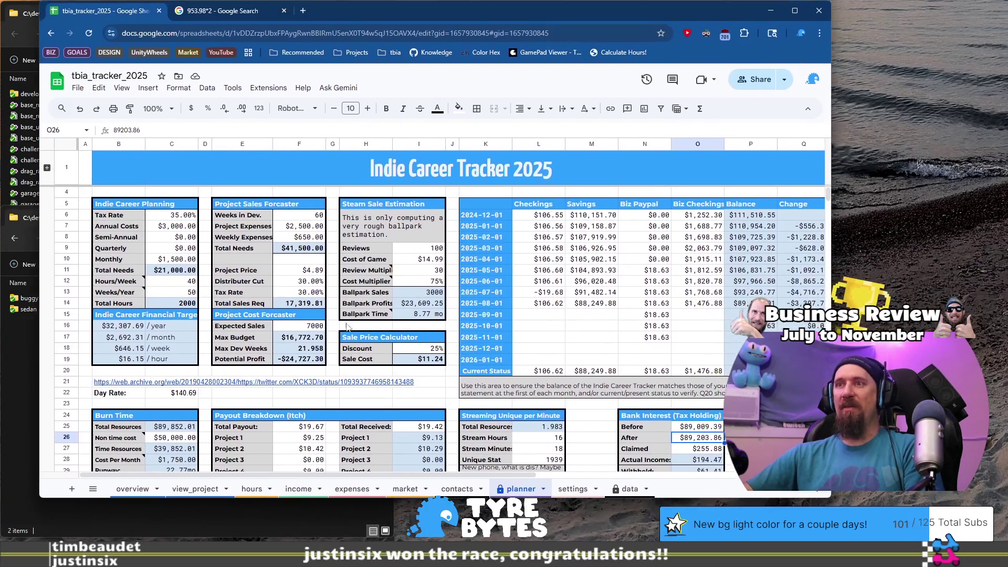
pyautogui.click(353, 489)
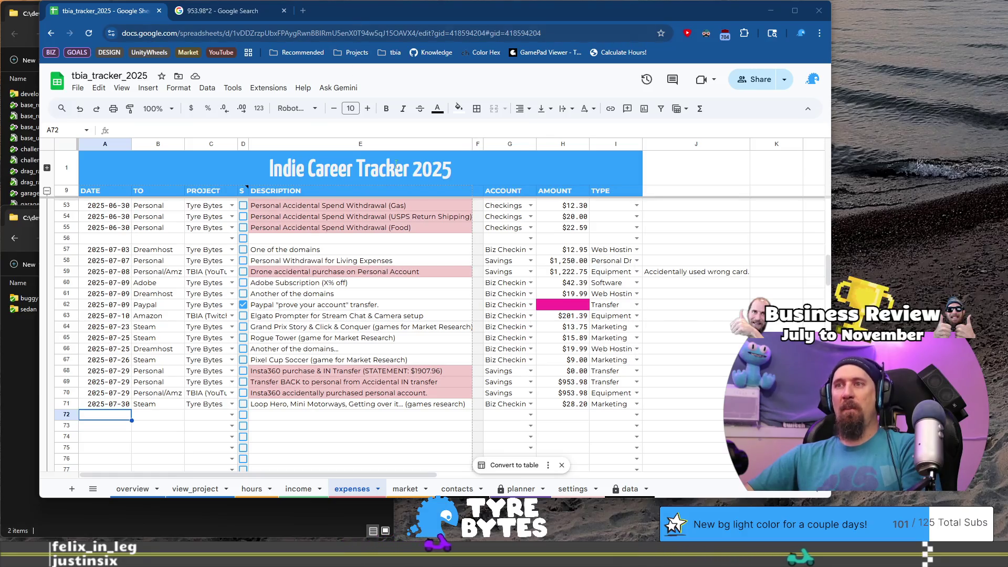
# Scroll the income sheet back to column A and check the July 7 amount in H54
pyautogui.click(298, 489)
pyautogui.moveTo(480, 476); pyautogui.dragTo(144, 472)
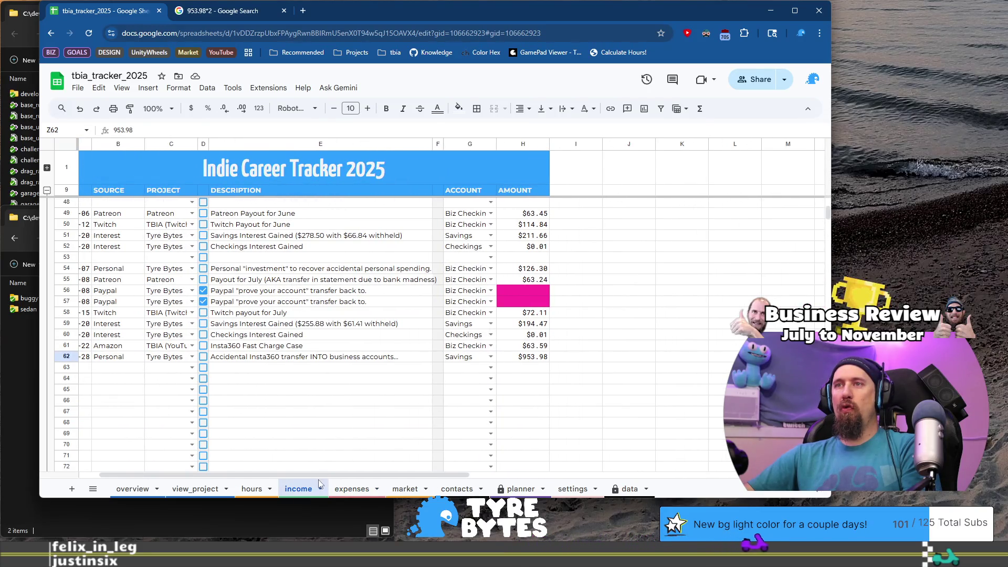
pyautogui.moveTo(312, 474); pyautogui.dragTo(292, 474)
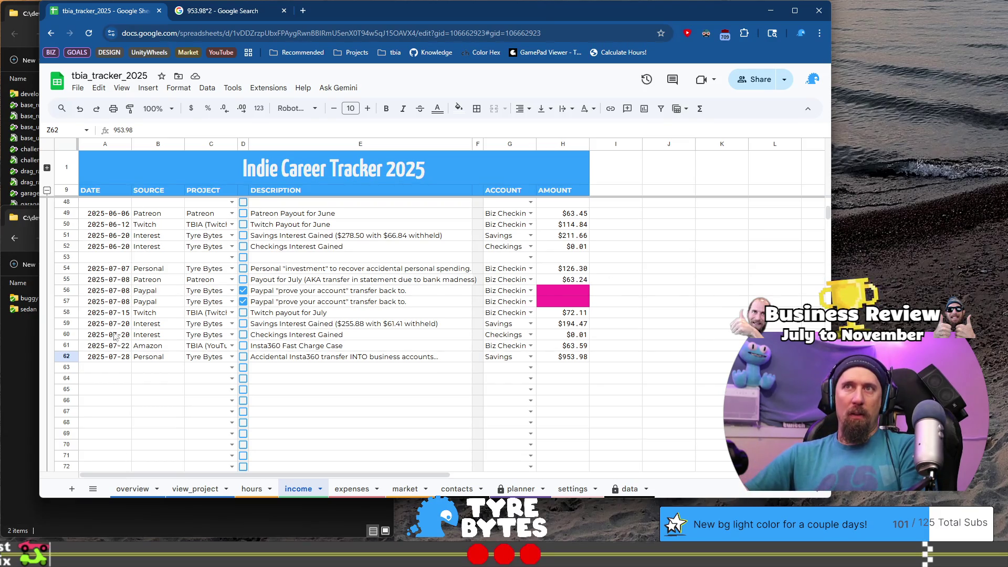
pyautogui.click(584, 271)
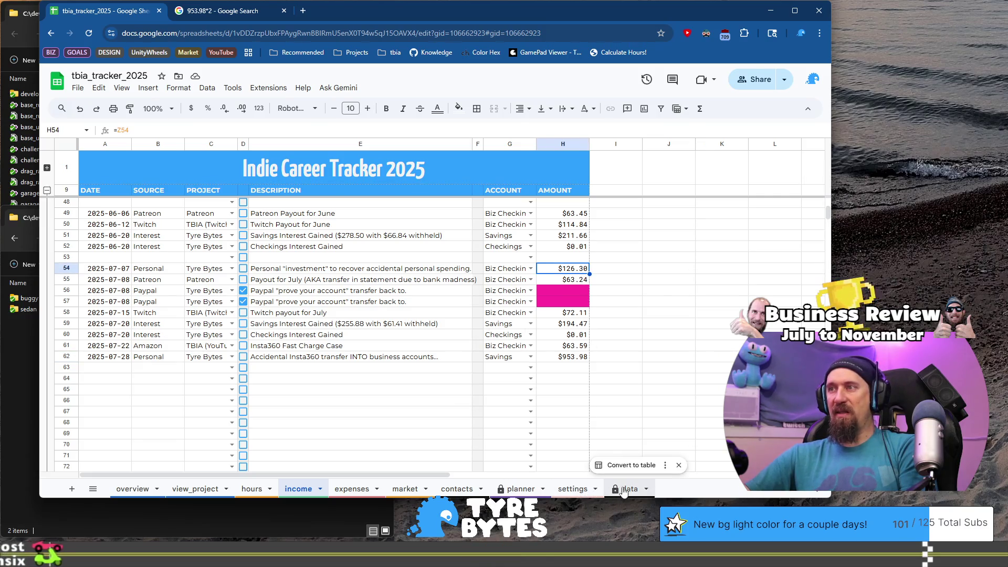
pyautogui.click(573, 489)
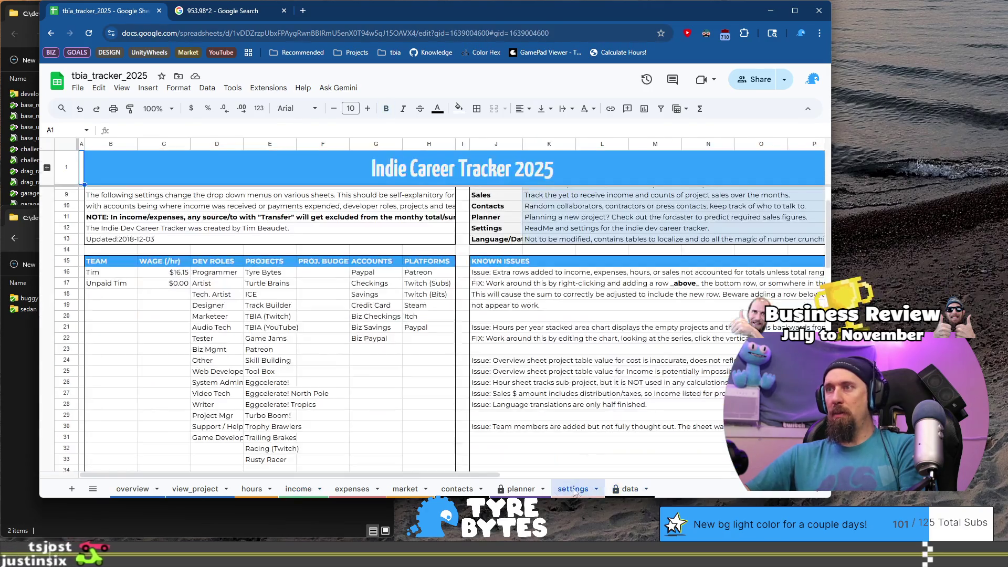
pyautogui.click(520, 489)
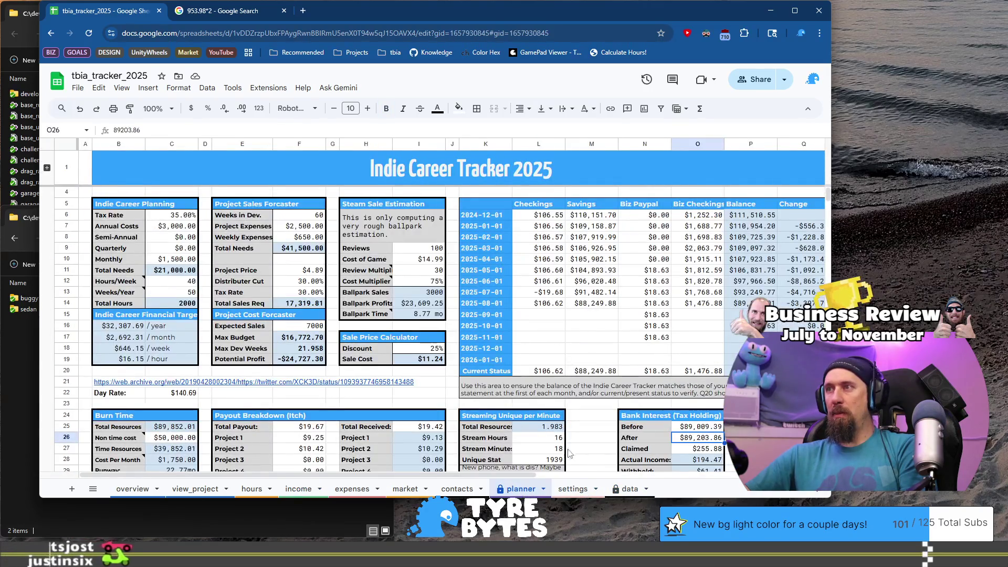
pyautogui.hscroll(3, 418, 481)
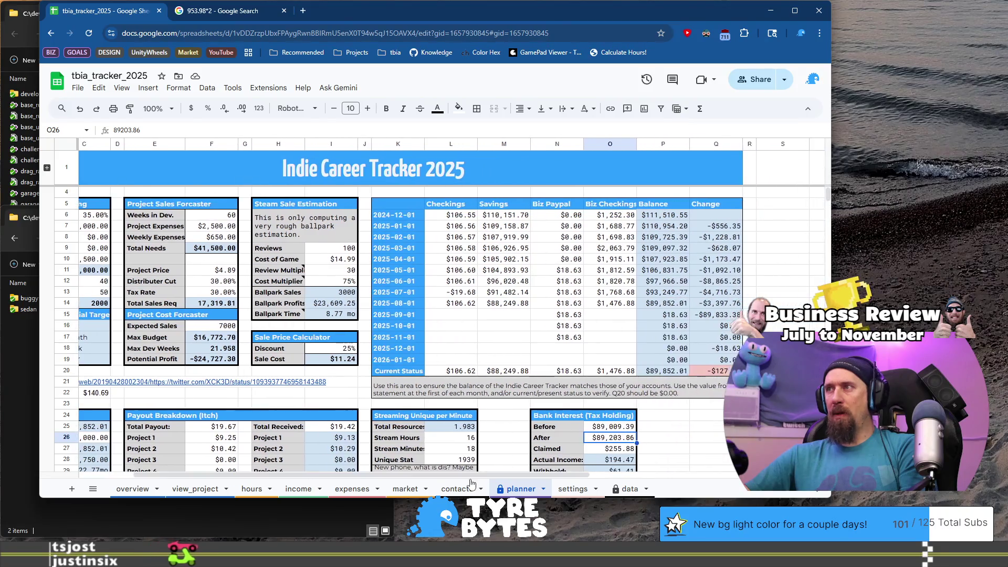
pyautogui.hscroll(-3, 430, 481)
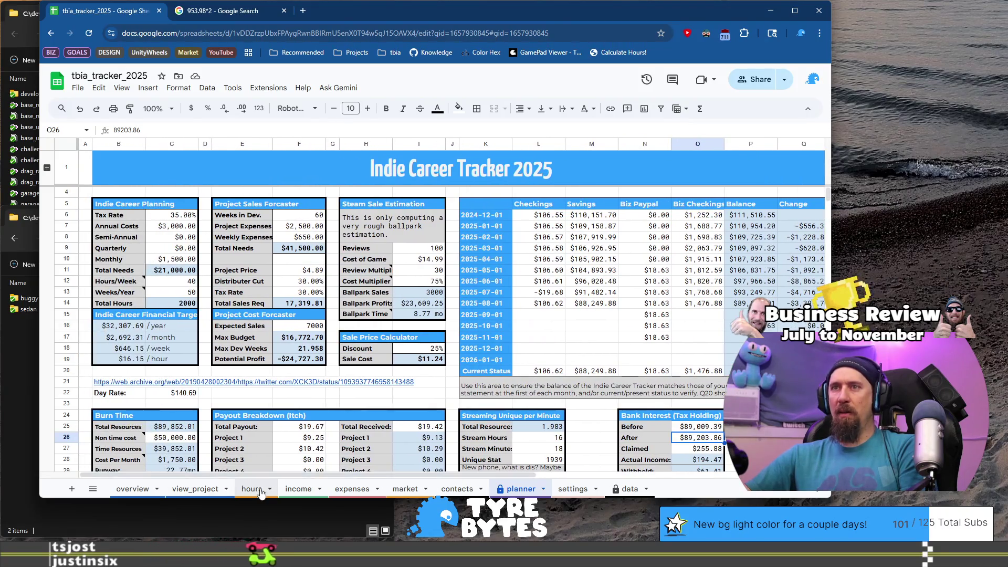
pyautogui.click(308, 491)
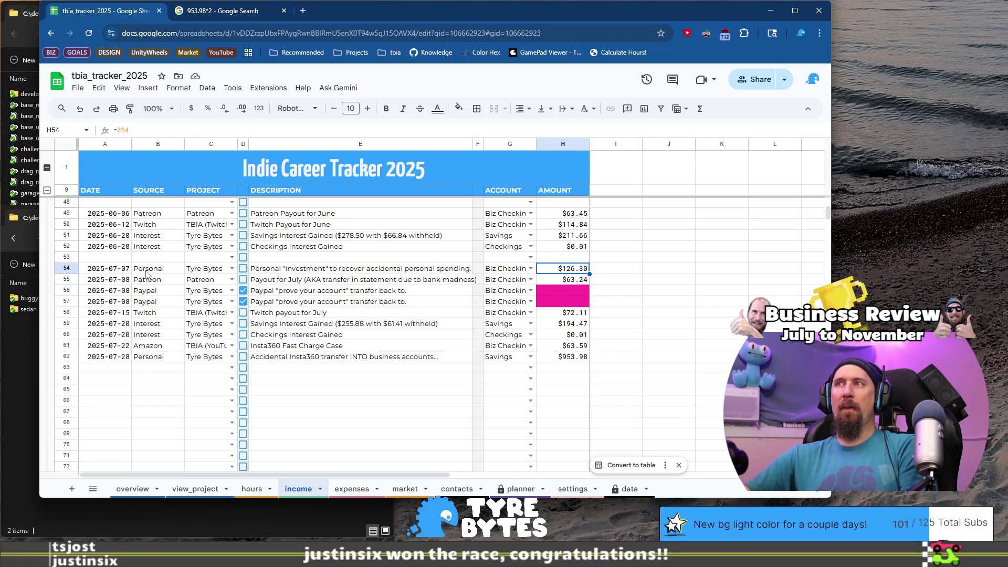
# Check the planner's July (-19.68) and August ($106.62) checking balances in L13 and L14
pyautogui.click(287, 271)
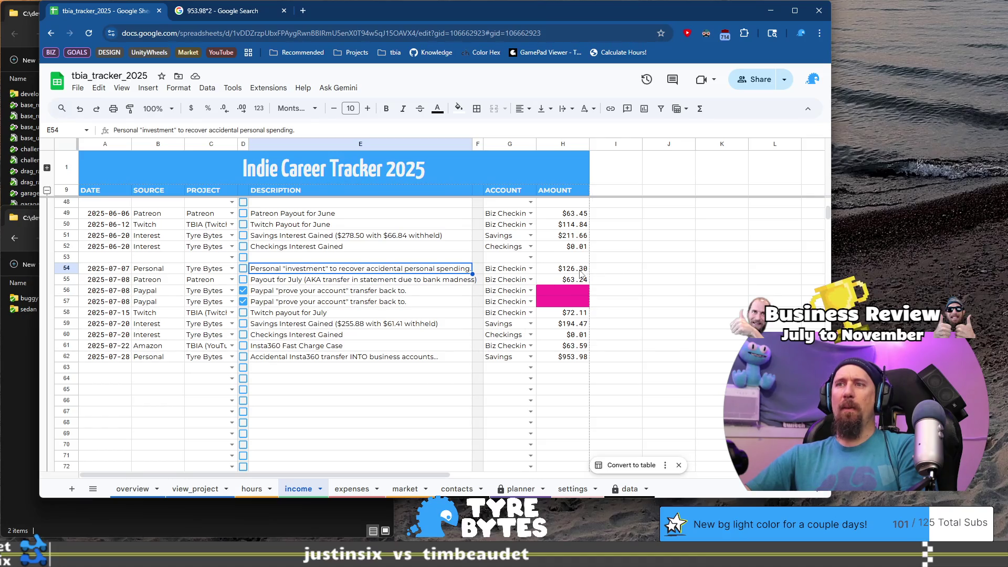
pyautogui.click(353, 490)
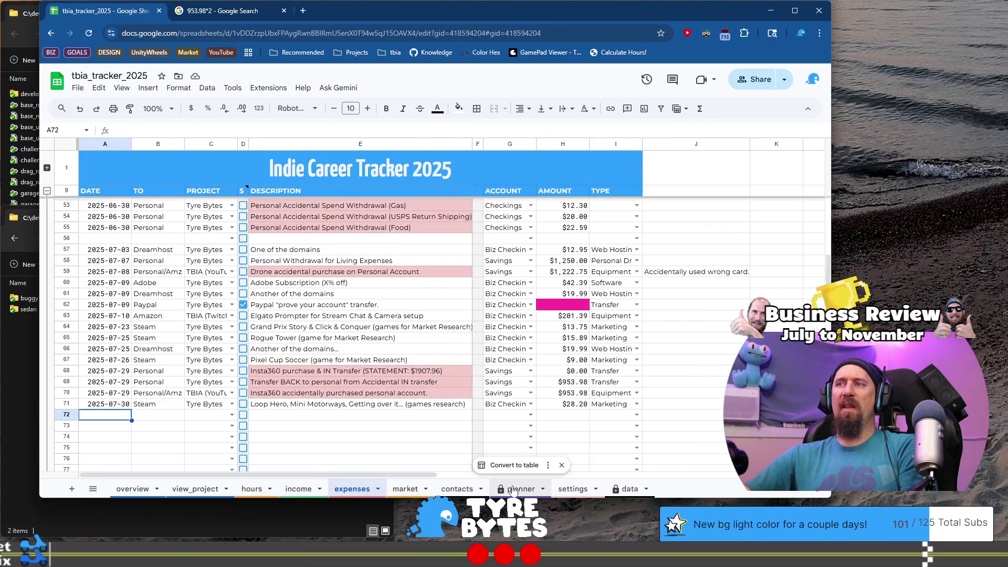
pyautogui.click(518, 484)
pyautogui.click(555, 293)
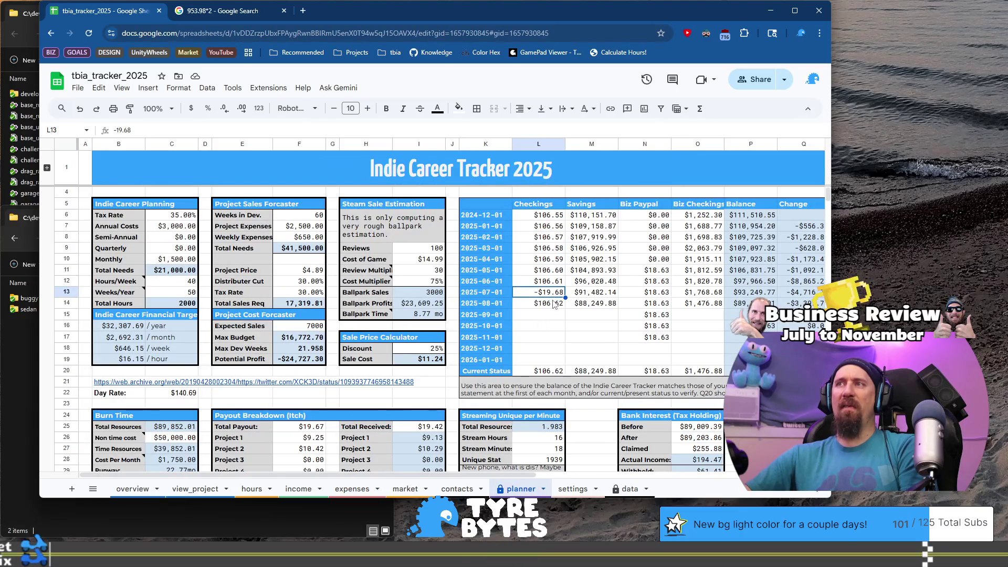
pyautogui.click(554, 308)
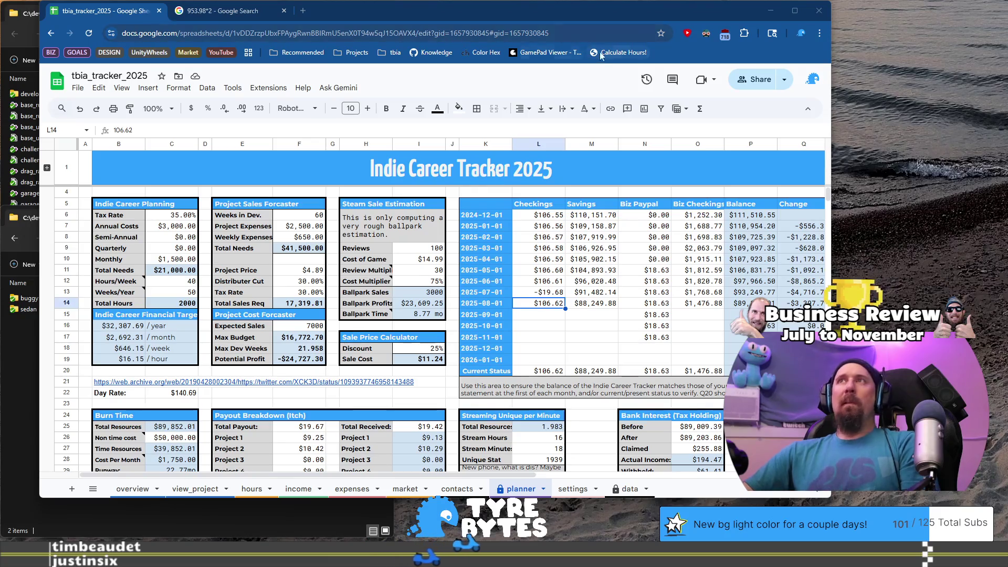
# Narrow the browser window and scroll the planner to view its Balance and Change columns
pyautogui.moveTo(600, 12)
pyautogui.mouseDown()
pyautogui.moveTo(563, 30)
pyautogui.moveTo(578, 14)
pyautogui.mouseUp()
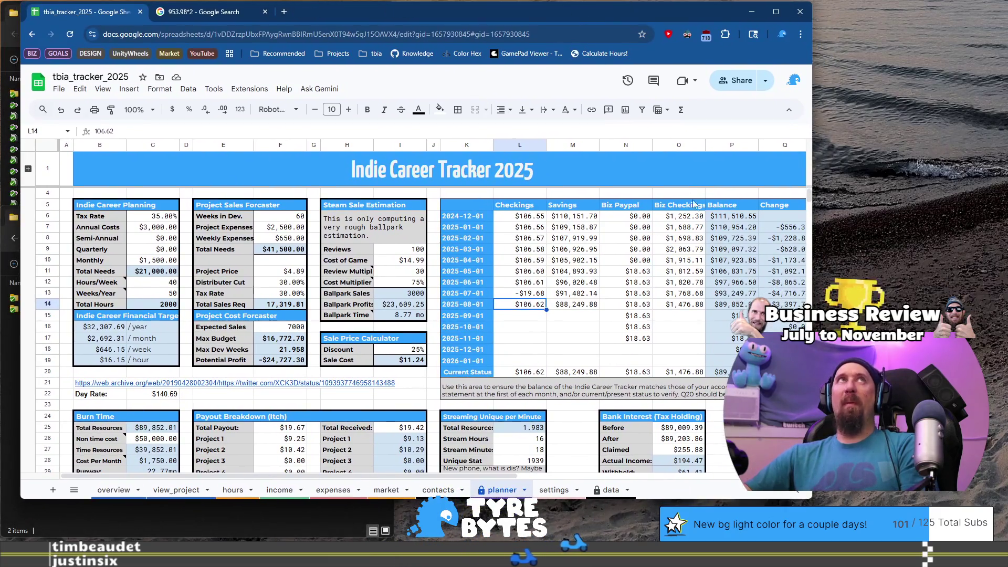
pyautogui.moveTo(816, 326); pyautogui.dragTo(739, 327)
pyautogui.moveTo(405, 477)
pyautogui.mouseDown()
pyautogui.moveTo(506, 480)
pyautogui.moveTo(501, 488)
pyautogui.mouseUp()
pyautogui.hscroll(-1, 491, 480)
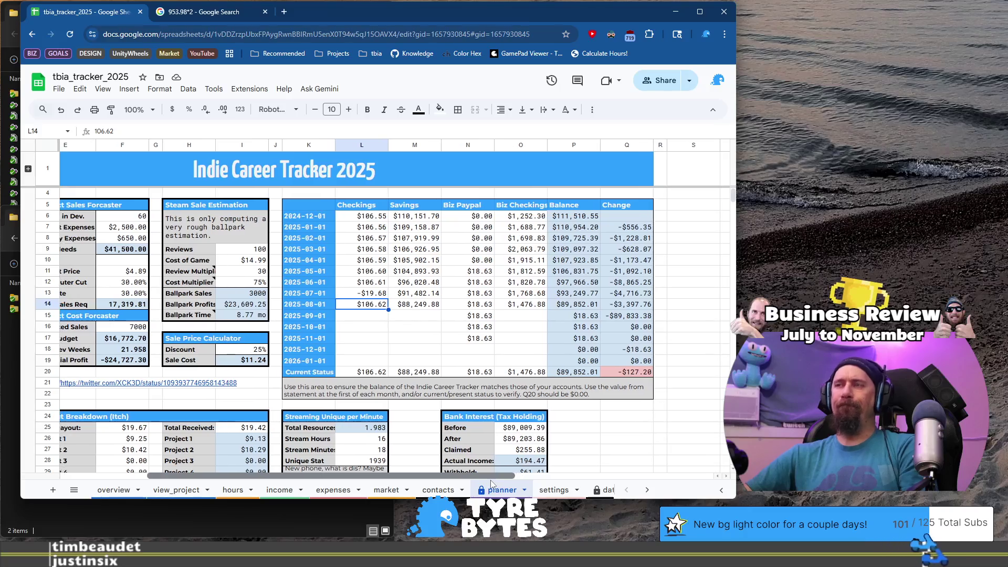
pyautogui.click(288, 490)
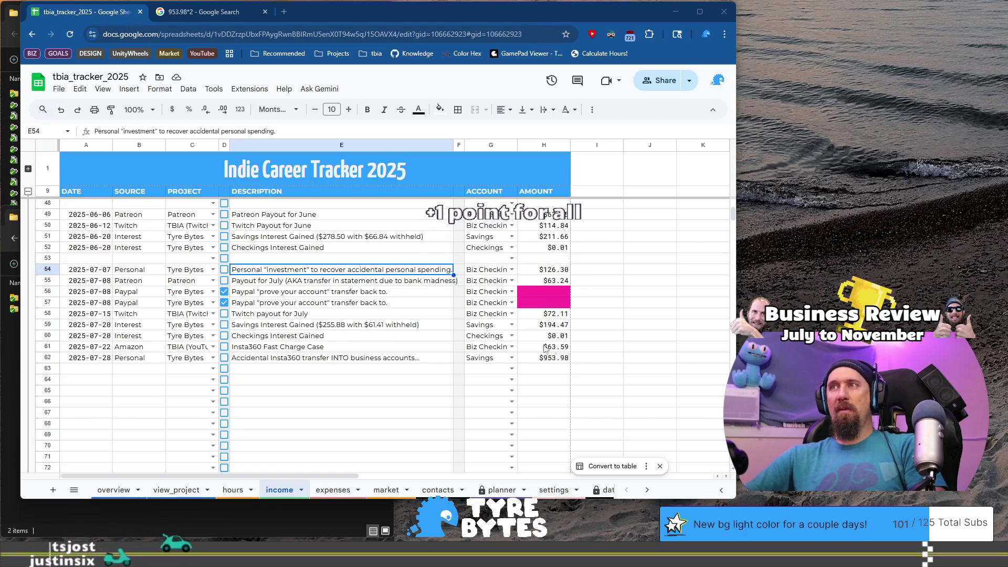
# Check the July savings interest and the $953.98 Insta360 transfer amount on the income sheet
pyautogui.click(549, 324)
pyautogui.click(501, 490)
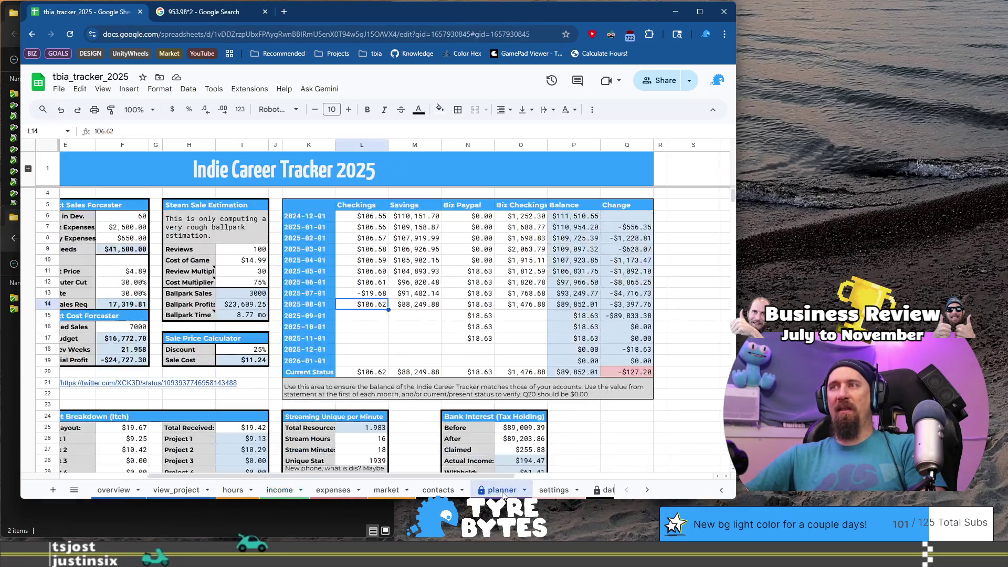
pyautogui.scroll(-3, 472, 397)
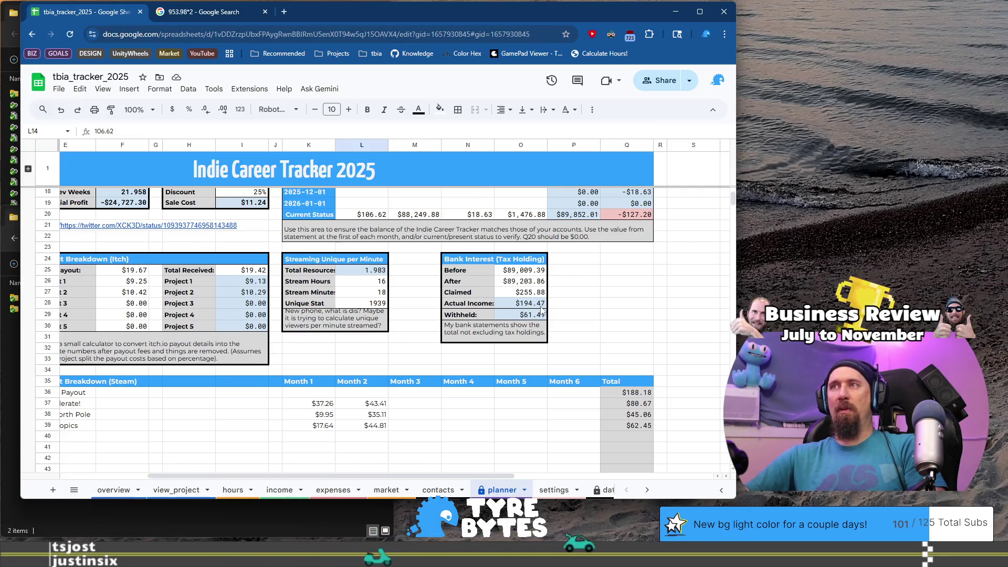
pyautogui.click(544, 312)
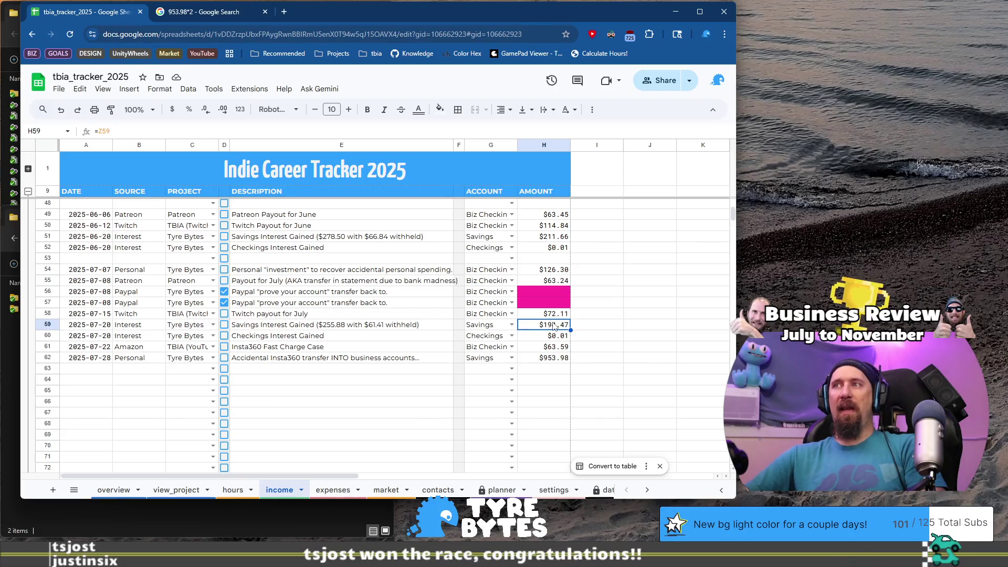
pyautogui.click(550, 361)
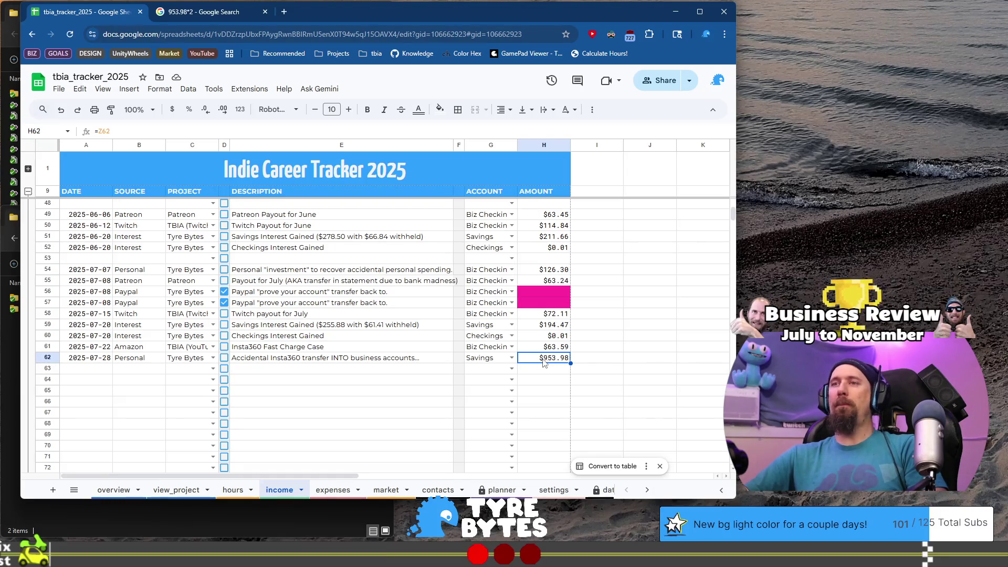
pyautogui.click(330, 484)
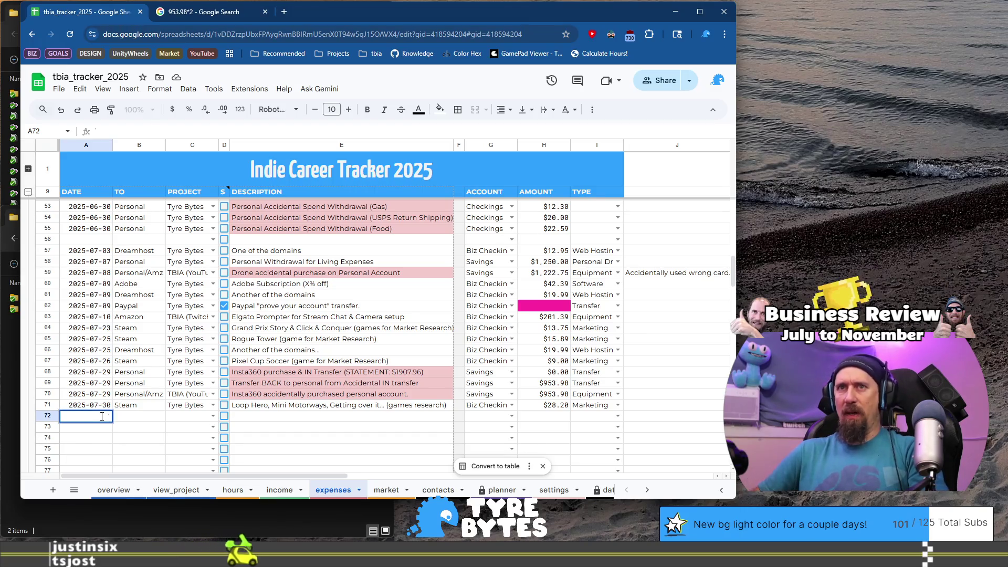
# Start test row 72 with date 2025-07-30, FAKED and project Tyre Bytes
pyautogui.write("'")
pyautogui.press('Escape')
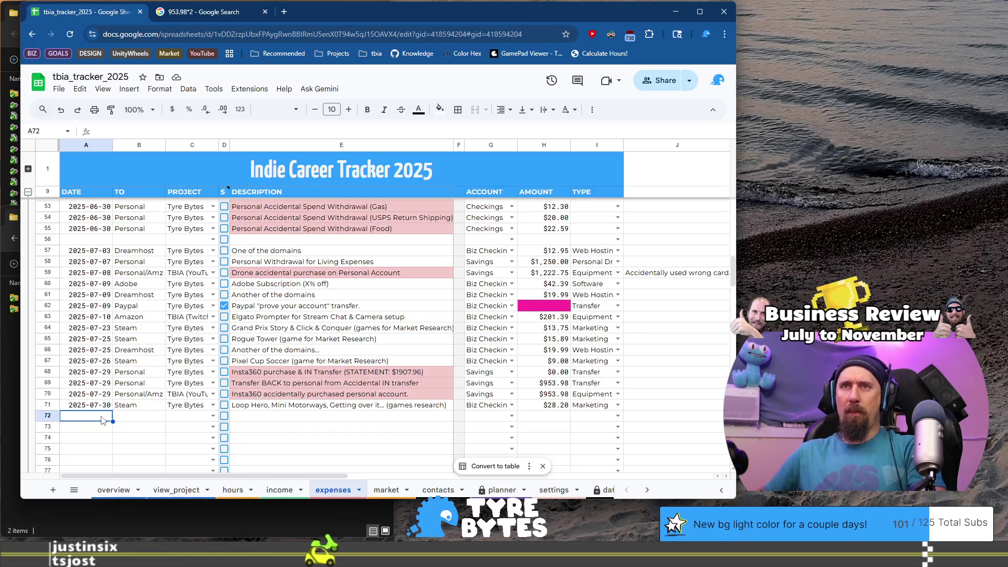
pyautogui.write('2025-07-30')
pyautogui.press('Tab')
pyautogui.write('FAKED')
pyautogui.press('Tab')
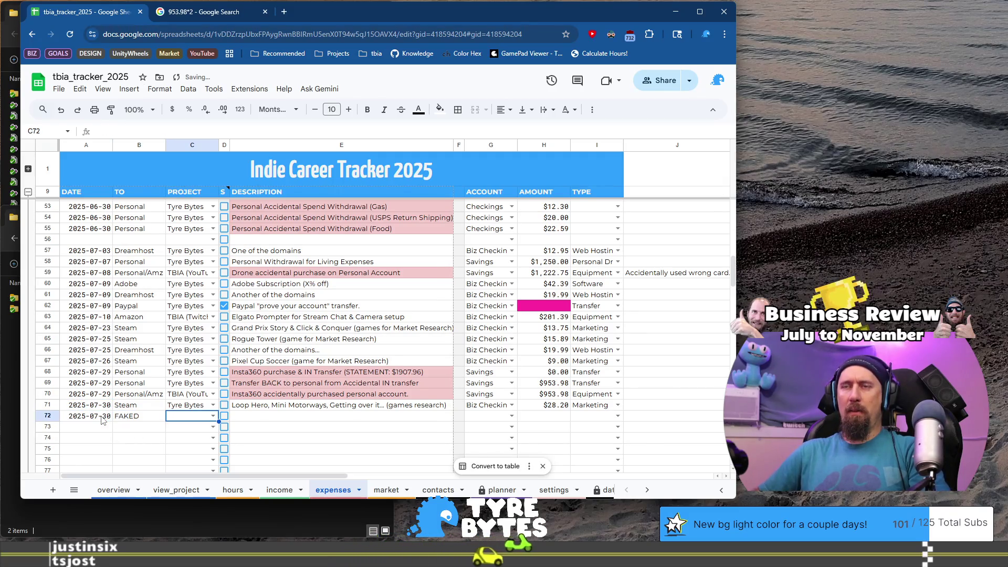
pyautogui.write('Ty')
pyautogui.press('Tab')
pyautogui.press('Tab')
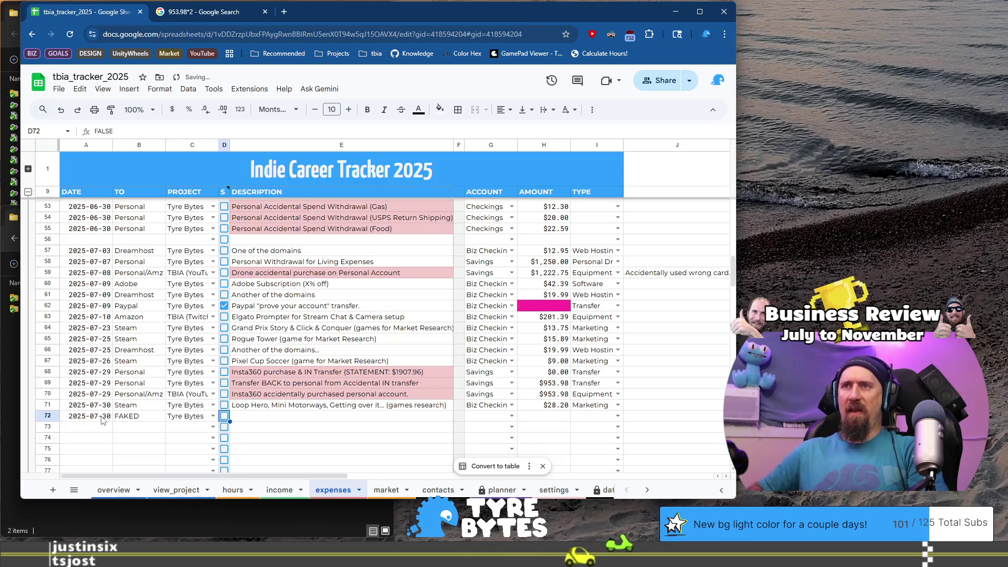
# Complete the row with description FAKE, account Biz Checkings and $1,000.00 in Z72
pyautogui.write('FAKE')
pyautogui.press('Tab')
pyautogui.press('Tab')
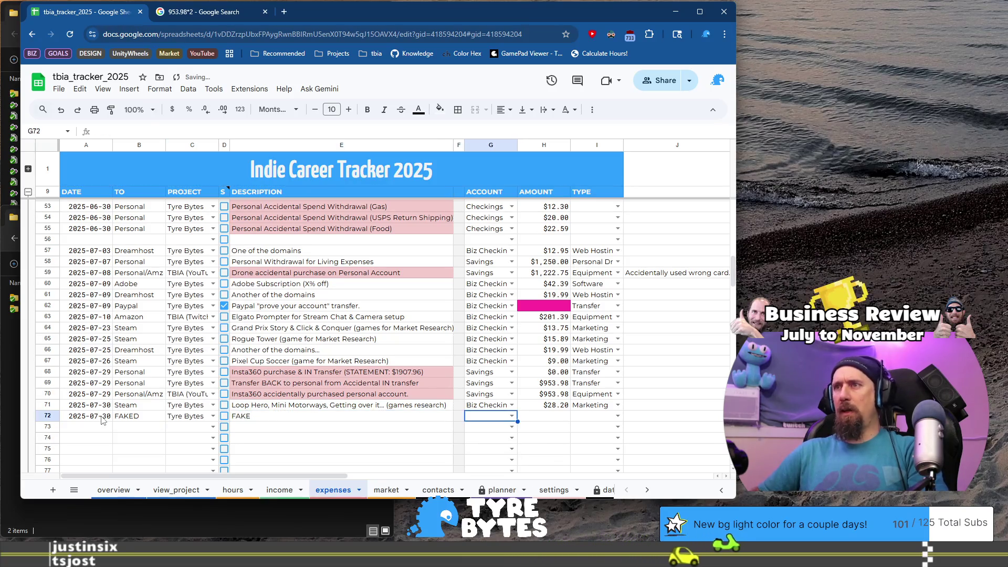
pyautogui.write('B')
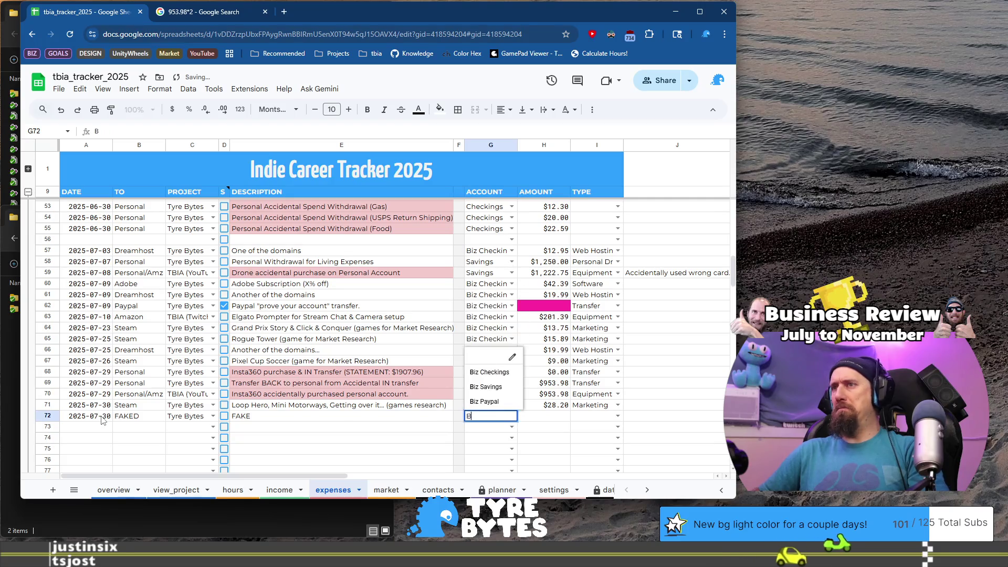
pyautogui.press('Tab')
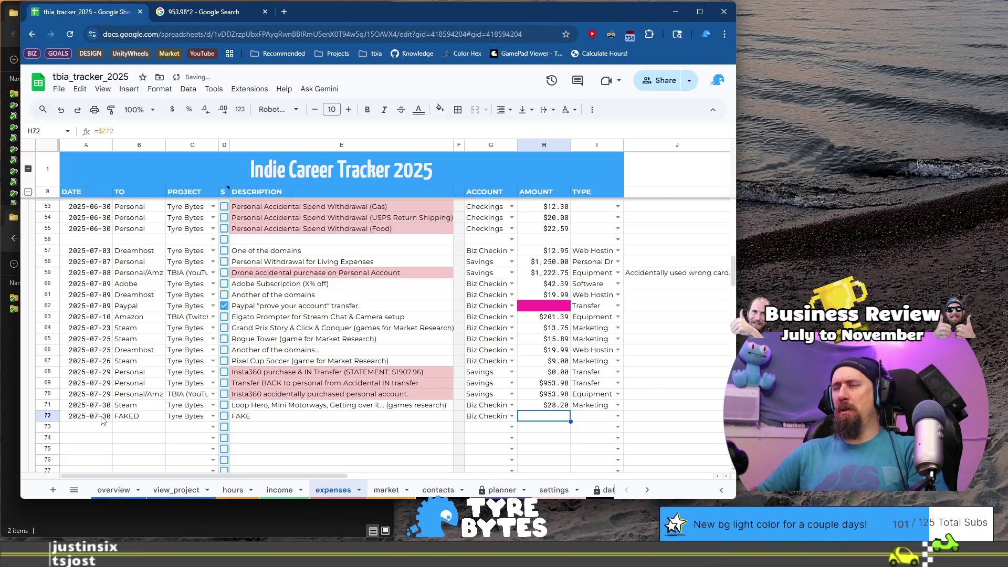
pyautogui.hotkey('ctrl', 'Right')
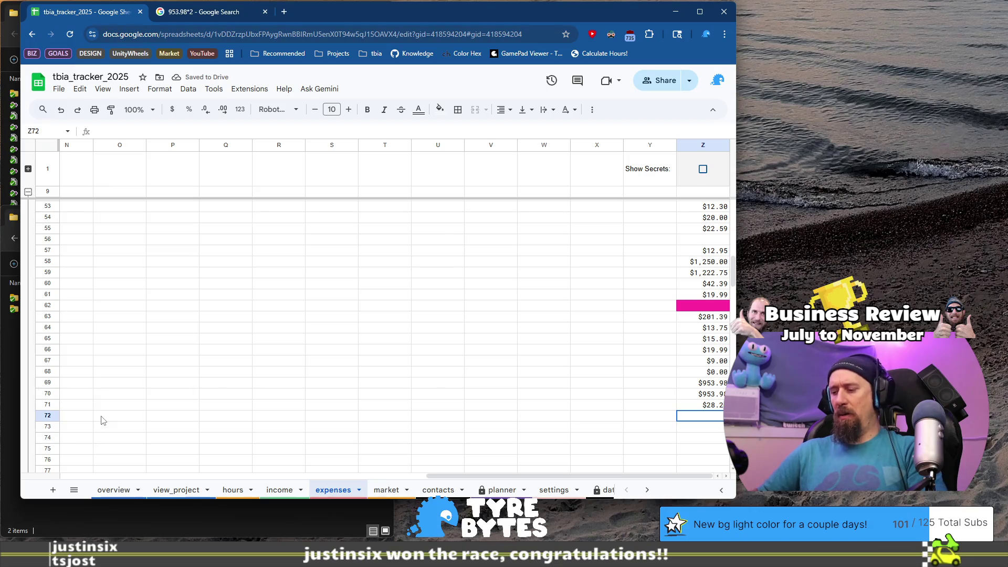
pyautogui.press('Return')
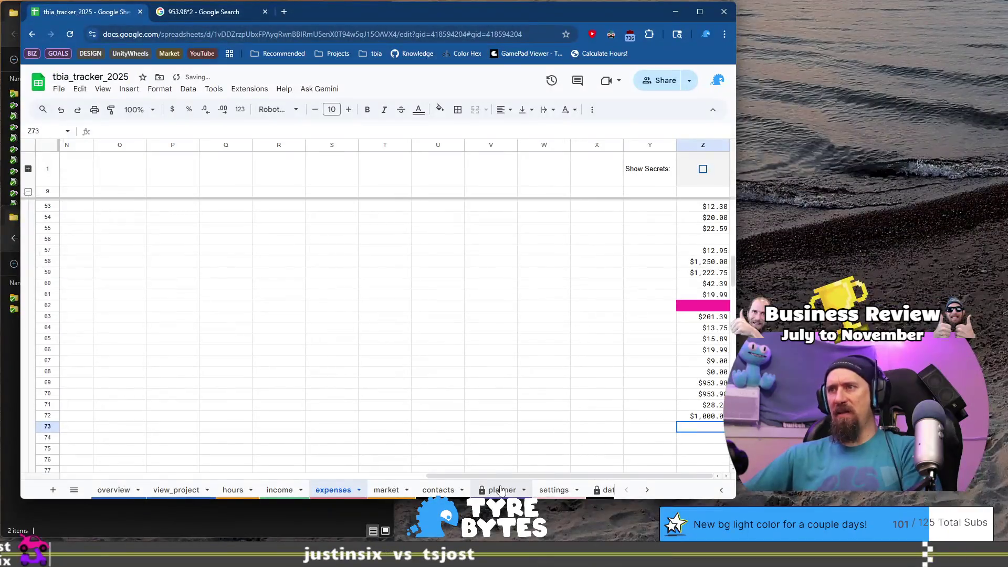
pyautogui.click(500, 491)
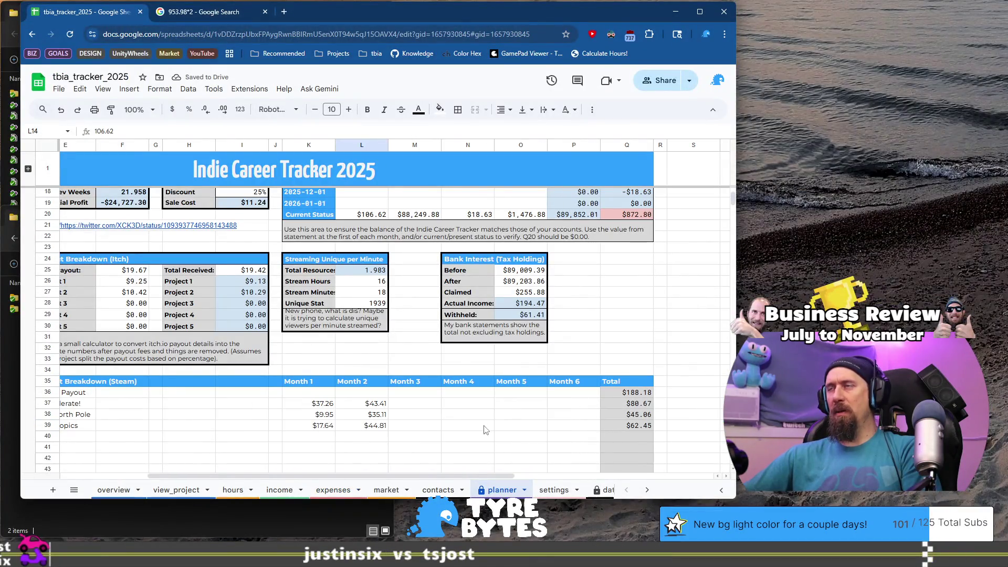
# Delete the $1,000.00 test amount from Z72 and recheck the planner balance
pyautogui.scroll(2, 485, 430)
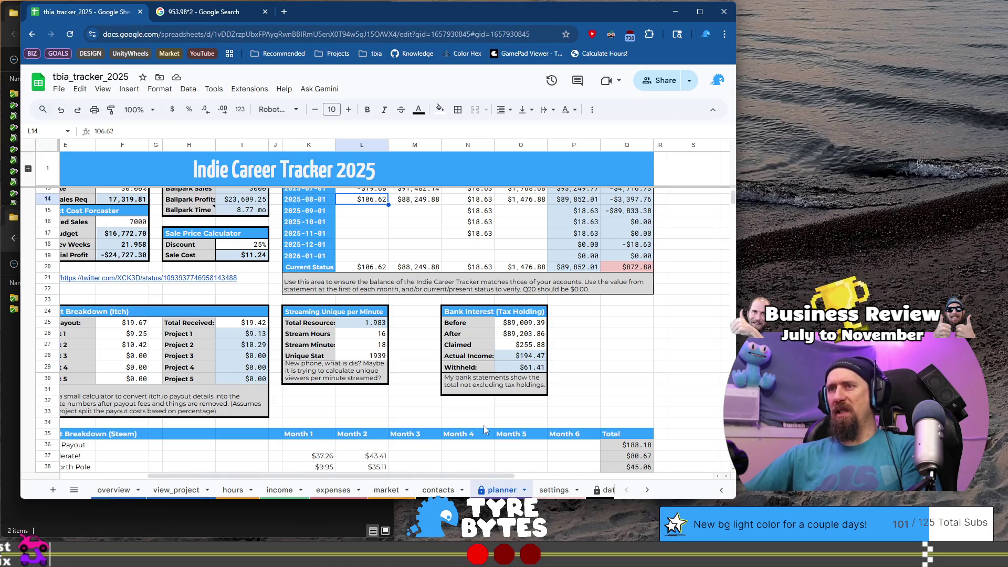
pyautogui.click(331, 493)
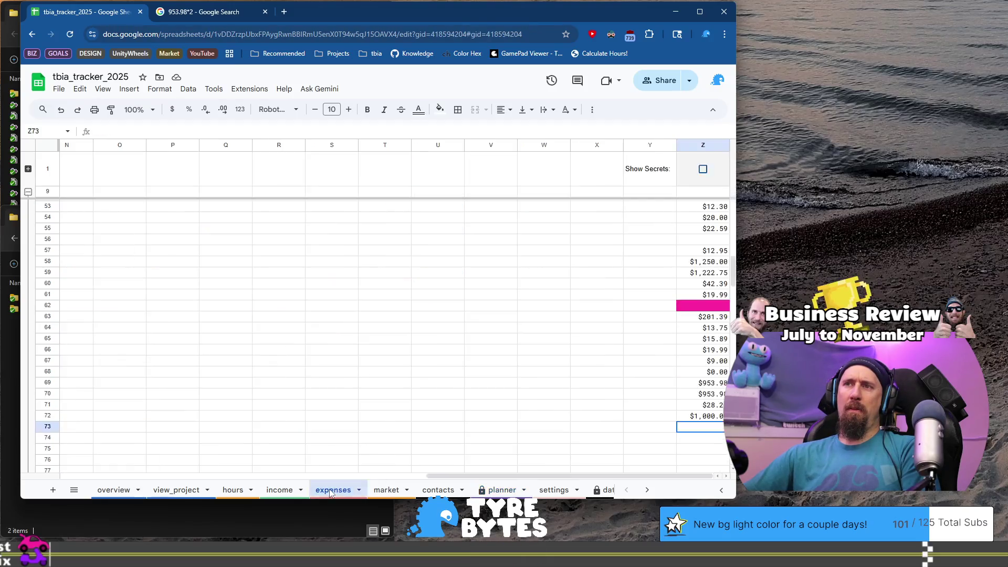
pyautogui.click(688, 416)
pyautogui.press('Delete')
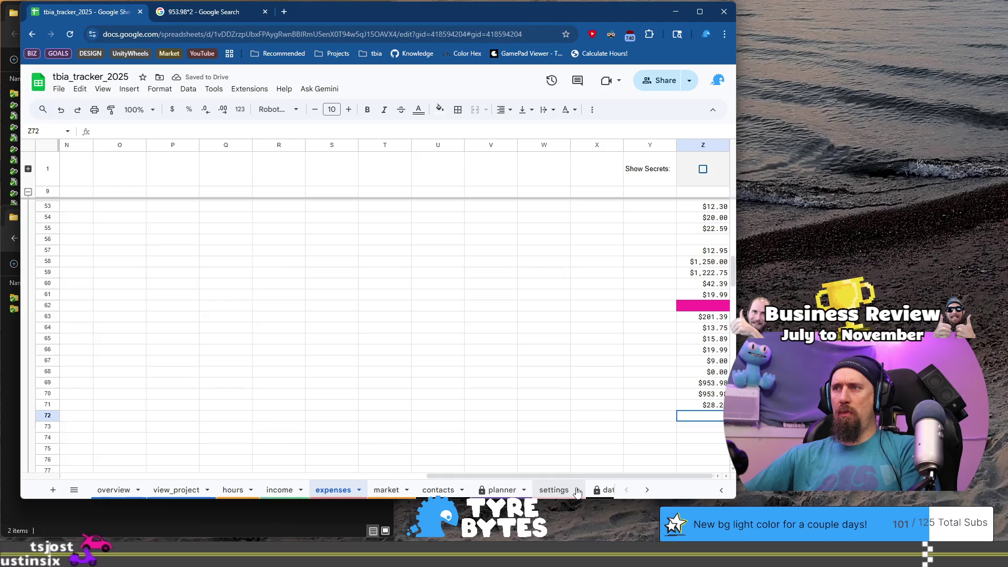
pyautogui.click(498, 491)
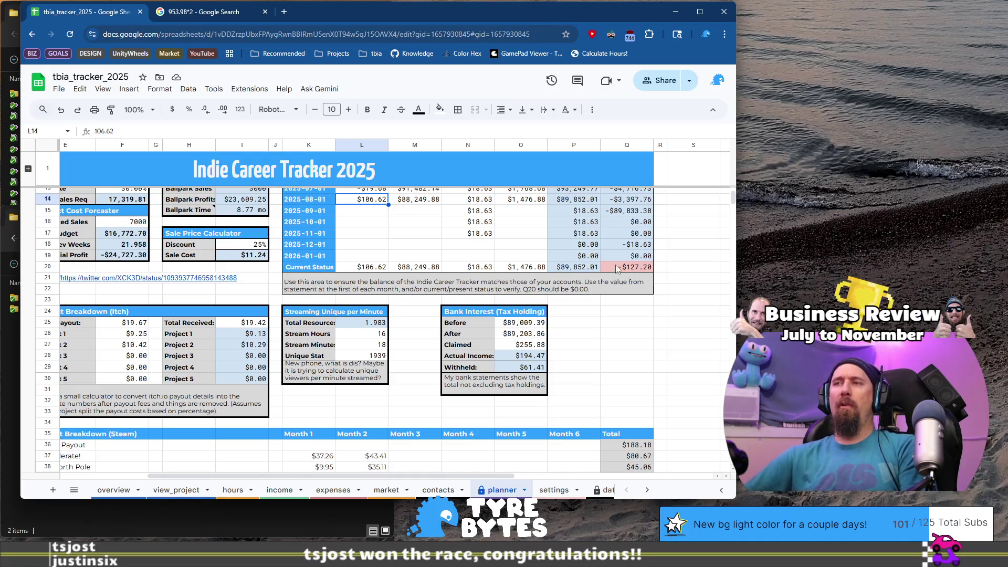
pyautogui.click(440, 490)
pyautogui.click(387, 493)
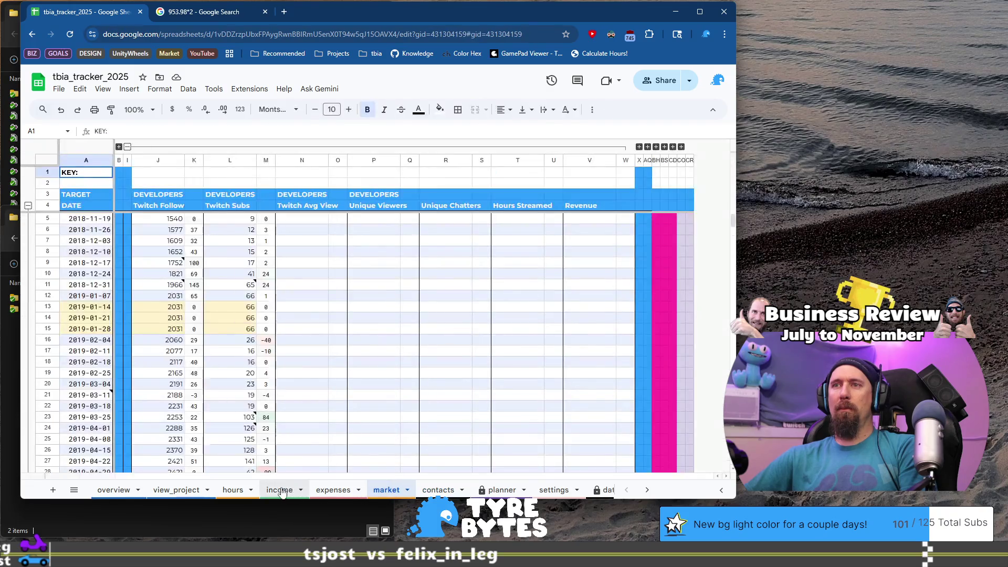
# Look over the income rows around E63, below the last entry, then return to expenses
pyautogui.click(283, 491)
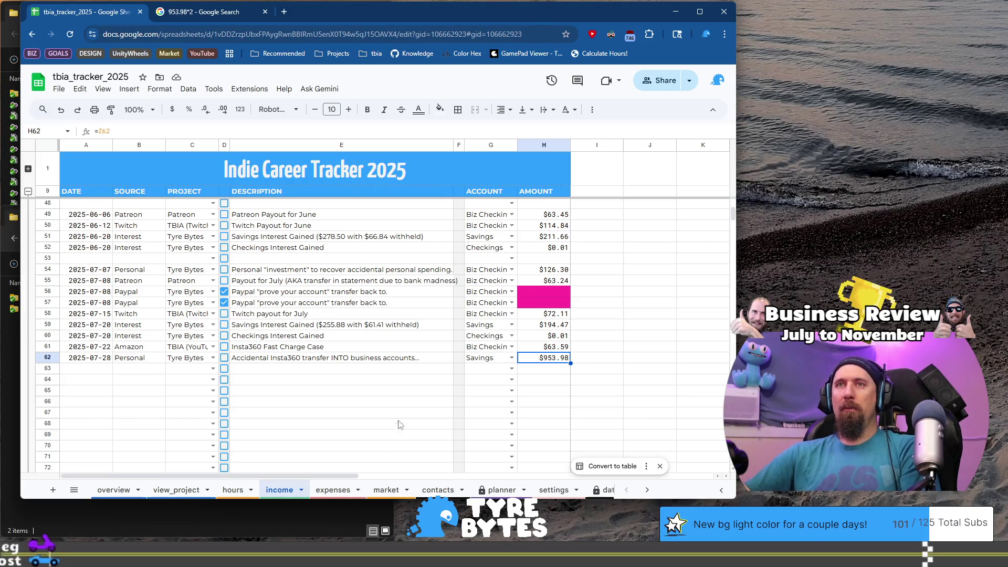
pyautogui.click(407, 372)
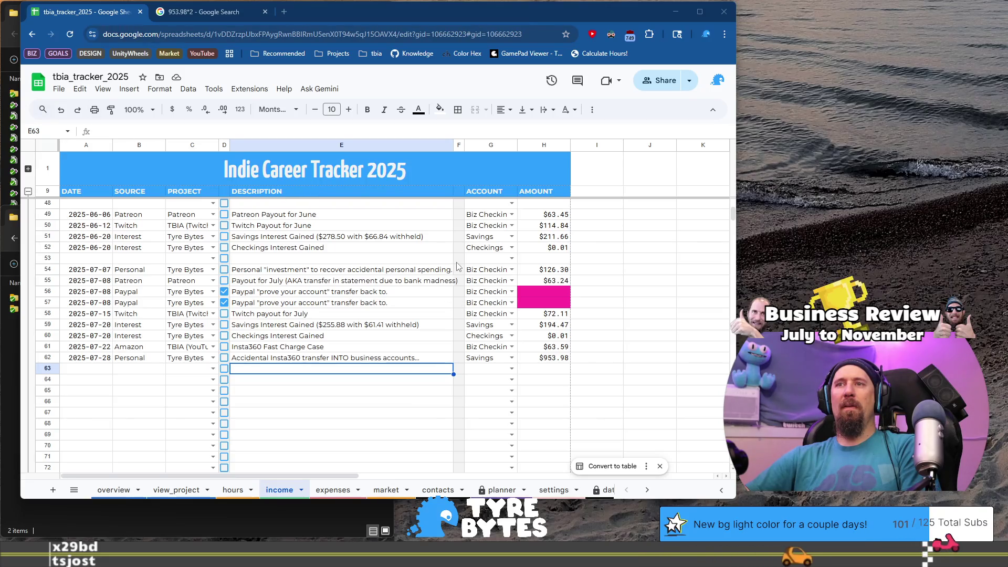
pyautogui.click(332, 491)
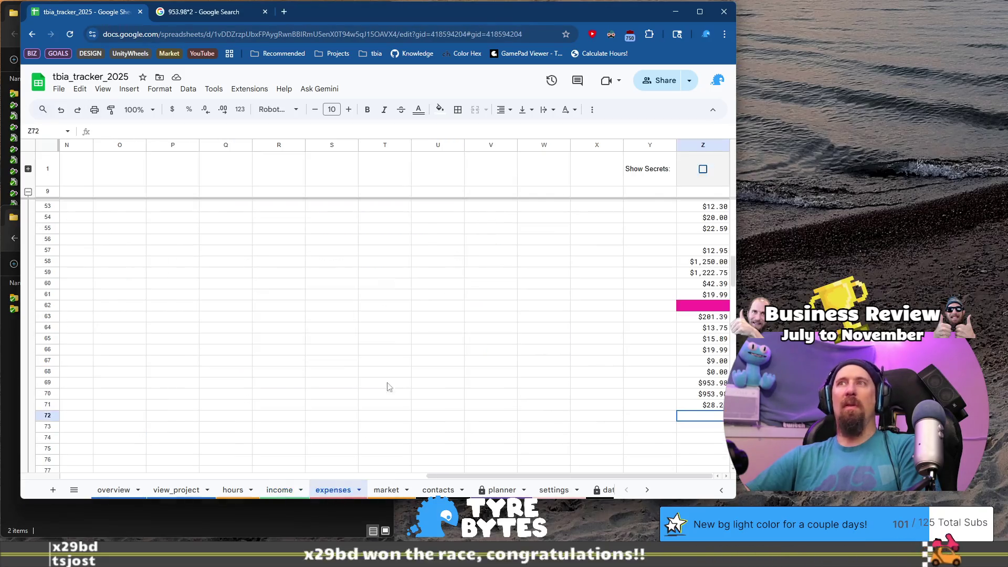
# Inspect expense amounts: the two $953.98 entries in rows 69–70, the empty FAKED amount, row 57's formula
pyautogui.click(474, 332)
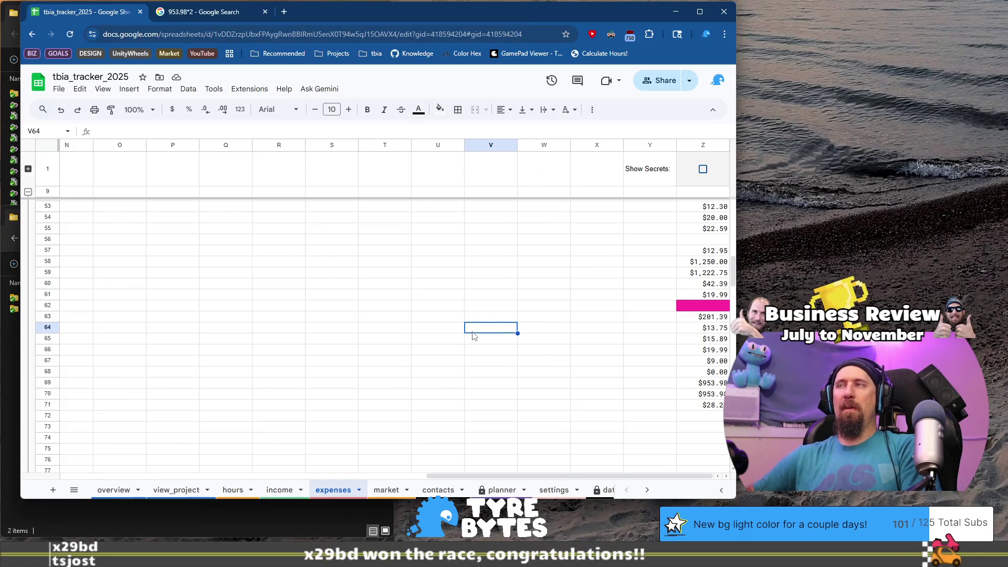
pyautogui.press('Home')
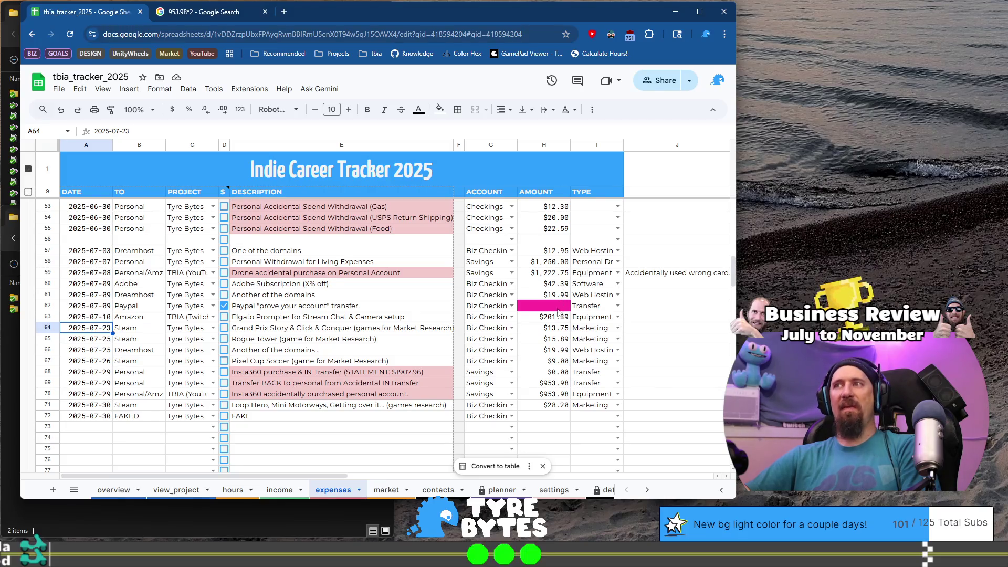
pyautogui.click(558, 388)
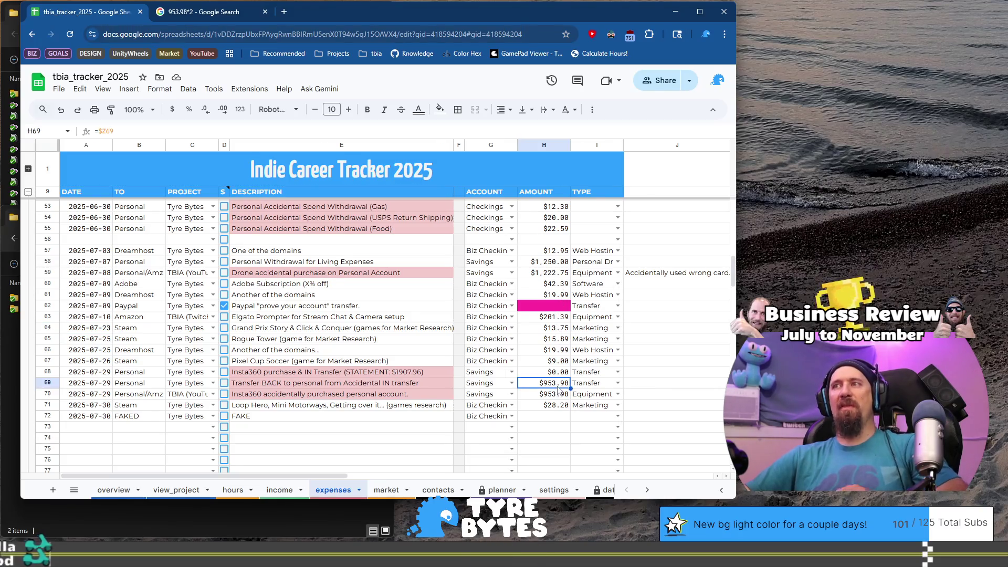
pyautogui.keyDown('shift'); pyautogui.click(560, 397); pyautogui.keyUp('shift')
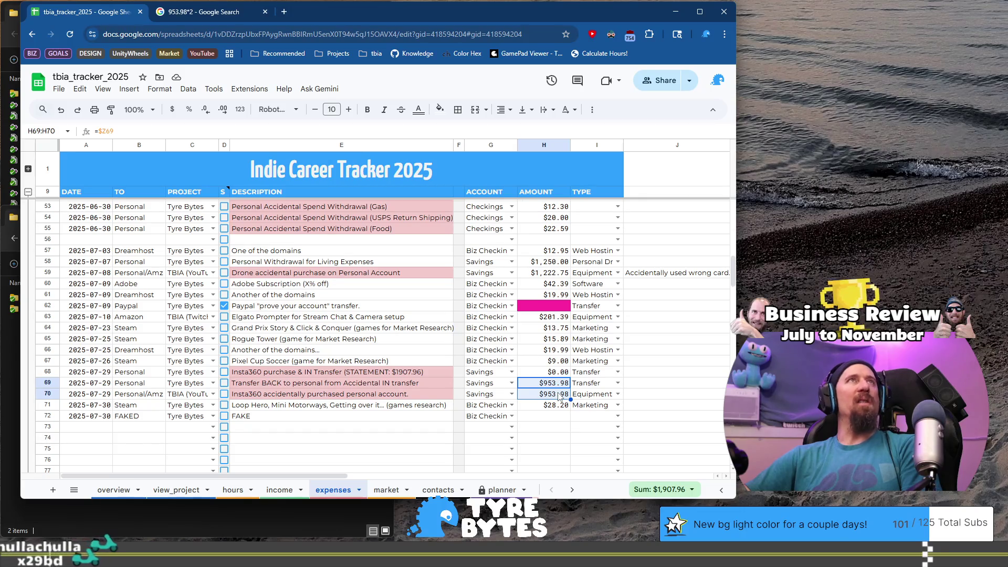
pyautogui.click(557, 419)
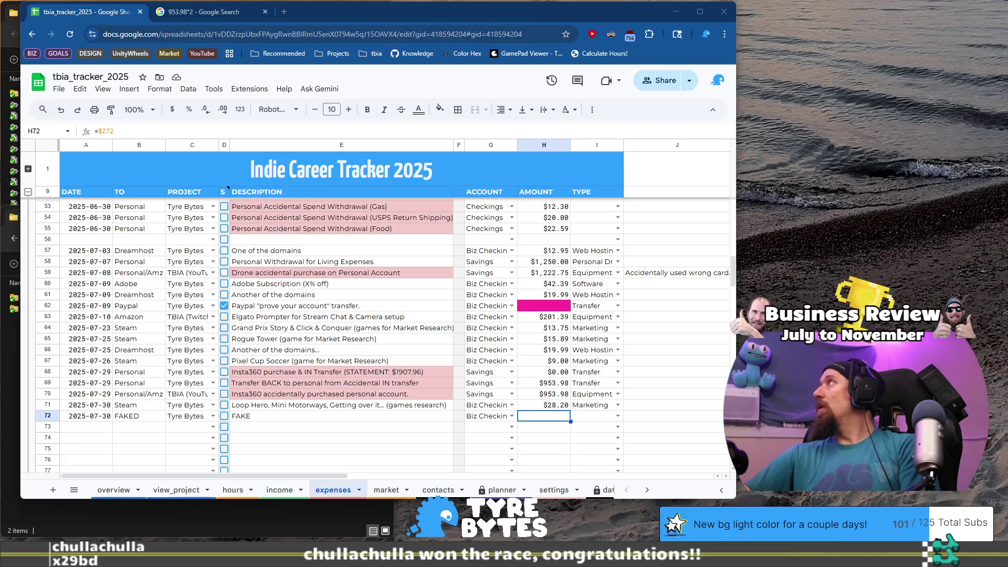
pyautogui.click(554, 251)
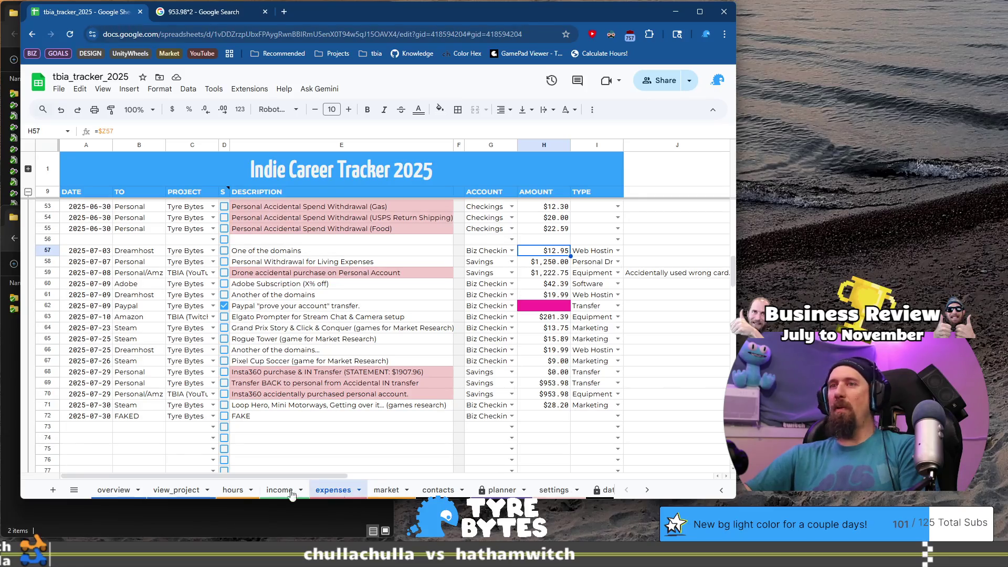
# Compare amount formulas in income row 55 and expenses rows 60, 61, 63; total income rows 58–59
pyautogui.click(279, 490)
pyautogui.click(550, 283)
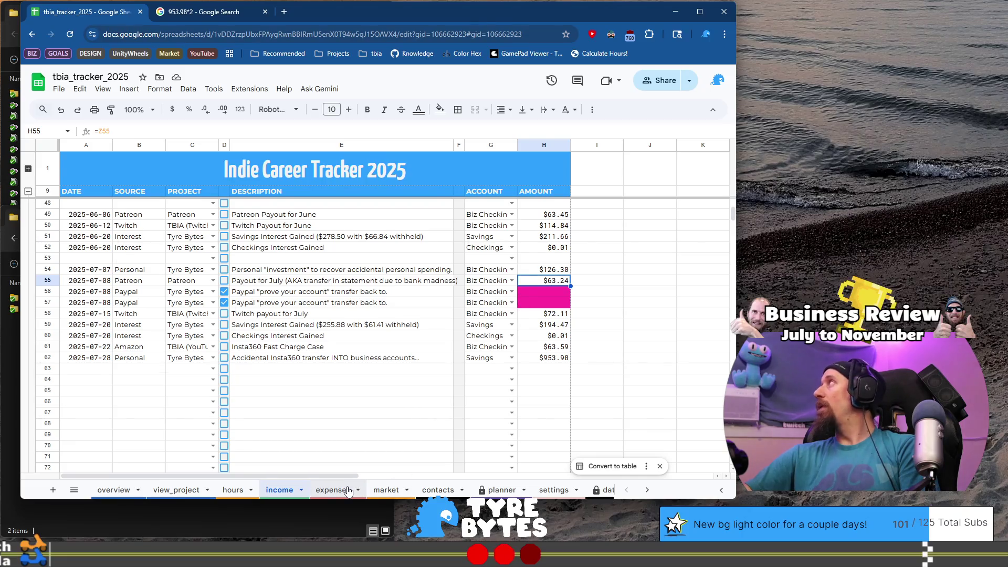
pyautogui.click(348, 491)
pyautogui.click(563, 286)
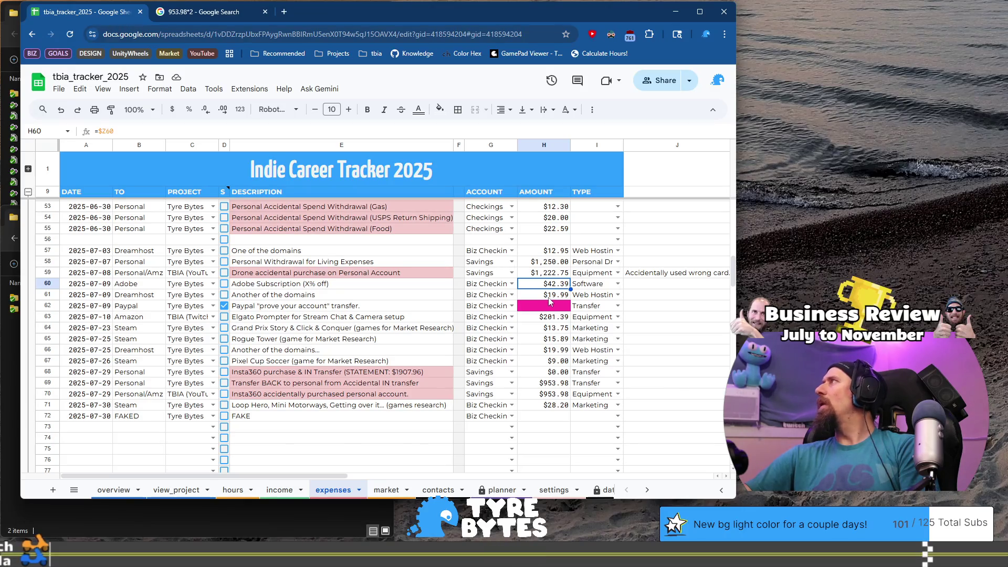
pyautogui.click(549, 297)
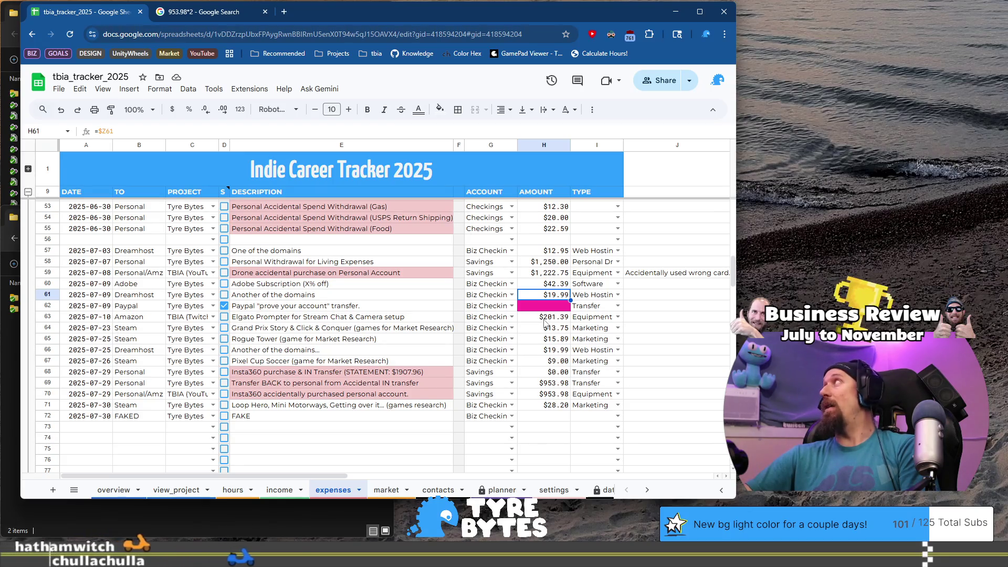
pyautogui.click(548, 319)
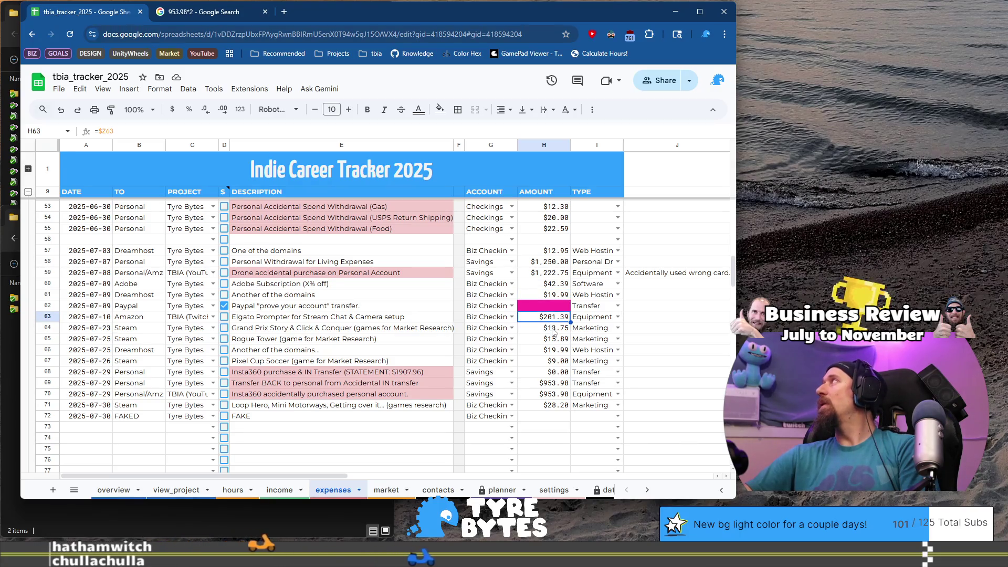
pyautogui.click(279, 489)
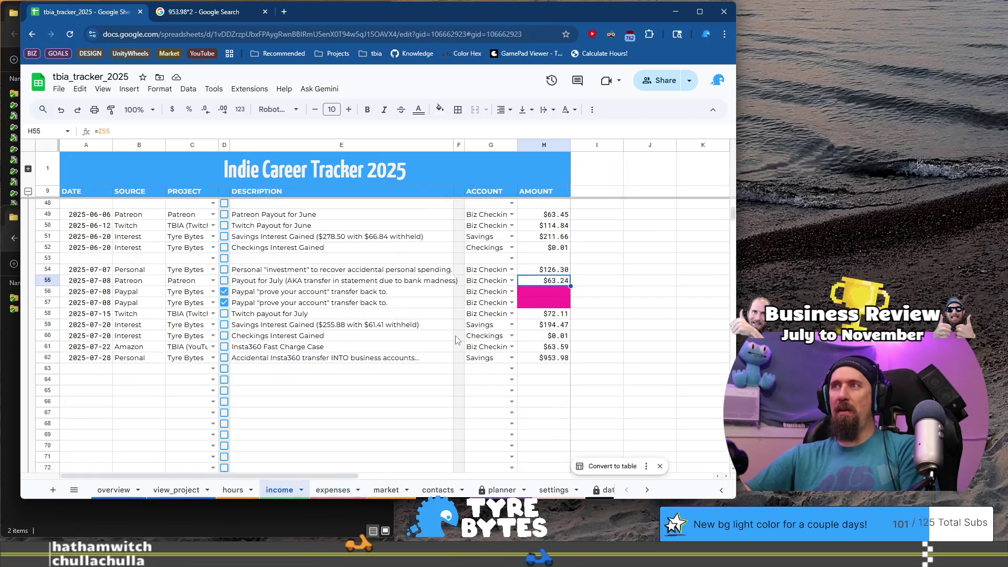
pyautogui.moveTo(546, 314); pyautogui.dragTo(550, 322)
pyautogui.click(549, 314)
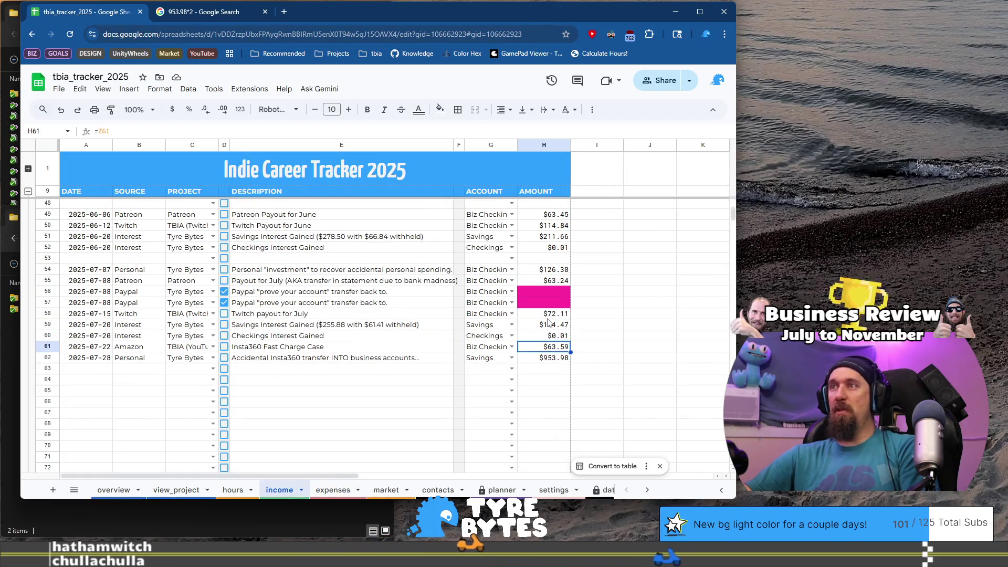
pyautogui.click(349, 489)
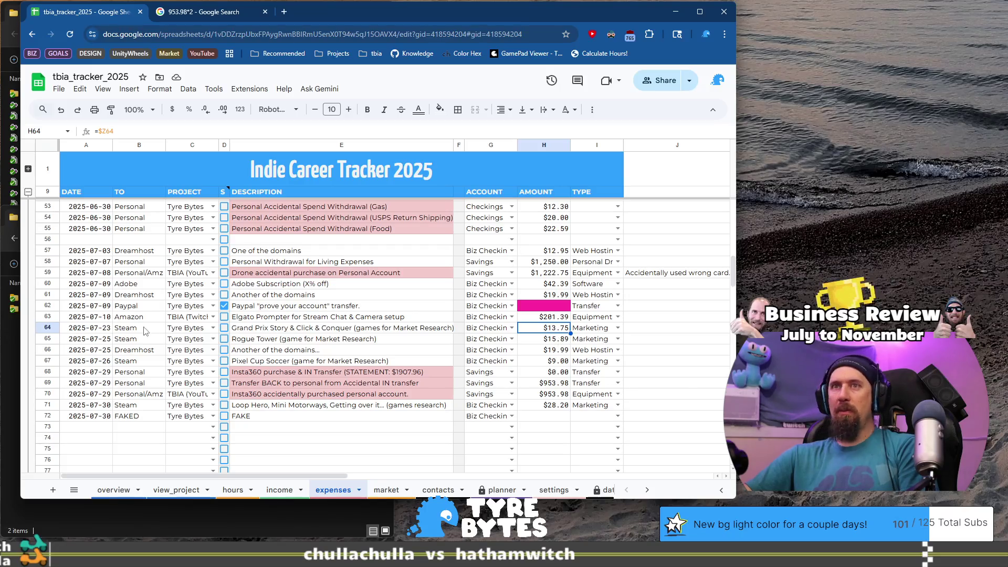
# Insert a blank expenses row above row 64, dated 2025-07-22 with source Amazon
pyautogui.rightClick(48, 328)
pyautogui.click(102, 309)
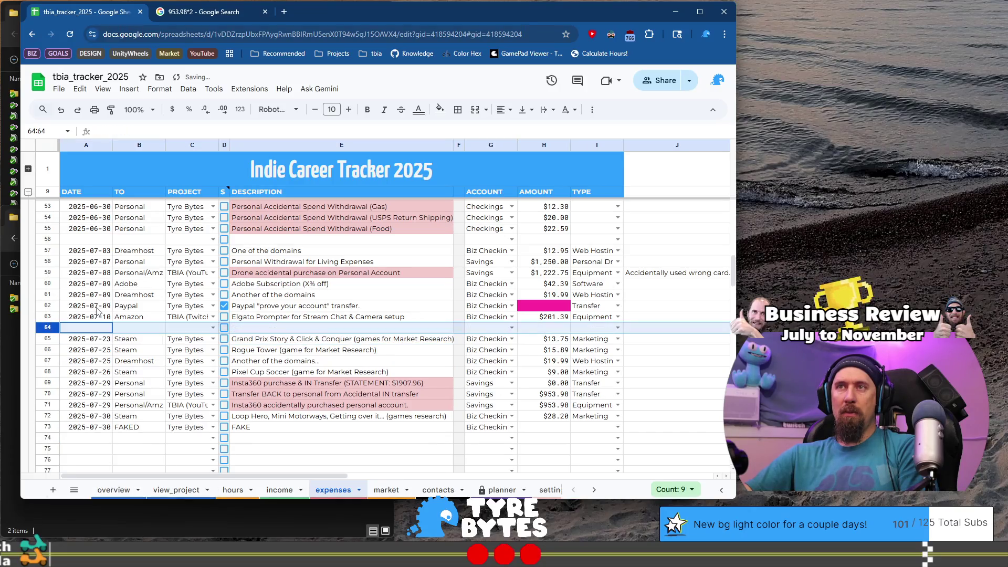
pyautogui.click(91, 344)
pyautogui.hotkey('ctrl', 'c')
pyautogui.press('Up')
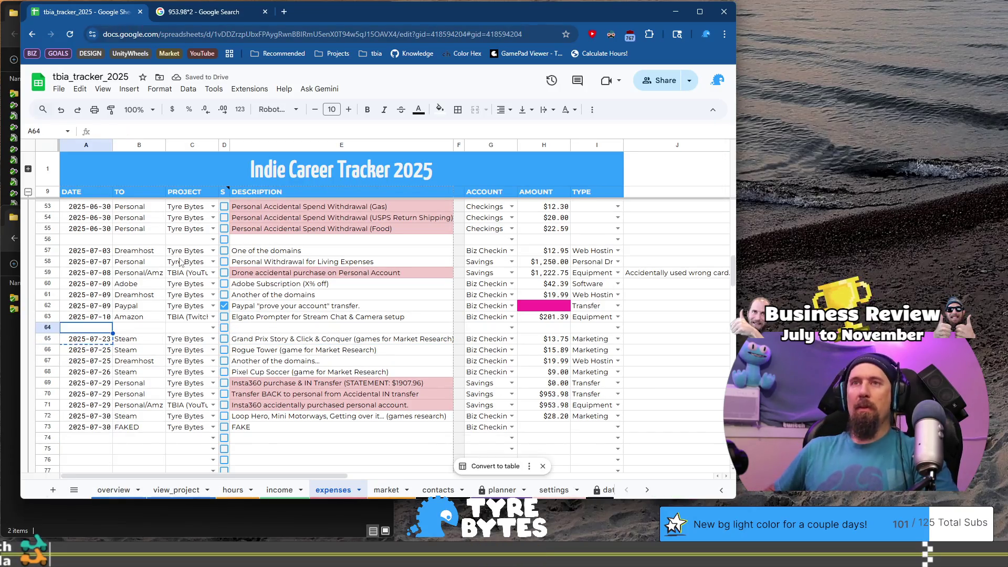
pyautogui.write('2025-07-22')
pyautogui.press('Tab')
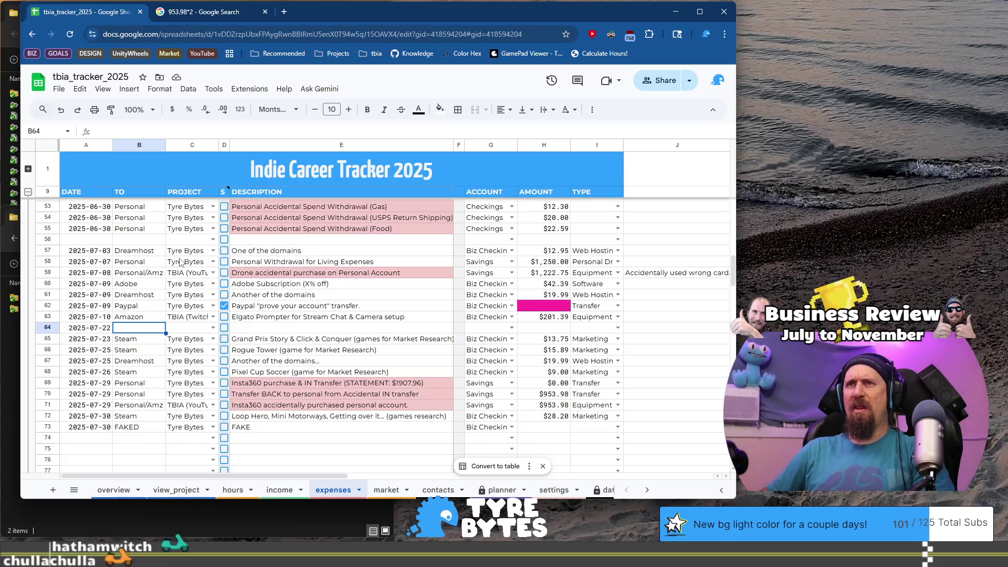
pyautogui.write('Amazon')
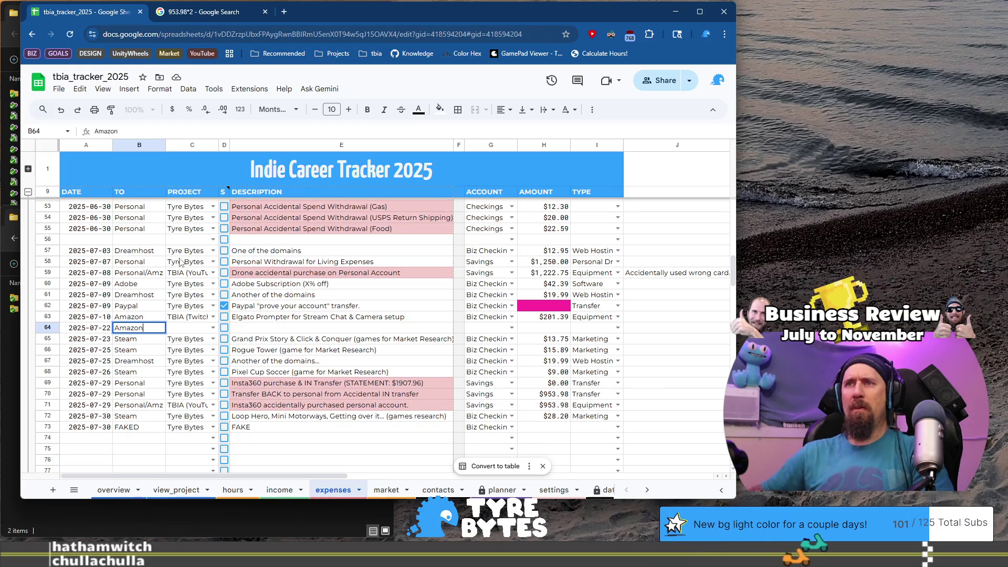
# Move the Insta360 entry's date, source and project from income row 61 into expenses row 64
pyautogui.click(269, 490)
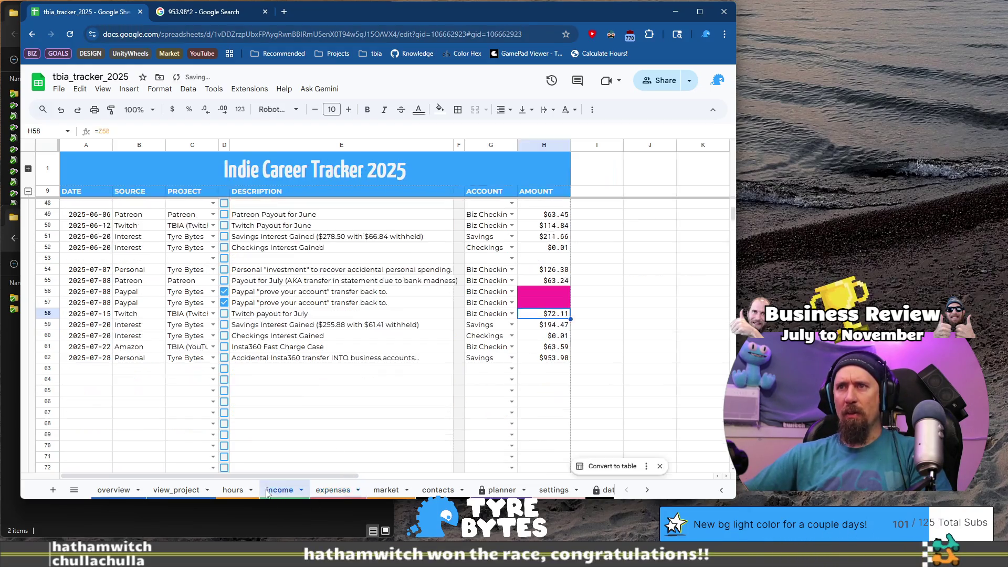
pyautogui.click(273, 352)
pyautogui.moveTo(81, 351); pyautogui.dragTo(194, 351)
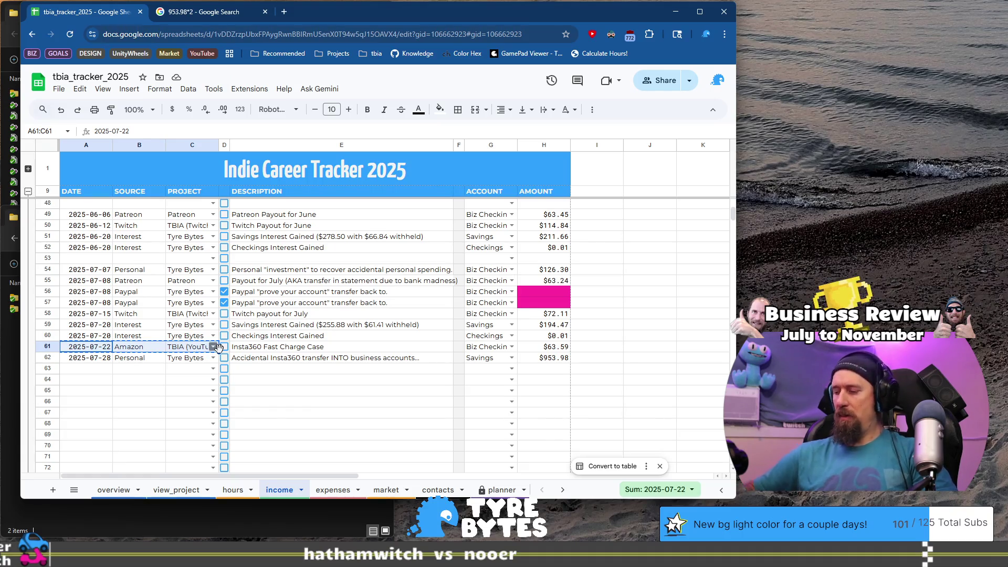
pyautogui.click(332, 490)
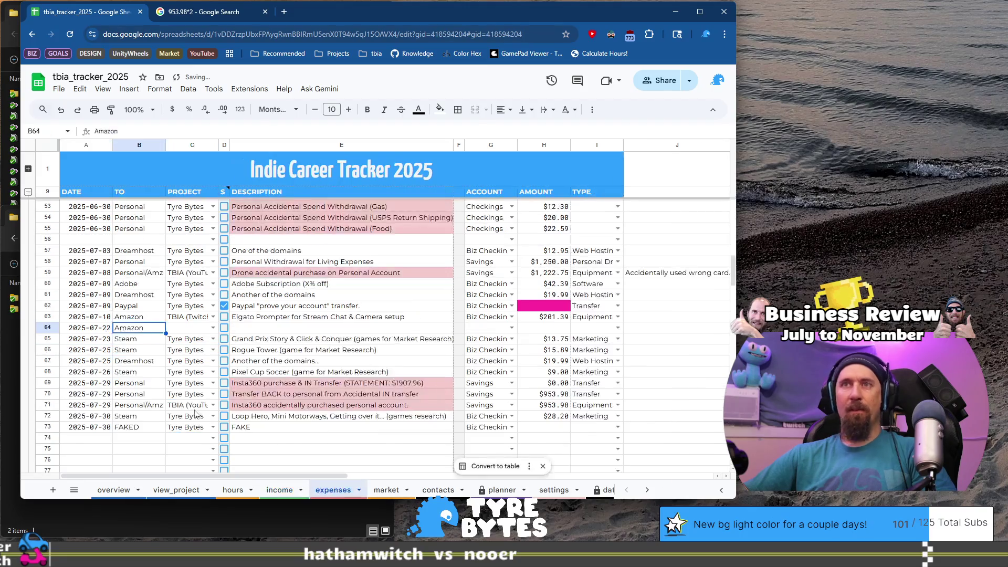
pyautogui.click(90, 329)
pyautogui.hotkey('ctrl', 'v')
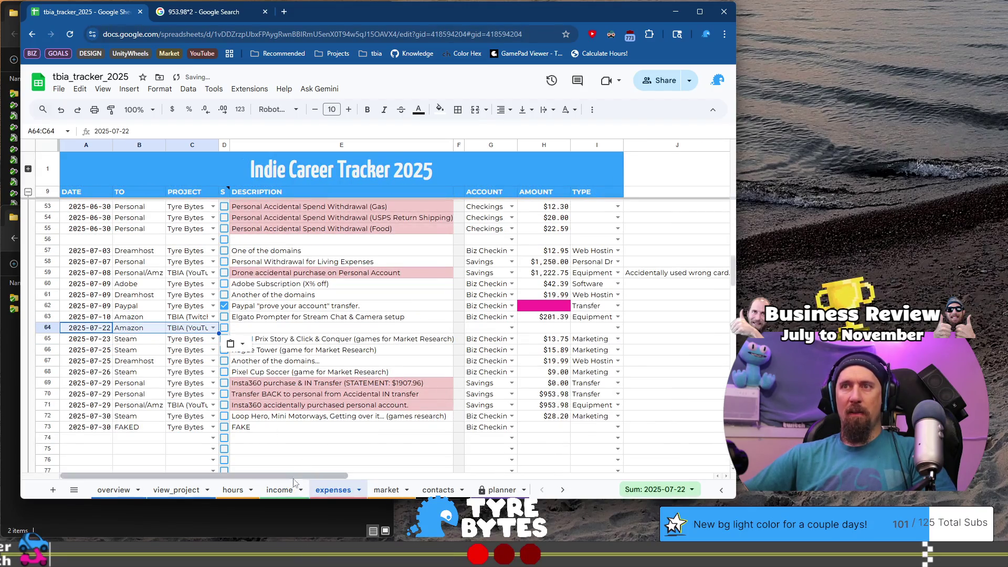
# Copy the Insta360 Fast Charge Case description and account into expenses row 64
pyautogui.click(282, 492)
pyautogui.click(302, 352)
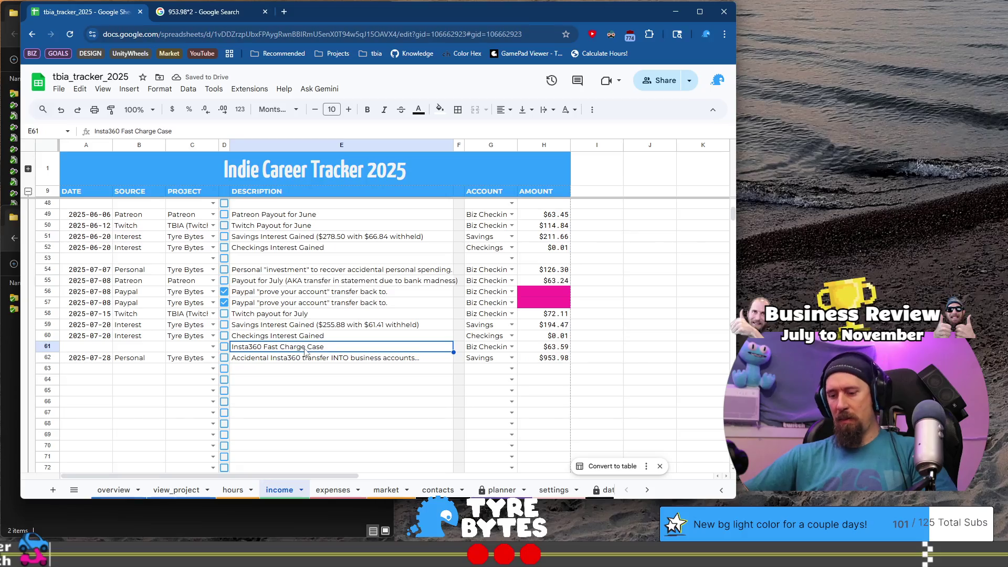
pyautogui.keyDown('shift'); pyautogui.click(478, 349); pyautogui.keyUp('shift')
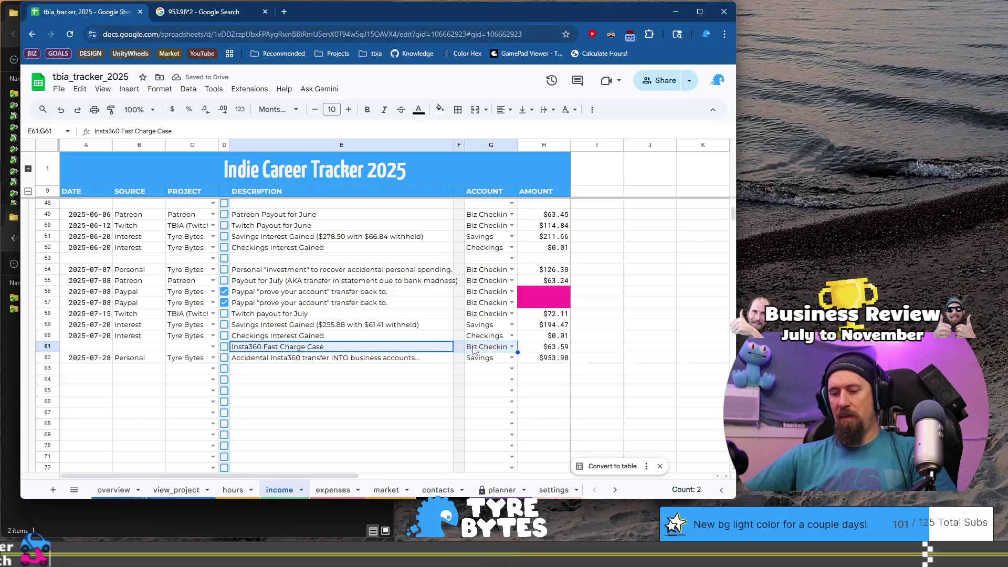
pyautogui.click(333, 490)
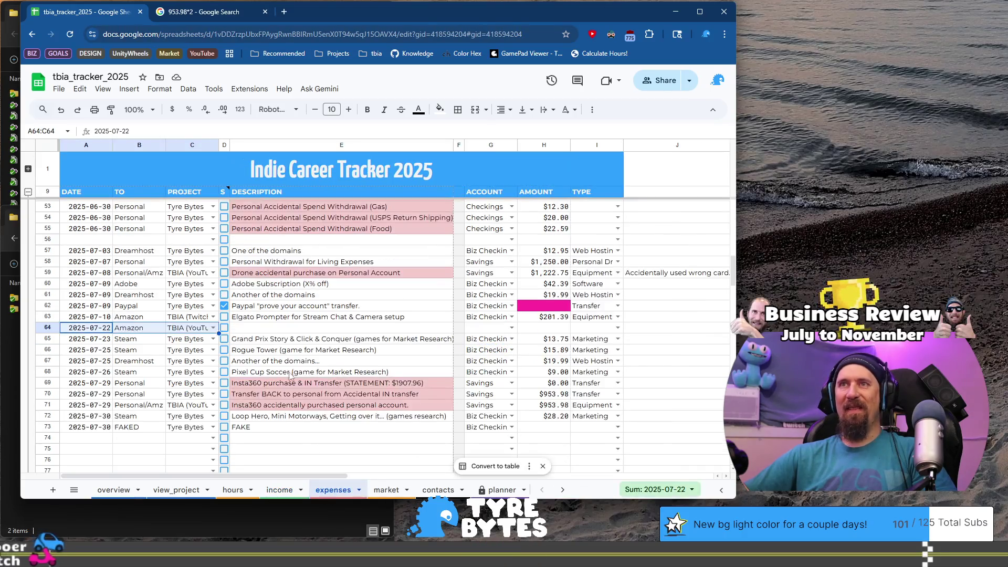
pyautogui.click(285, 329)
pyautogui.hotkey('ctrl', 'v')
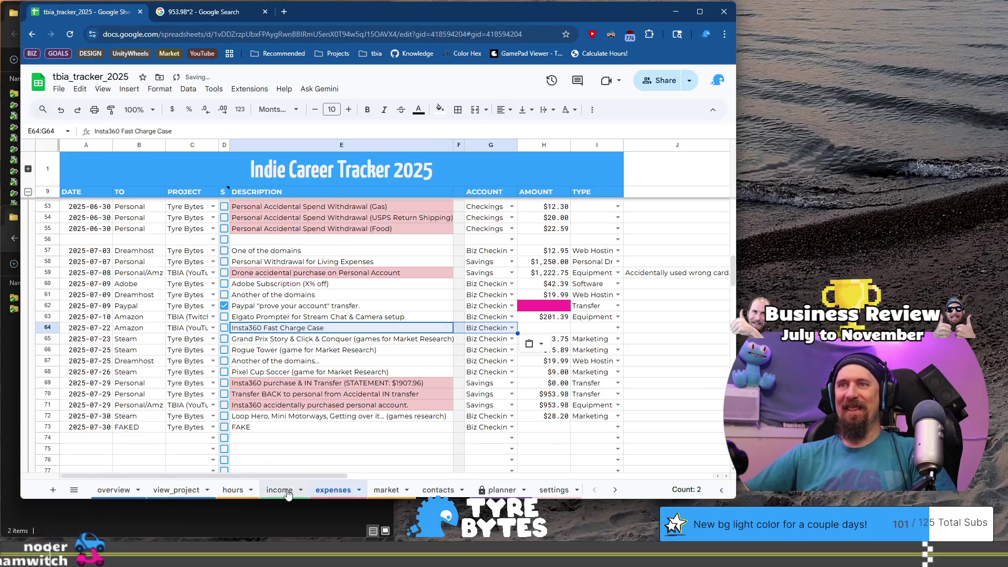
# Move the $63.59 amount from income Z61 into expenses Z64, clearing it from income
pyautogui.click(283, 491)
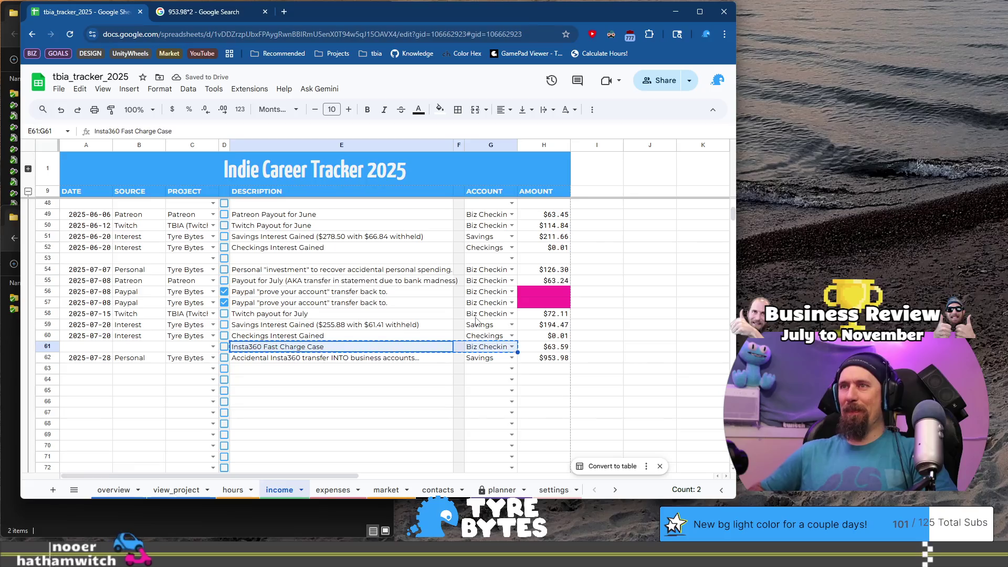
pyautogui.hotkey('ctrl', 'Right')
pyautogui.hotkey('ctrl', 'Right')
pyautogui.hotkey('ctrl', 'c')
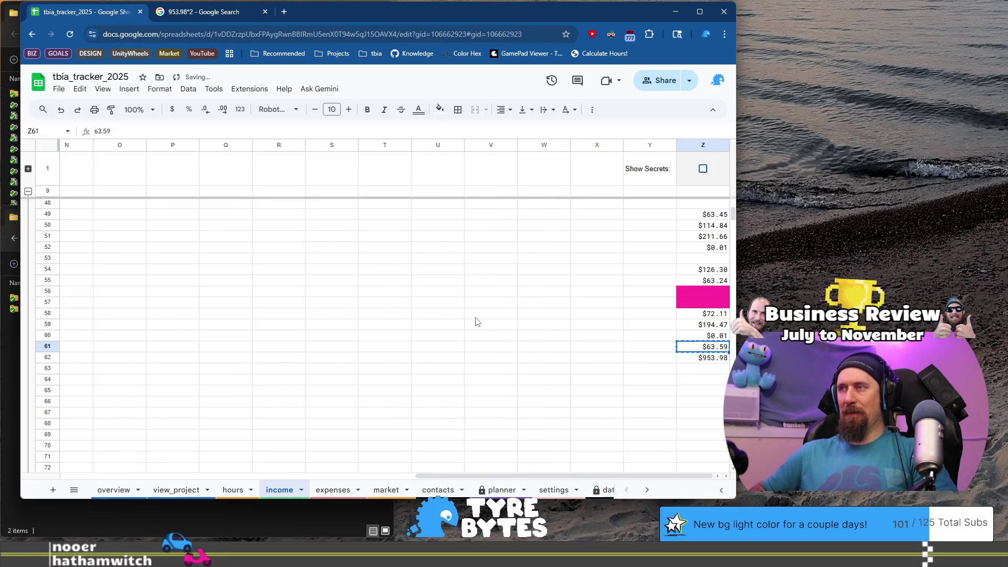
pyautogui.press('Delete')
pyautogui.click(334, 489)
pyautogui.click(284, 332)
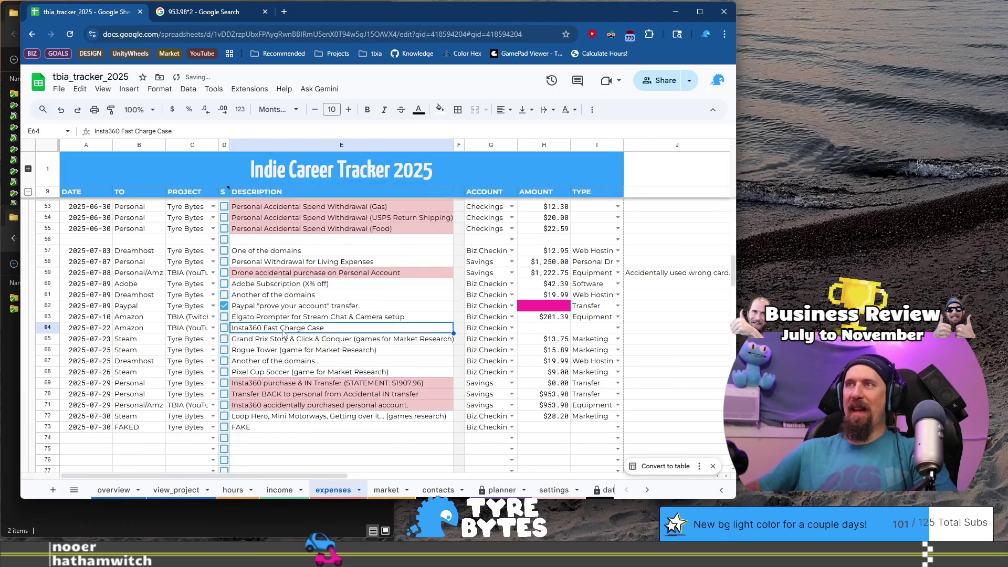
pyautogui.hotkey('ctrl', 'Right')
pyautogui.hotkey('ctrl', 'Right')
pyautogui.hotkey('ctrl', 'v')
pyautogui.hotkey('ctrl', 'Left')
pyautogui.hotkey('ctrl', 'Left')
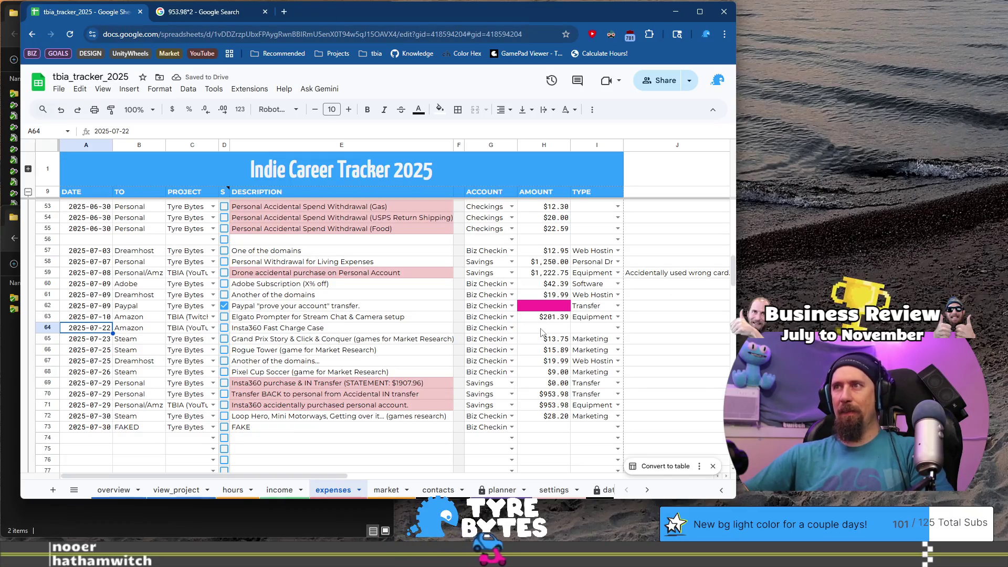
pyautogui.click(564, 327)
# Fill H64 with =$Z64 and set the Insta360 expense type to Equipment
pyautogui.hotkey('ctrl', 'v')
pyautogui.click(618, 329)
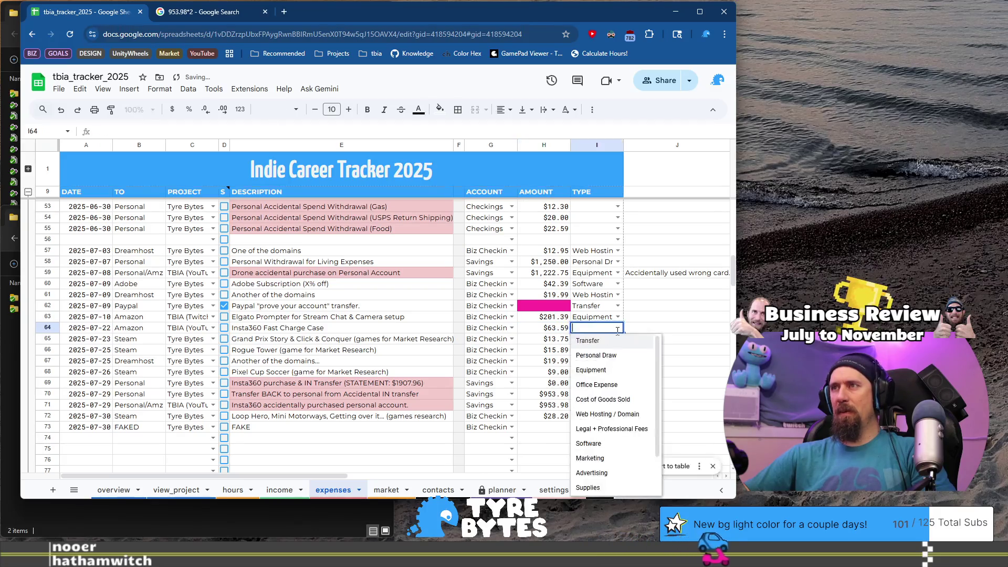
pyautogui.click(612, 370)
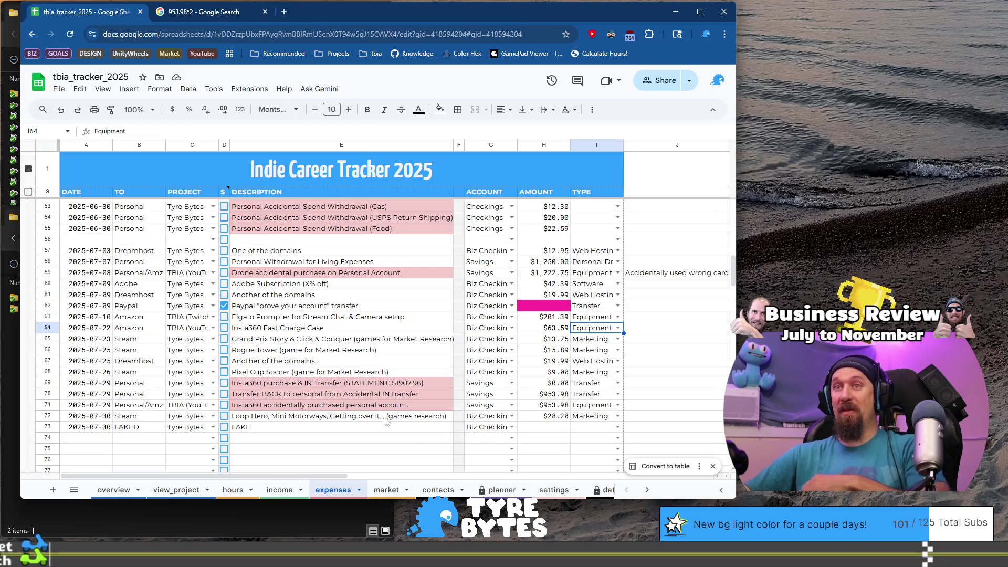
# Clear the date, FAKED, project, FAKE description and account from test row 73
pyautogui.click(94, 426)
pyautogui.press('Delete')
pyautogui.click(139, 427)
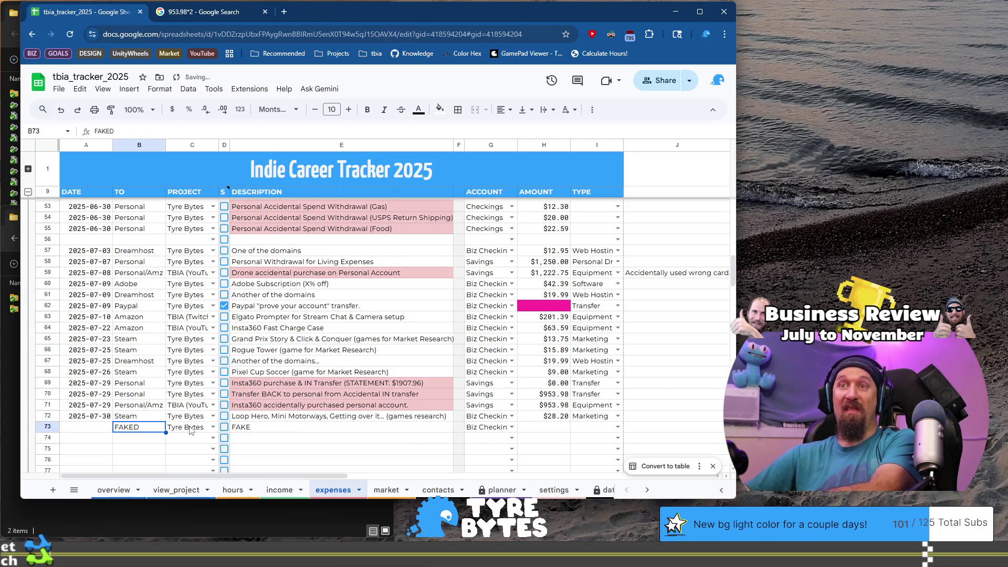
pyautogui.moveTo(139, 427); pyautogui.dragTo(192, 427)
pyautogui.press('Delete')
pyautogui.click(420, 427)
pyautogui.press('Delete')
pyautogui.click(488, 427)
pyautogui.press('Delete')
pyautogui.click(371, 429)
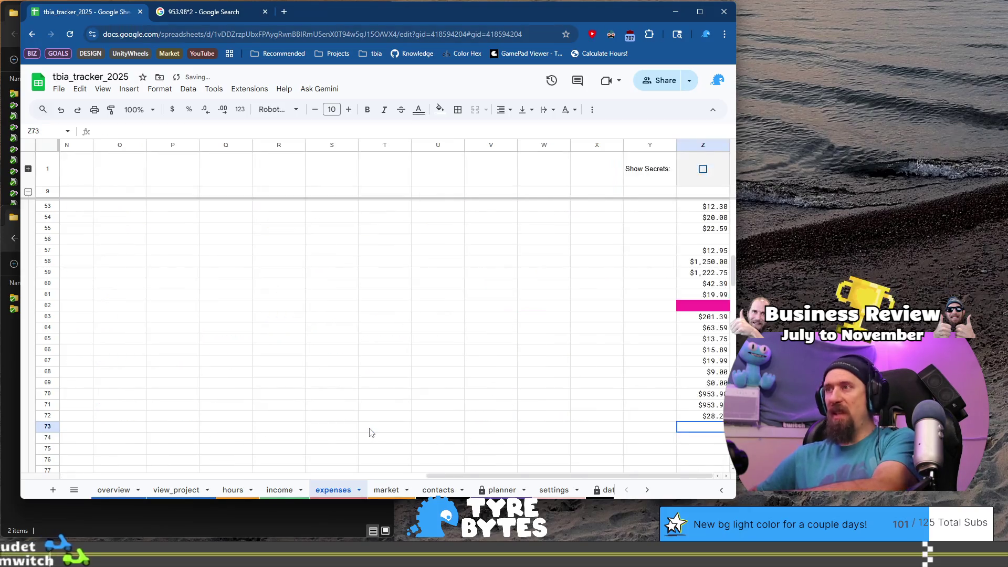
pyautogui.press('Home')
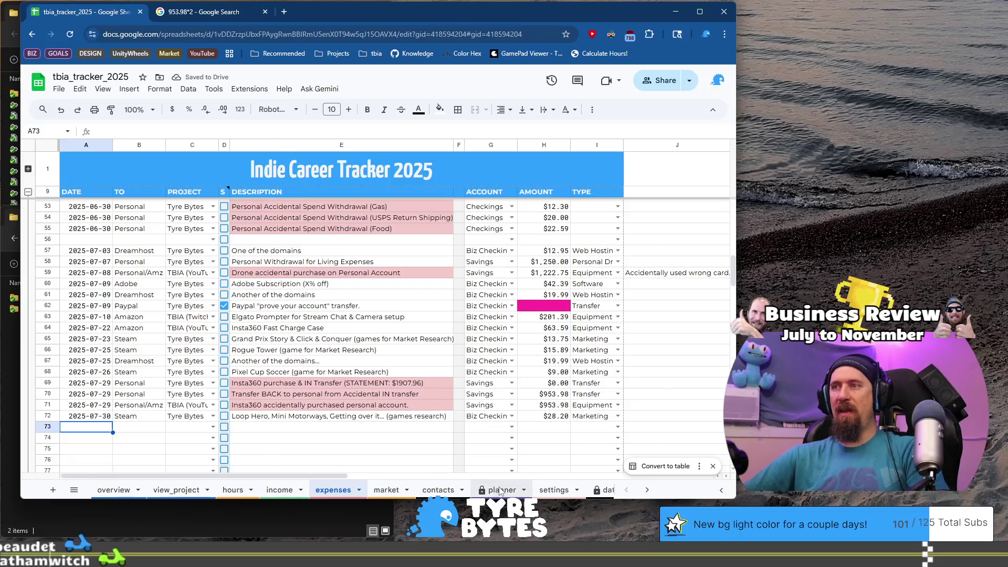
pyautogui.click(501, 490)
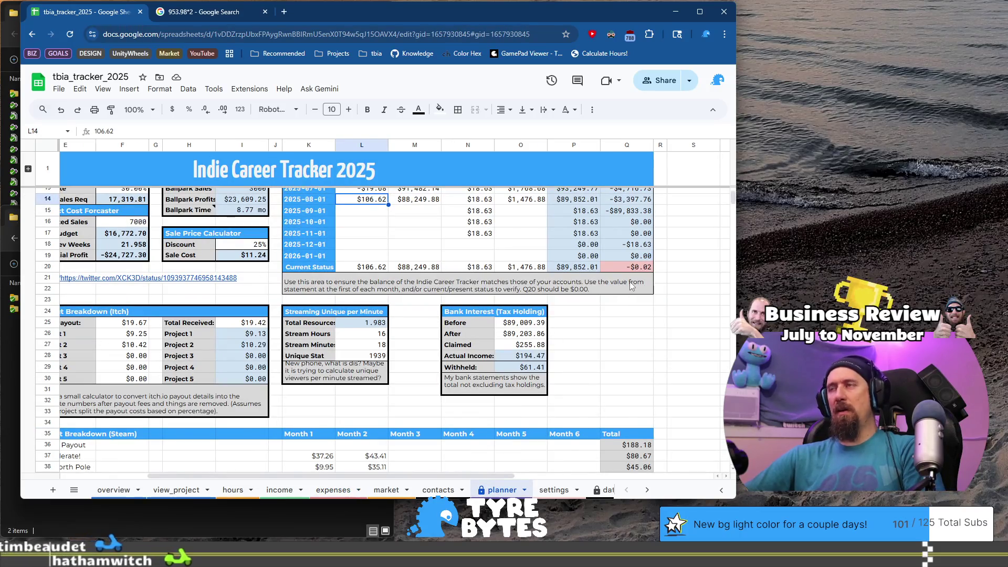
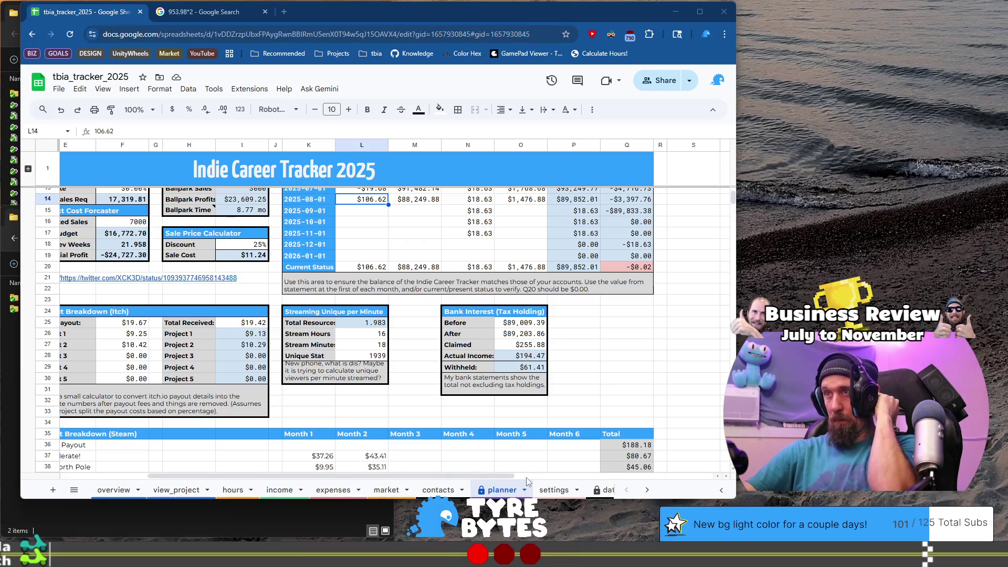
# Switch to the expenses sheet and inspect the Insta360 Fast Charge Case amount in H64
pyautogui.click(332, 486)
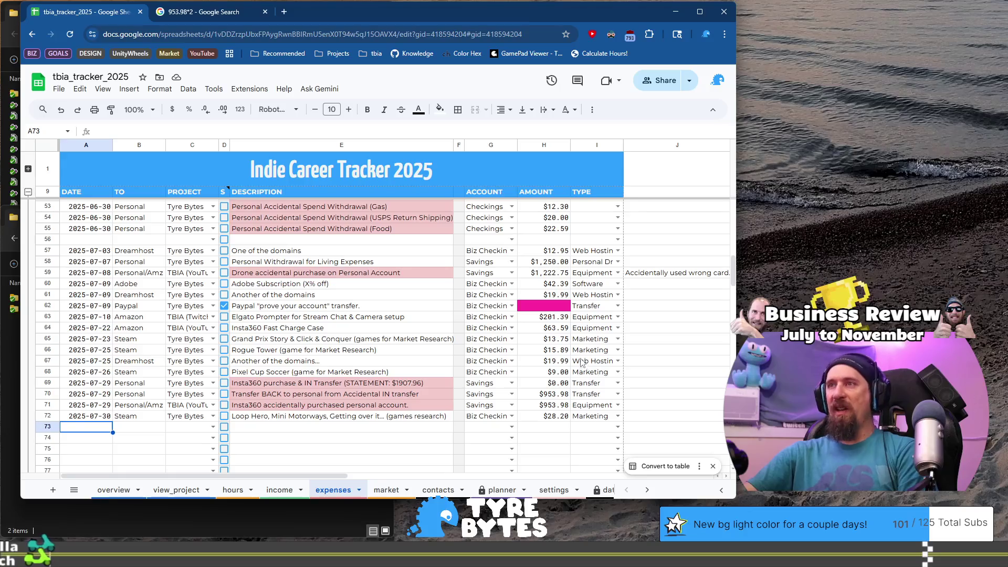
pyautogui.click(558, 328)
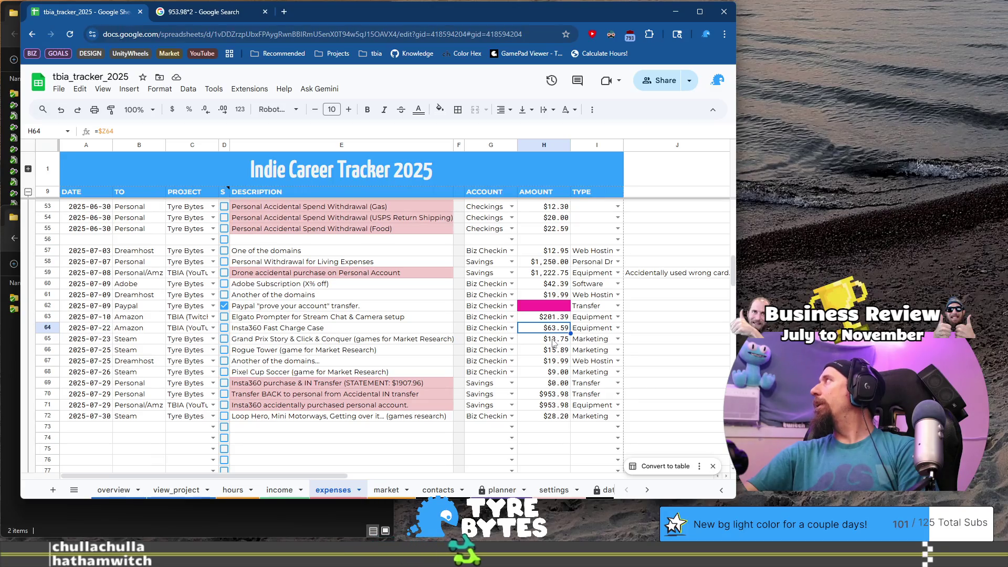
pyautogui.rightClick(552, 341)
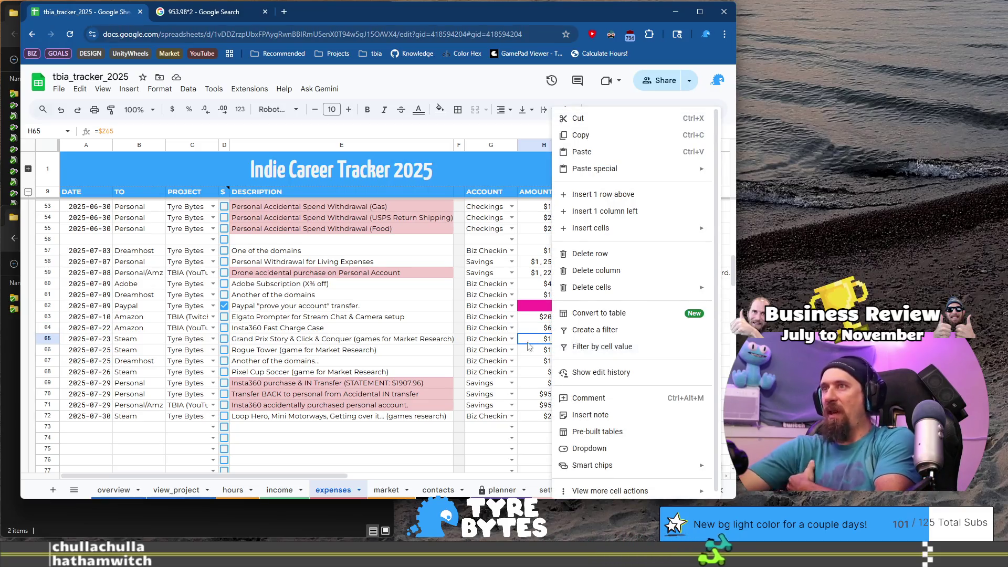
pyautogui.press('Escape')
pyautogui.press('Up')
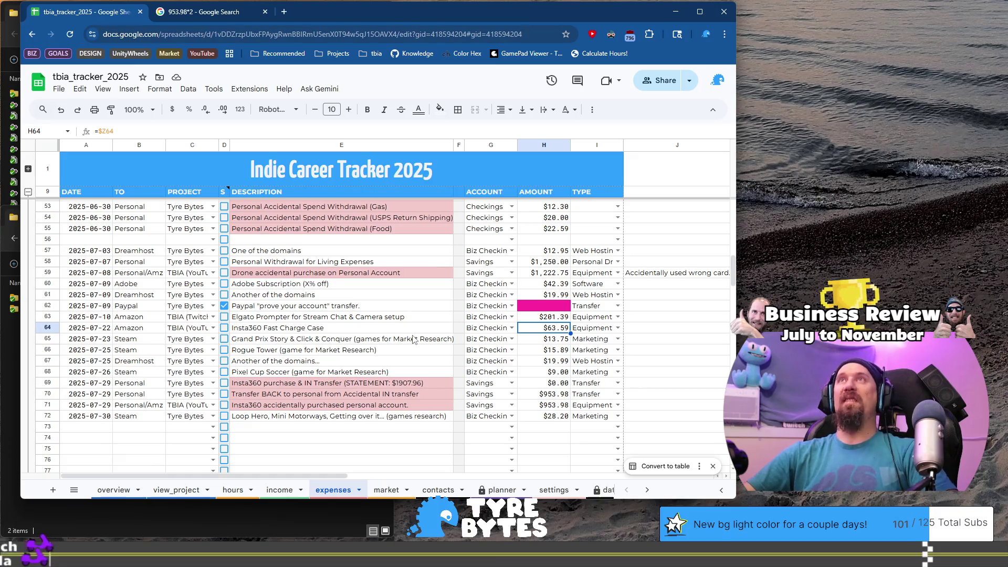
pyautogui.scroll(6, 414, 338)
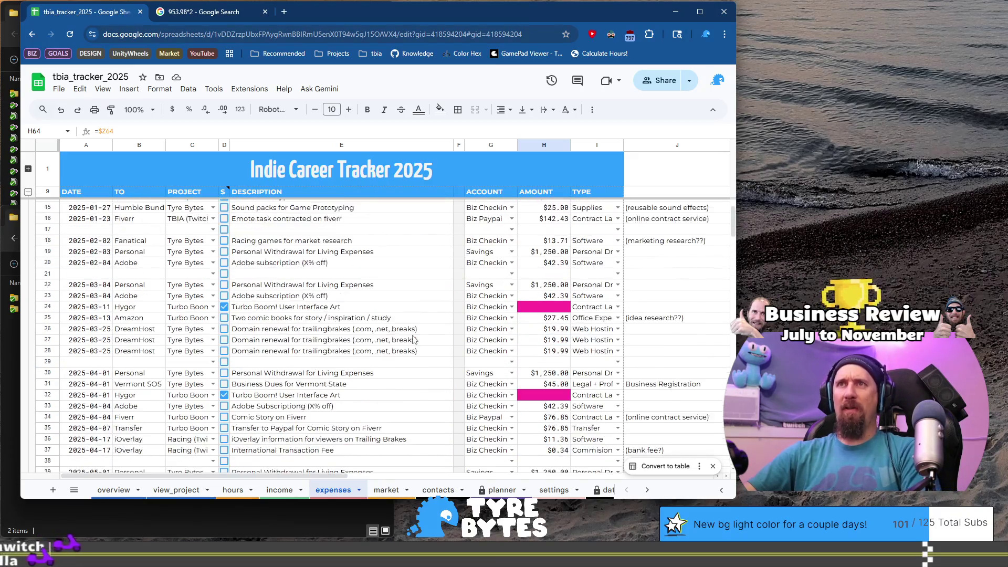
pyautogui.scroll(-8, 389, 323)
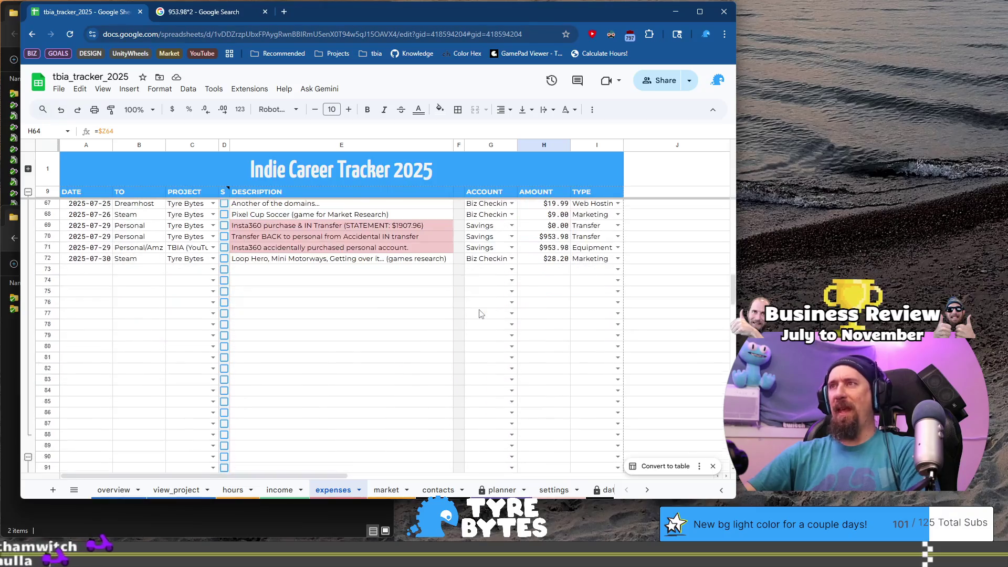
pyautogui.scroll(2, 550, 299)
pyautogui.scroll(2, 550, 300)
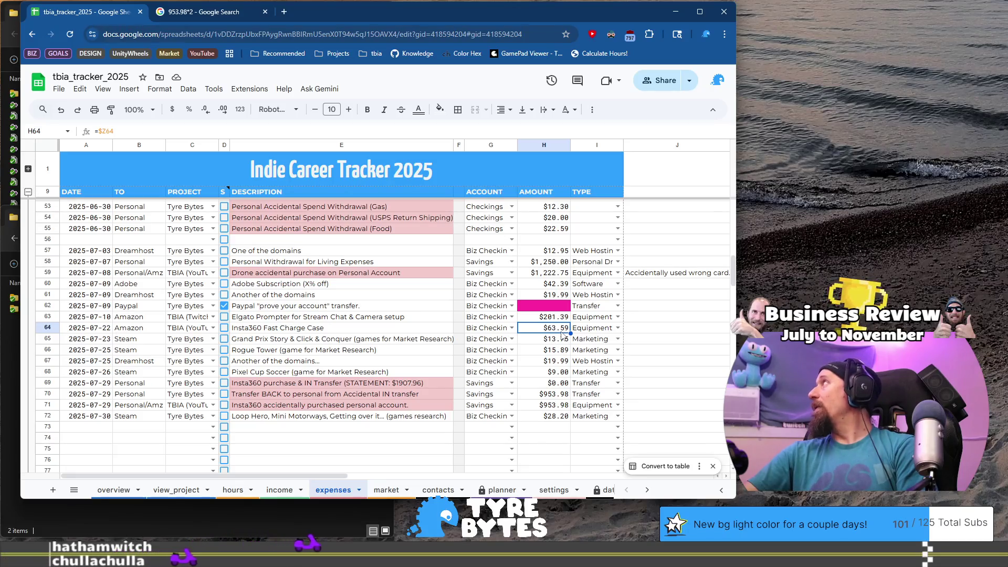
# Correct the Grand Prix Story & Click & Conquer amount in column Z from 13.75 to 13.76 and verify it
pyautogui.click(555, 341)
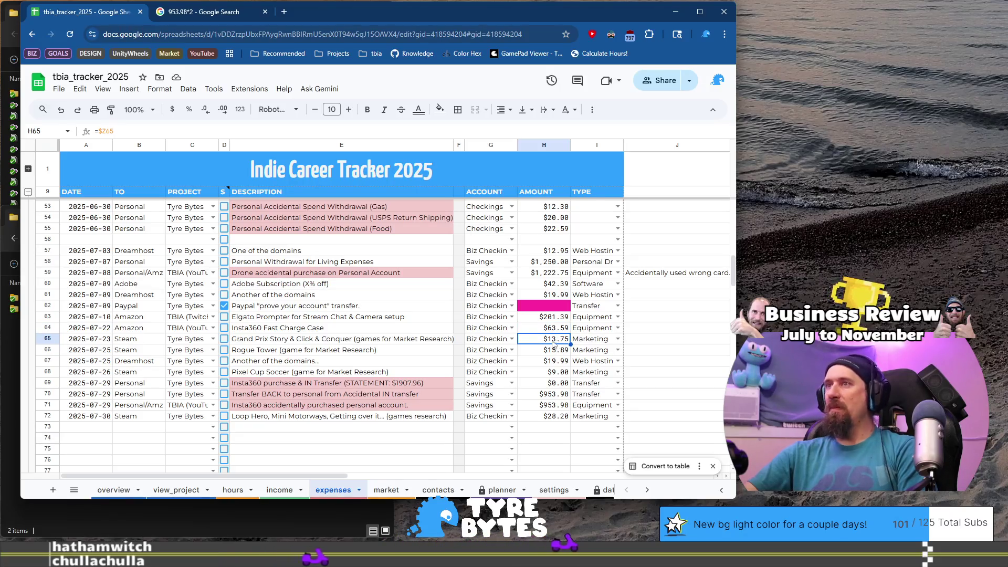
pyautogui.hotkey('ctrl', 'Right')
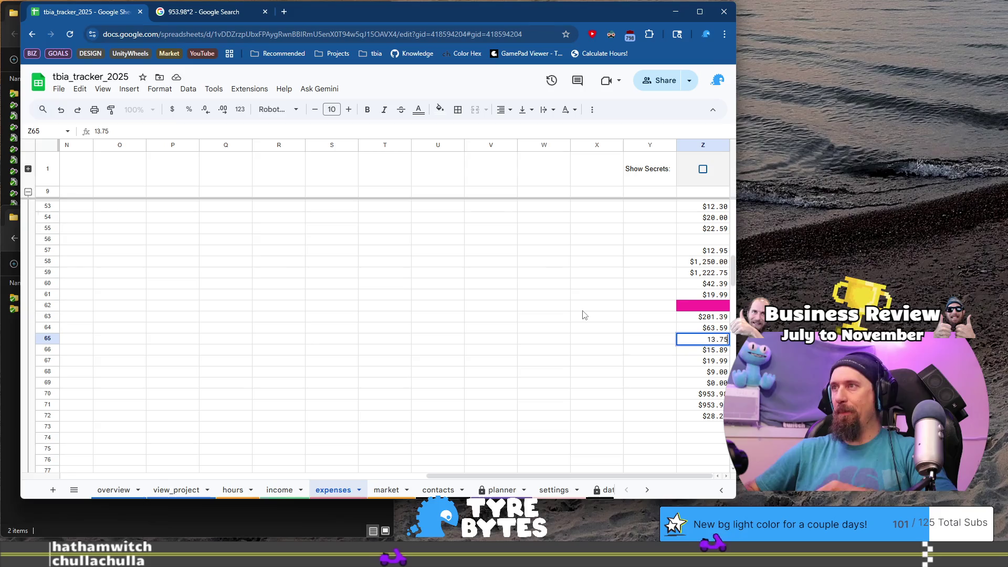
pyautogui.press('BackSpace')
pyautogui.write('6')
pyautogui.press('Return')
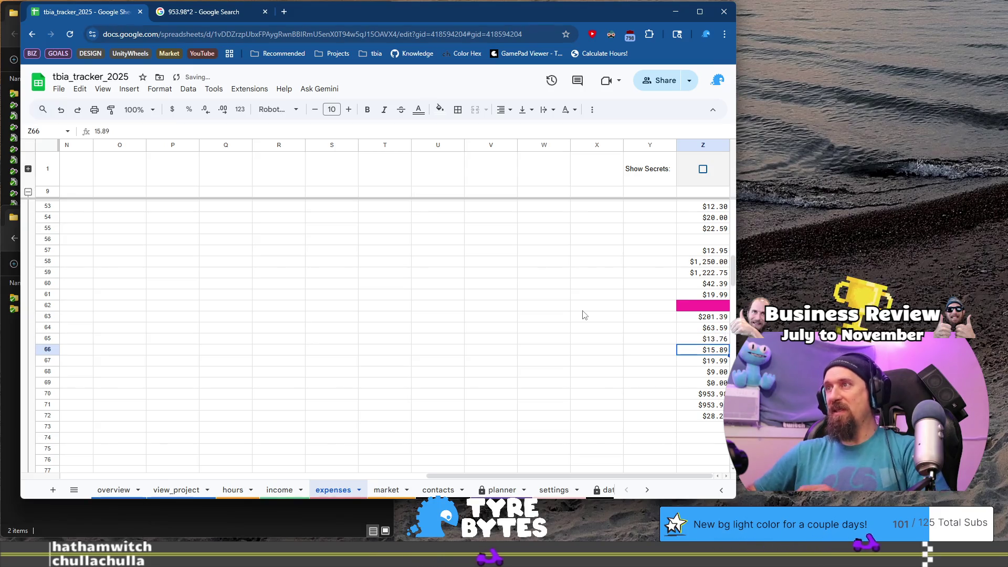
pyautogui.press('Home')
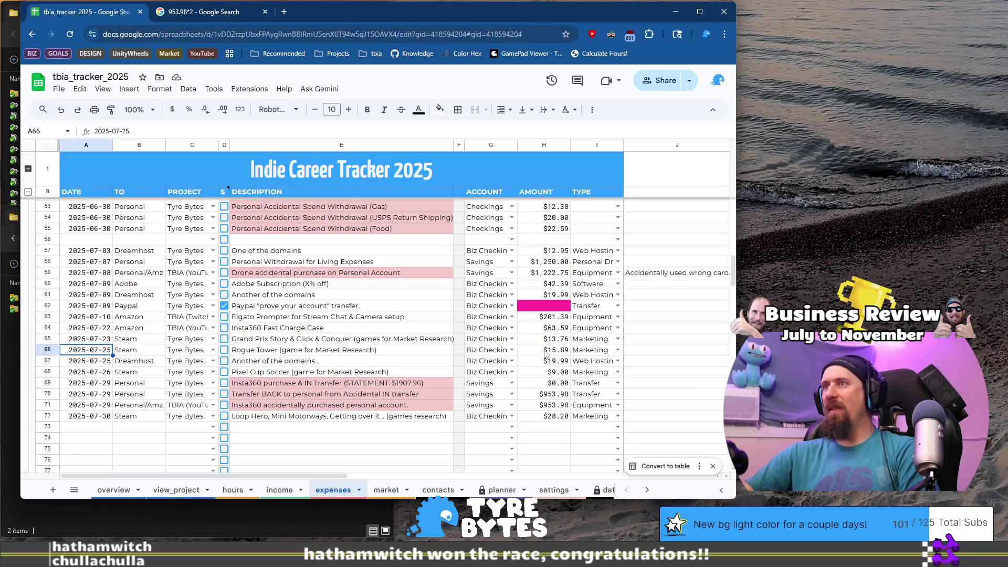
pyautogui.click(550, 342)
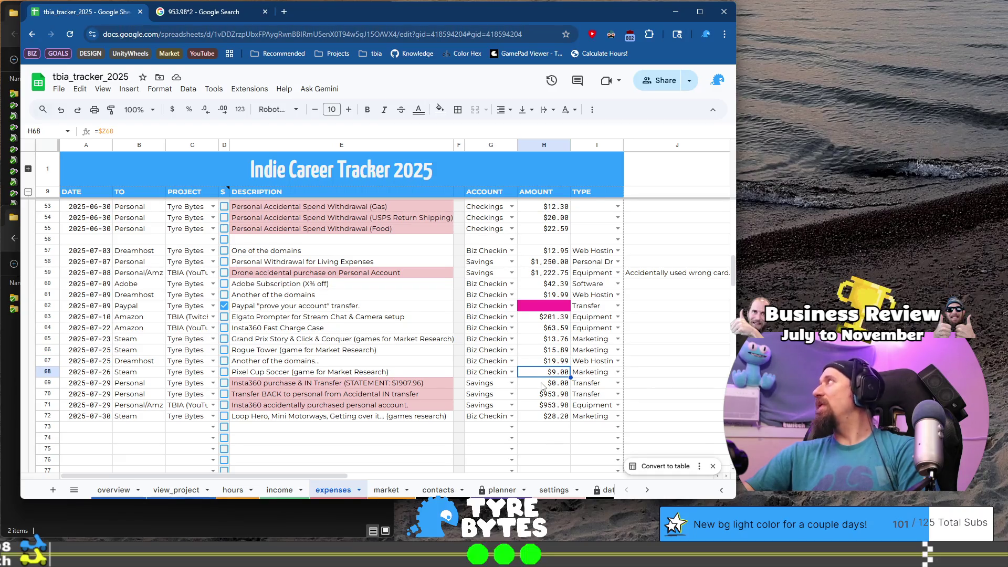
pyautogui.click(552, 418)
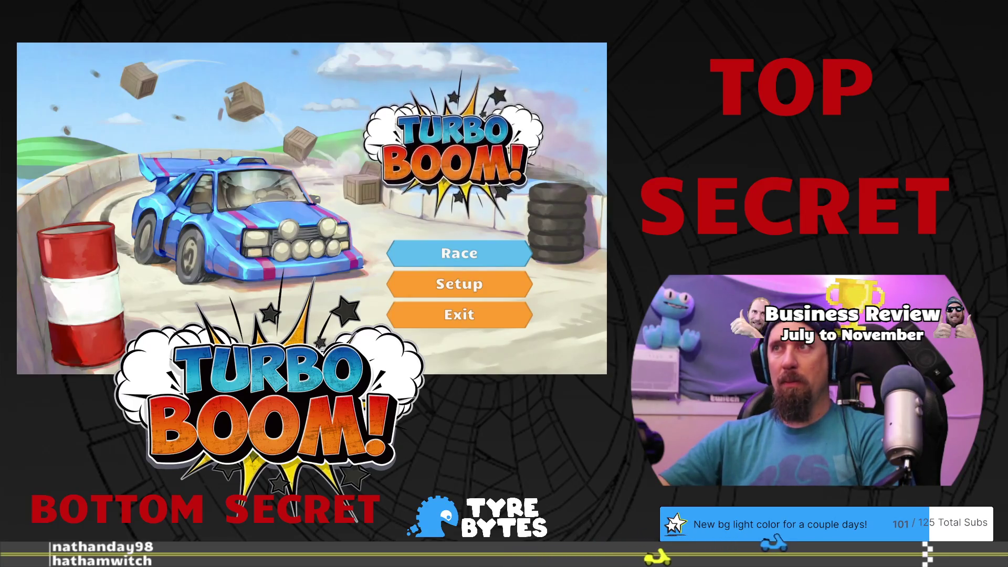
# Race the Easy Does It level to victory, then advance to and restart level 2
pyautogui.press('Return')
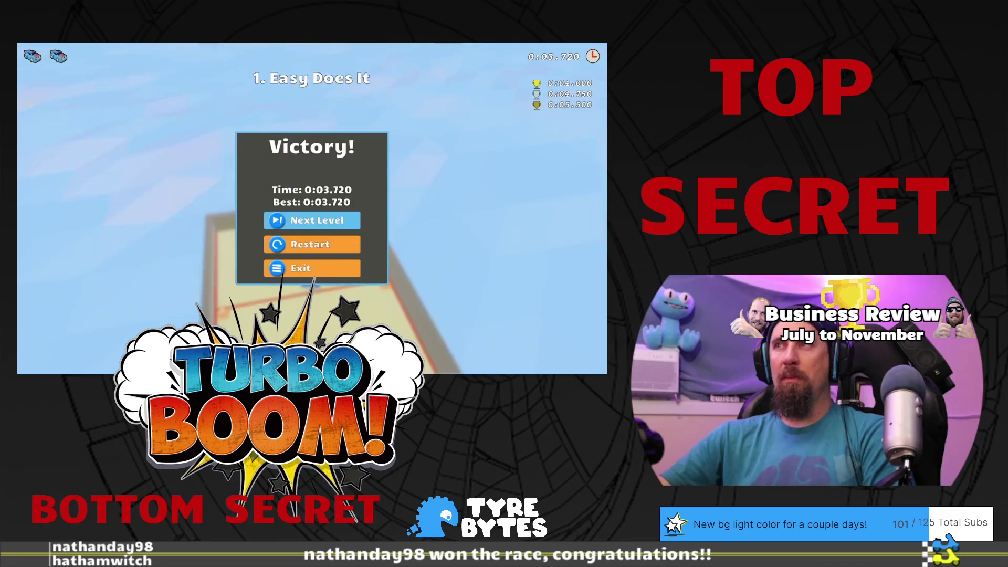
pyautogui.press('r')
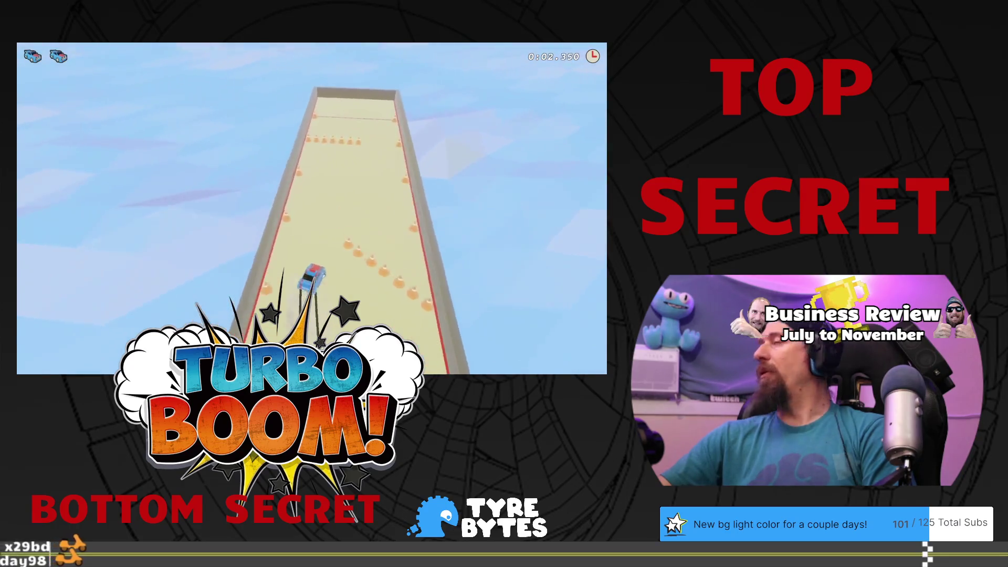
pyautogui.press('r')
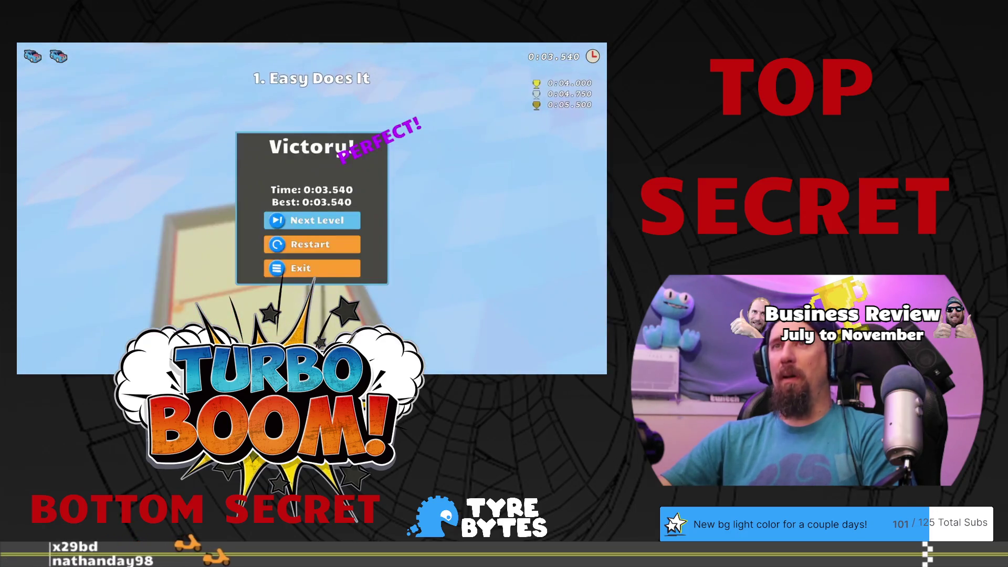
pyautogui.press('Return')
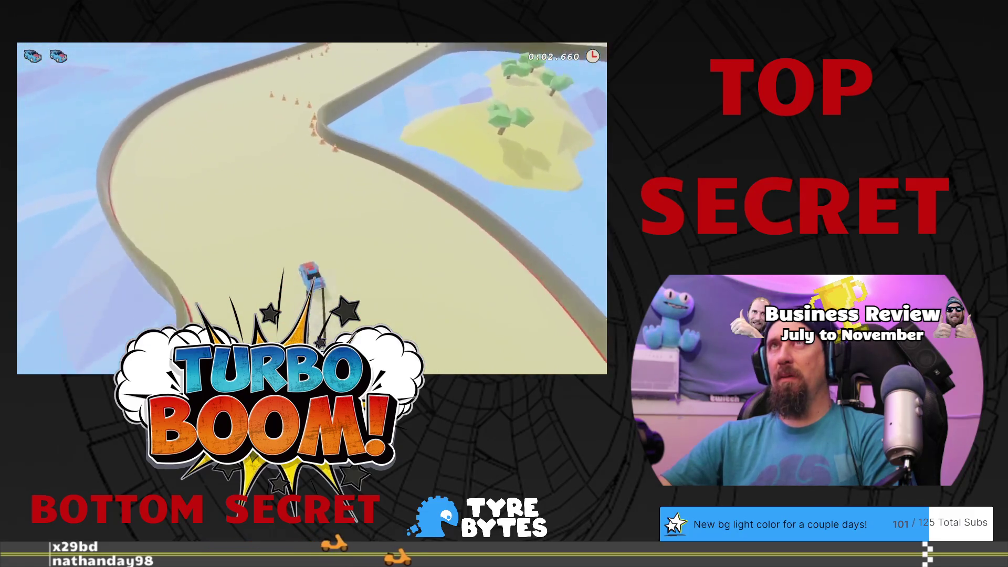
pyautogui.press('r')
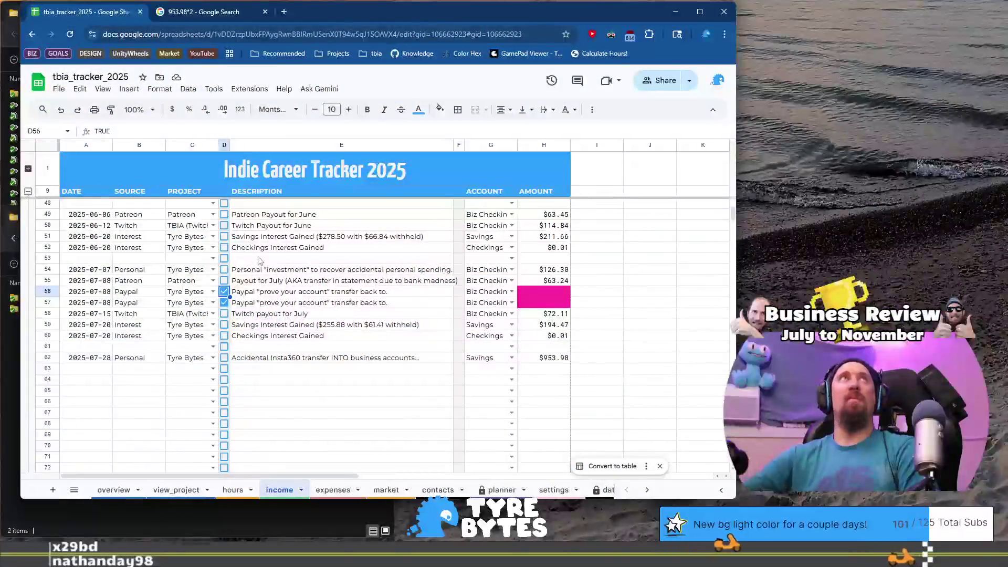
# Check the income checkings interest amount, then move through expenses and settings to the planner sheet
pyautogui.click(548, 338)
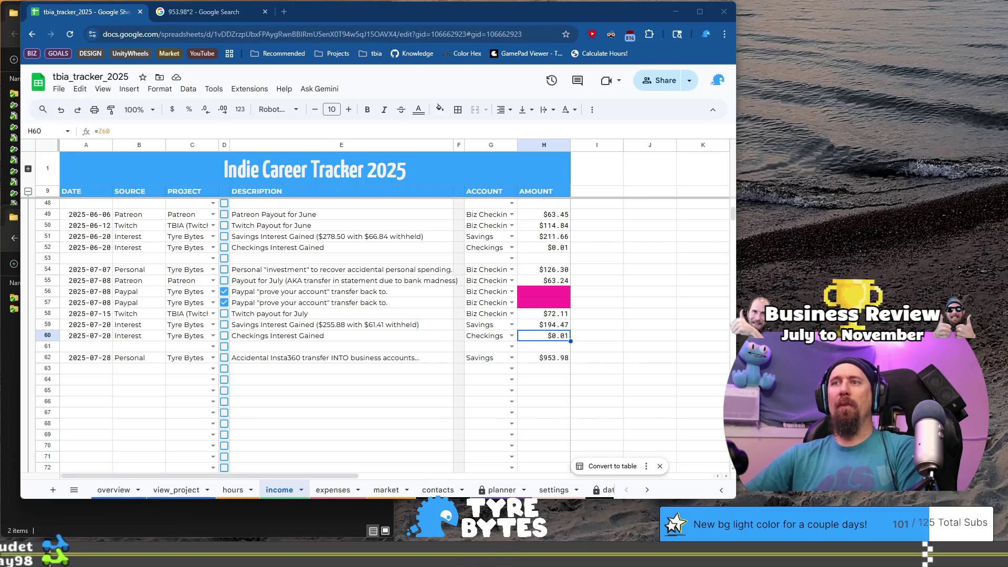
pyautogui.click(333, 489)
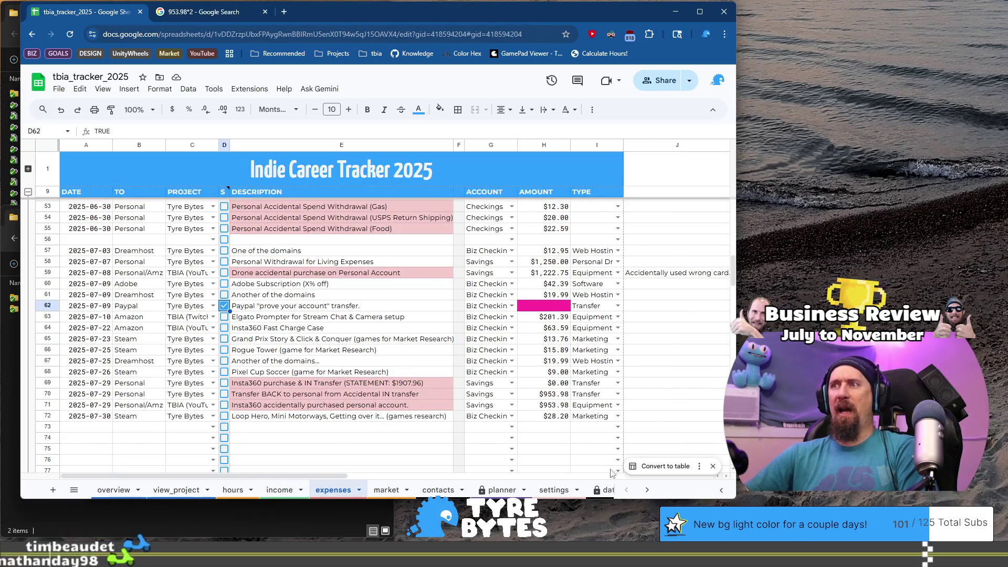
pyautogui.click(555, 490)
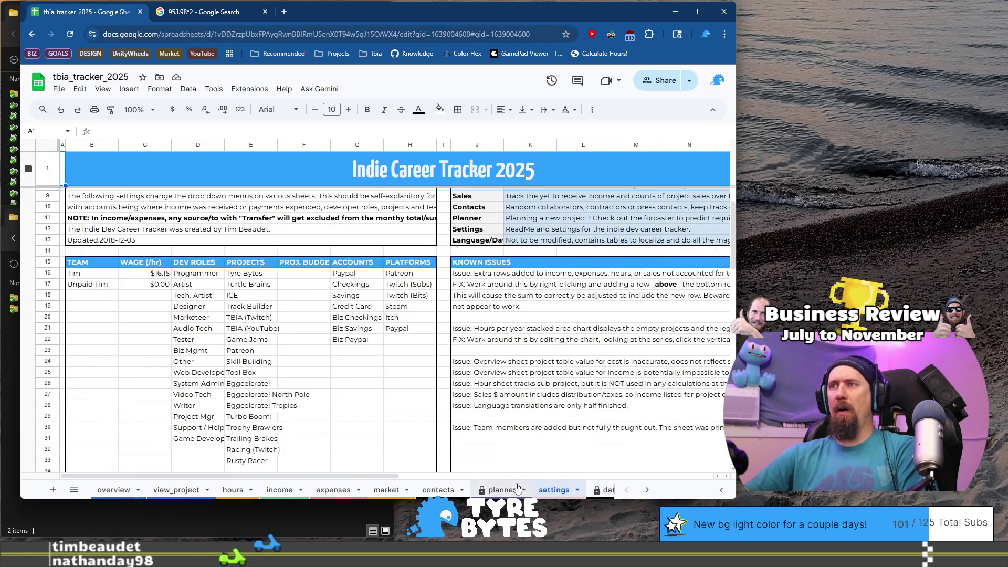
pyautogui.click(502, 489)
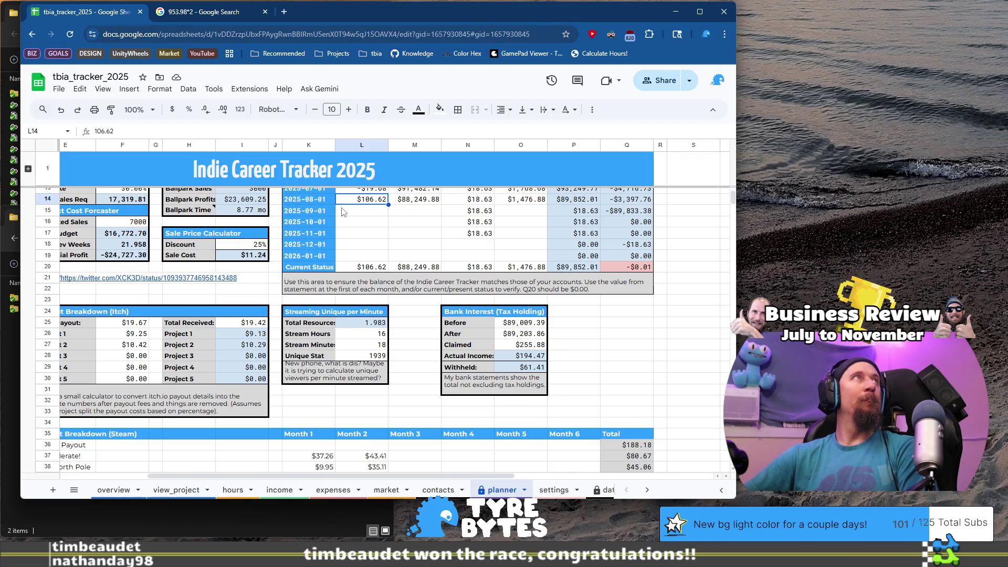
# Commit 106.63 as the 2025-08-01 balance in L14 and paste it into Current Status L20
pyautogui.scroll(2, 363, 235)
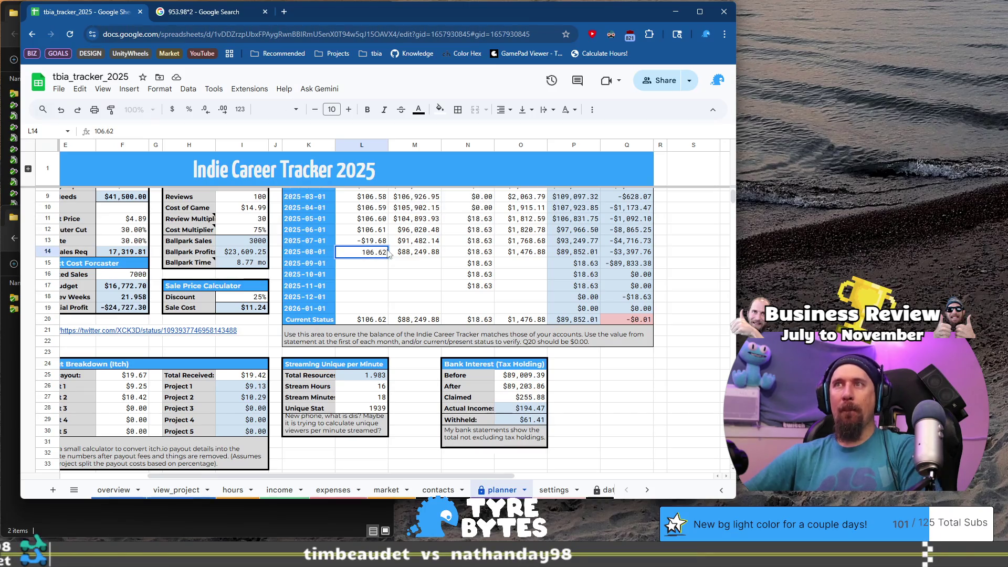
pyautogui.press('Return')
pyautogui.press('Up')
pyautogui.hotkey('ctrl', 'c')
pyautogui.click(382, 321)
pyautogui.hotkey('ctrl', 'v')
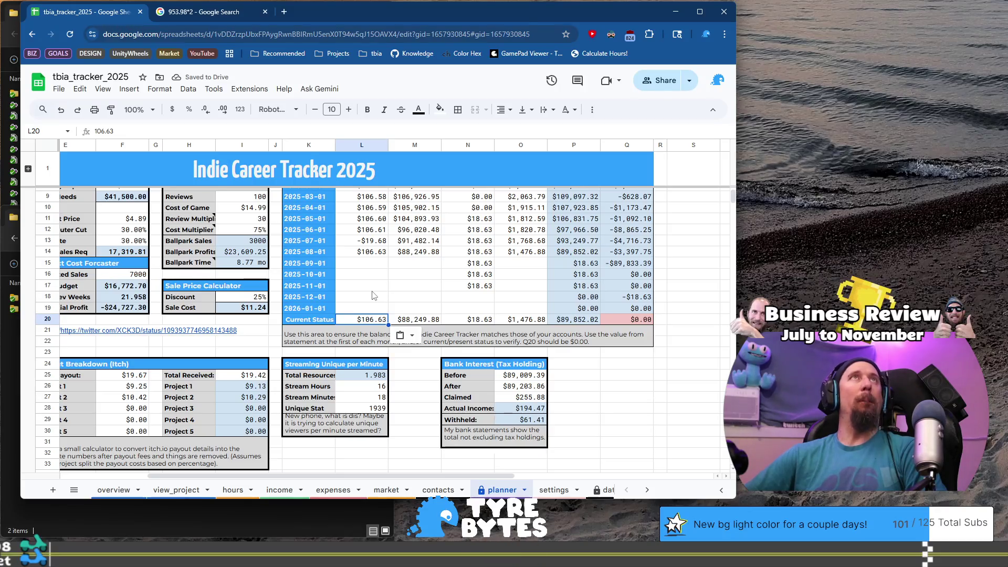
pyautogui.click(369, 286)
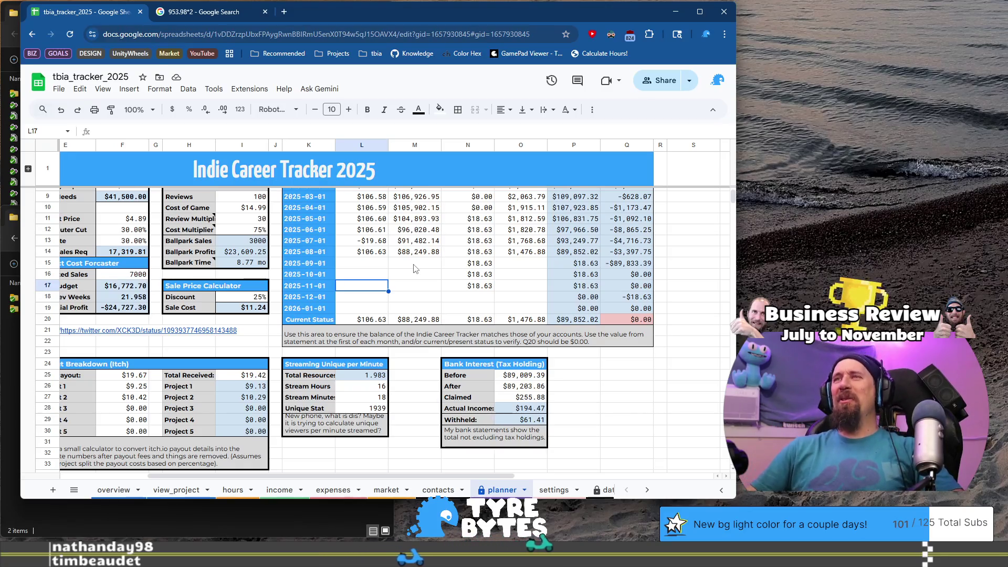
pyautogui.click(369, 267)
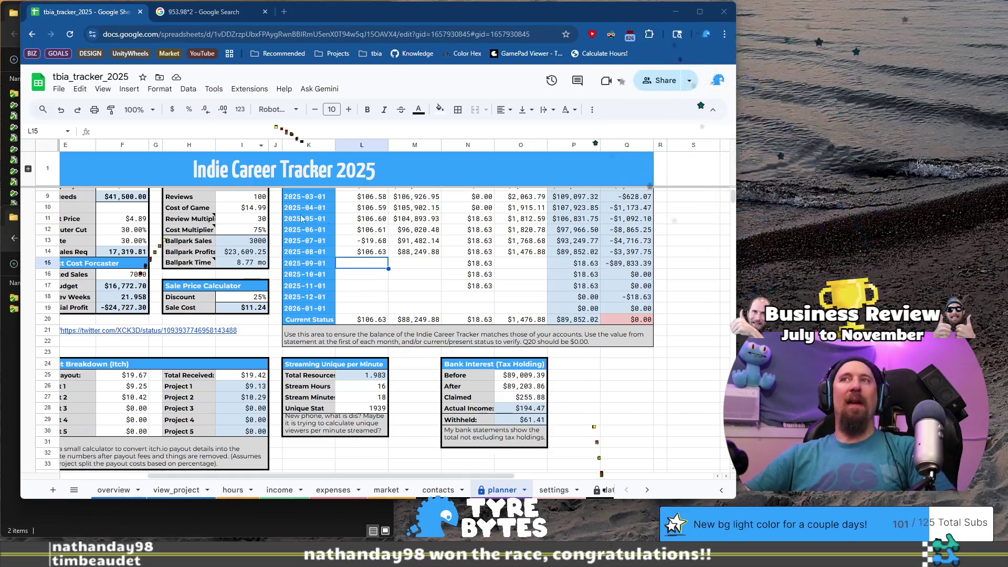
# Copy the August balance into the 2025-09-01 row and commit it as 106.64
pyautogui.click(382, 253)
pyautogui.press('Down')
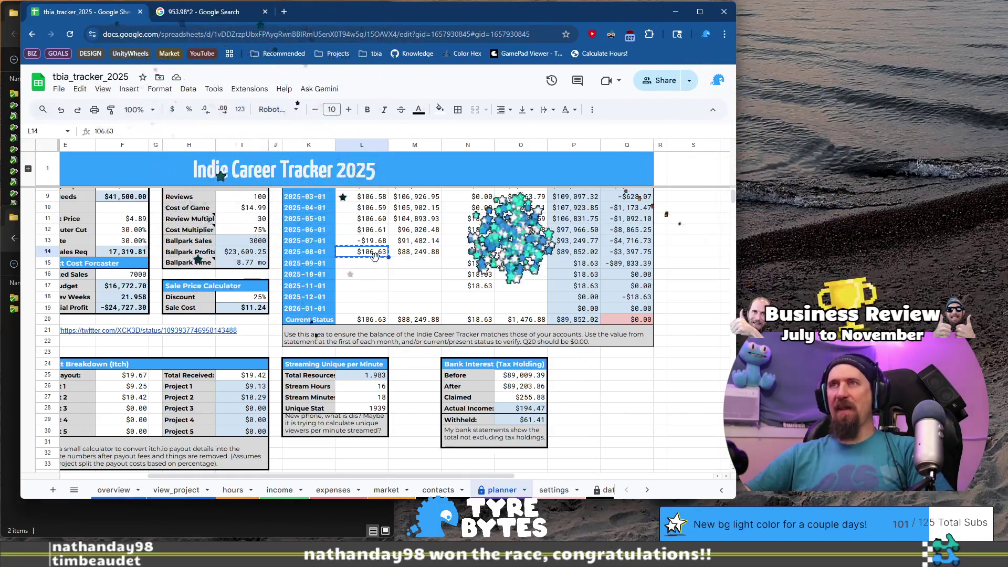
pyautogui.hotkey('ctrl', 'v')
pyautogui.press('Return')
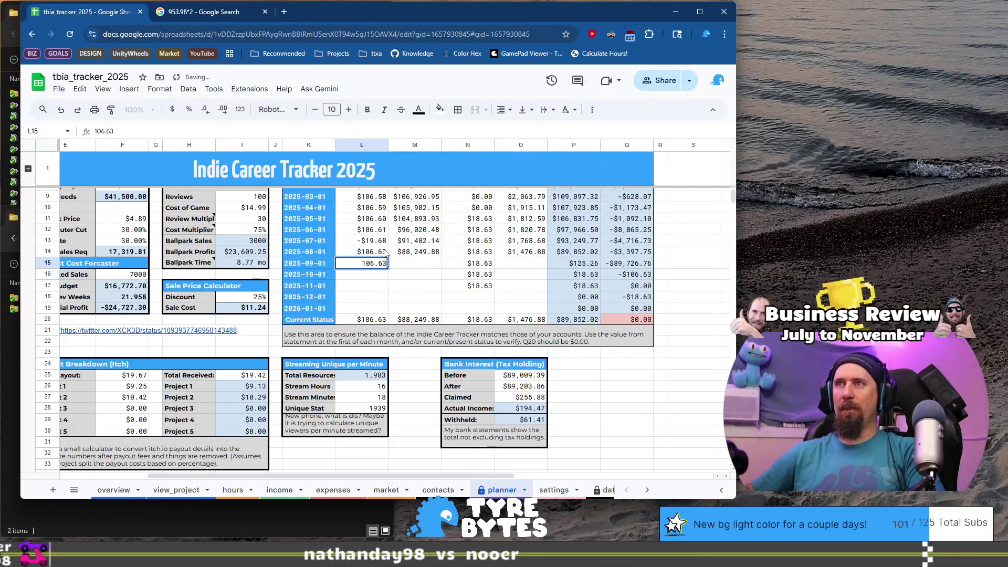
pyautogui.press('Return')
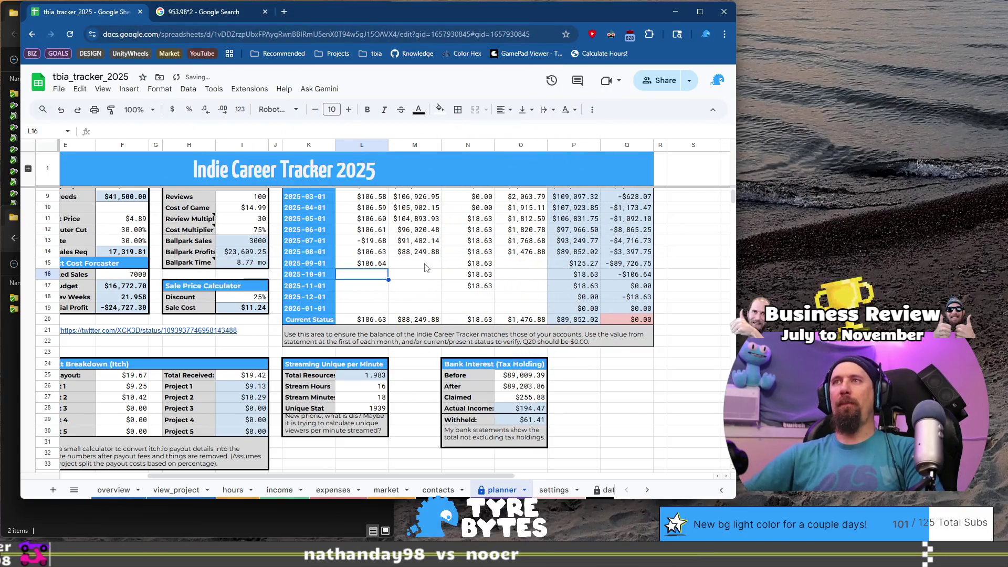
pyautogui.click(426, 267)
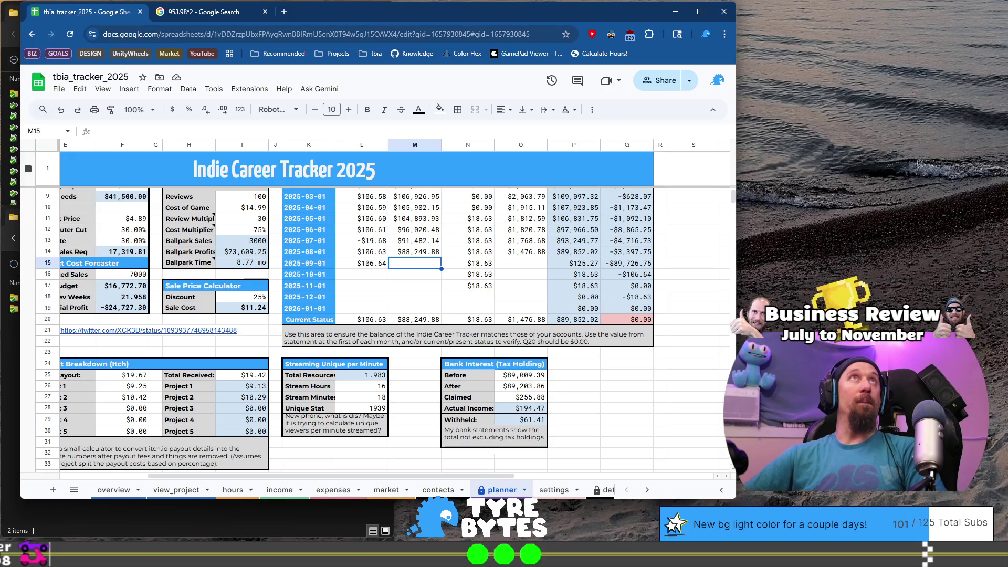
# Enter checkings balances of 106.65 for 2025-10 and 106.66 for 2025-11
pyautogui.click(377, 274)
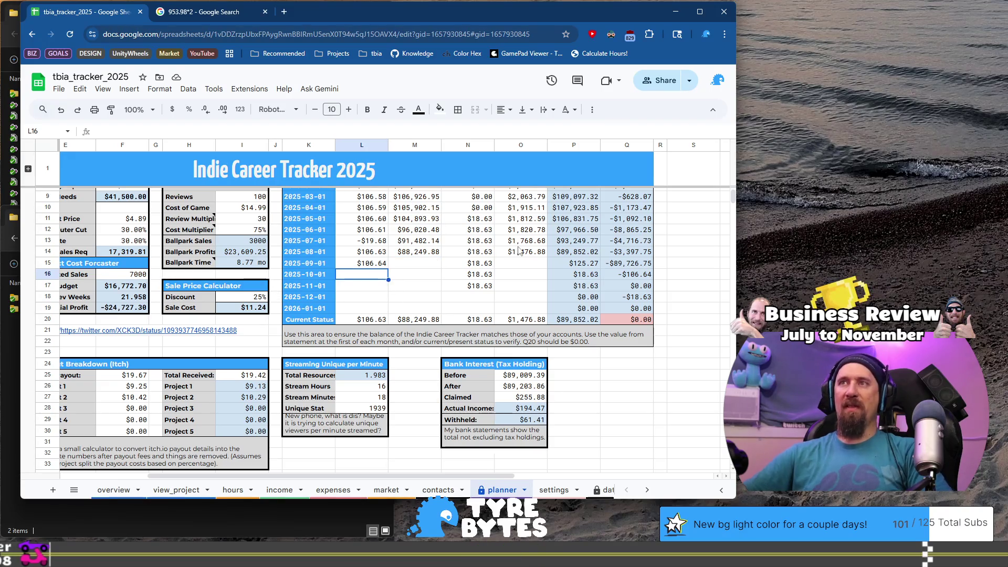
pyautogui.write('106.65')
pyautogui.press('Return')
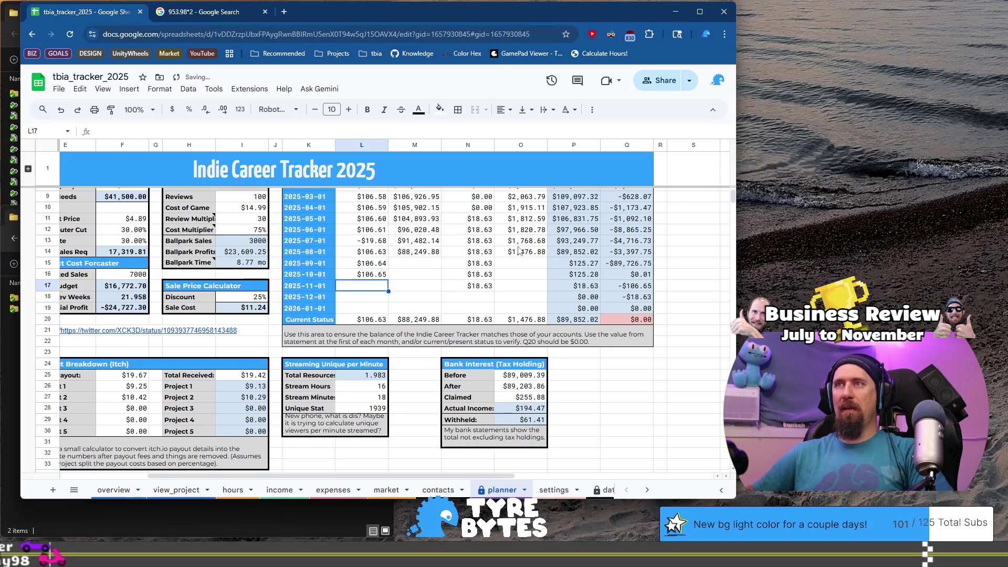
pyautogui.write('106.66')
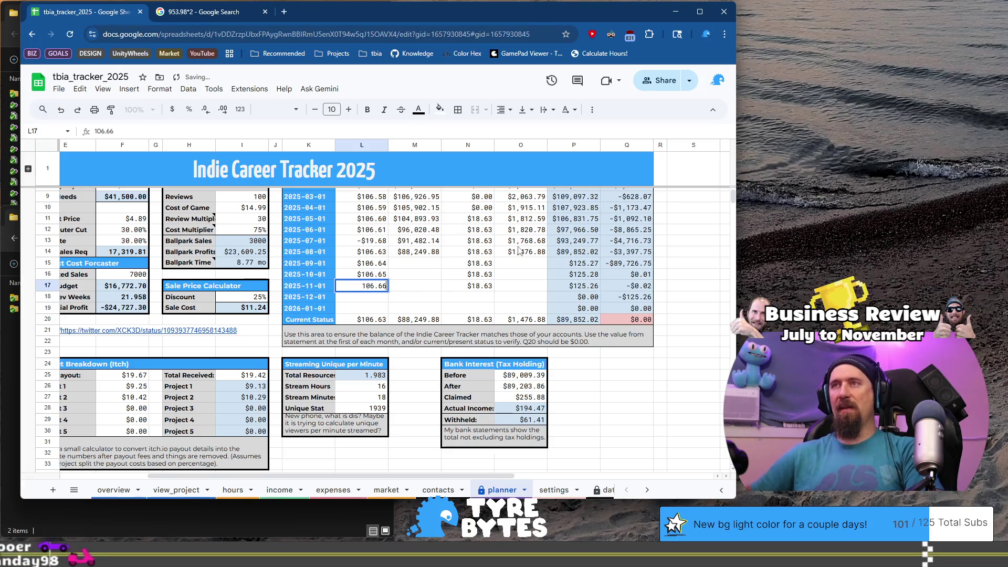
pyautogui.press('Tab')
pyautogui.press('Up')
pyautogui.press('Up')
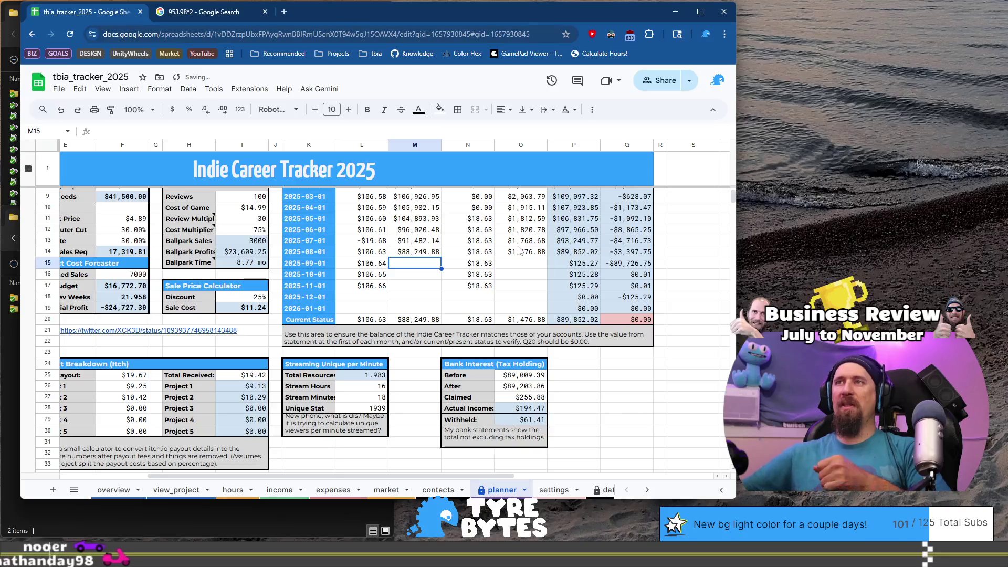
# Copy the September checkings balance for the Current Status checkings cell
pyautogui.click(378, 266)
pyautogui.hotkey('ctrl', 'c')
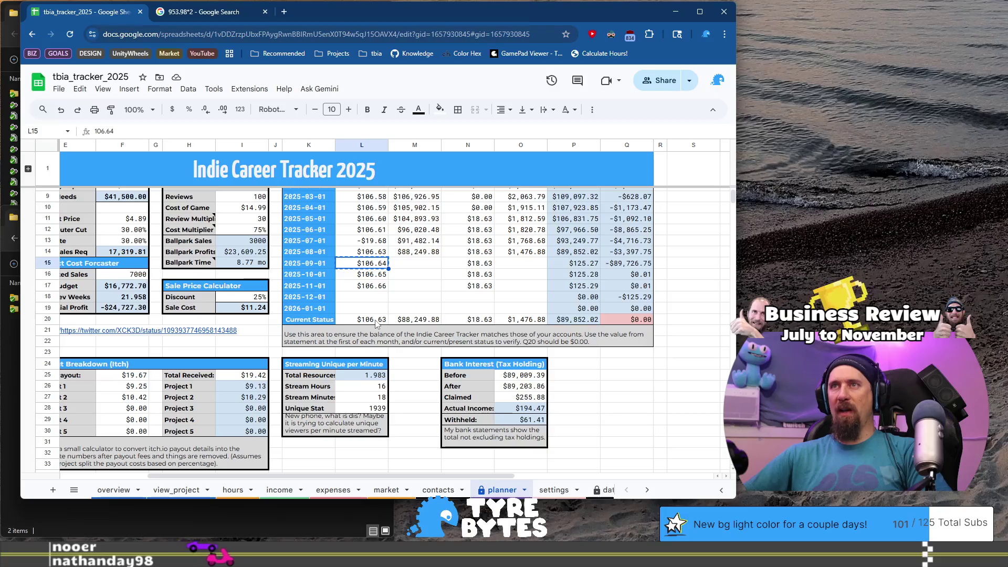
pyautogui.click(418, 266)
pyautogui.press('Delete')
pyautogui.write('8719')
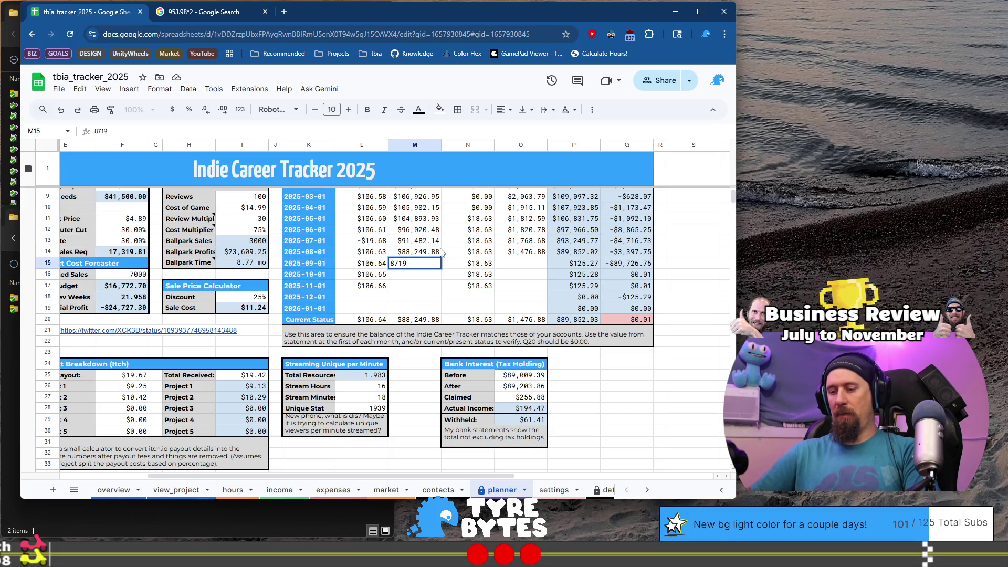
# Enter September savings of 87,195.22 in M15 and Biz Checking of 1,679.14 in O15
pyautogui.write('5.')
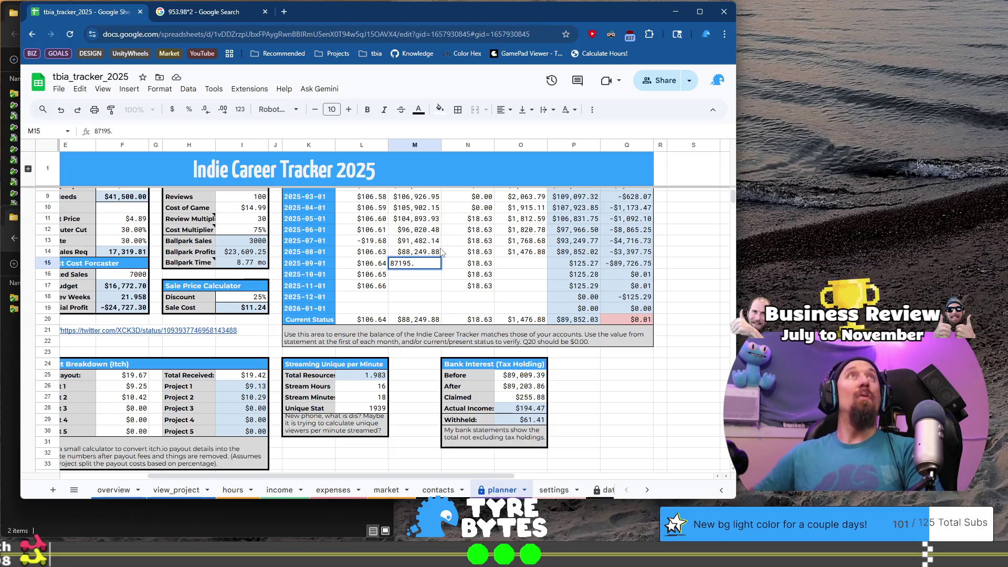
pyautogui.write('22')
pyautogui.press('Return')
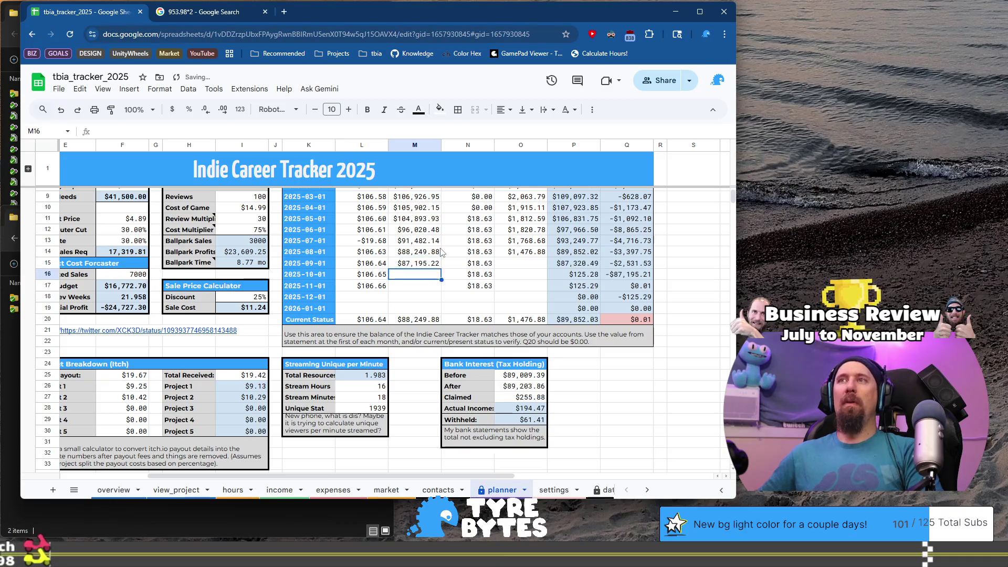
pyautogui.press('Up')
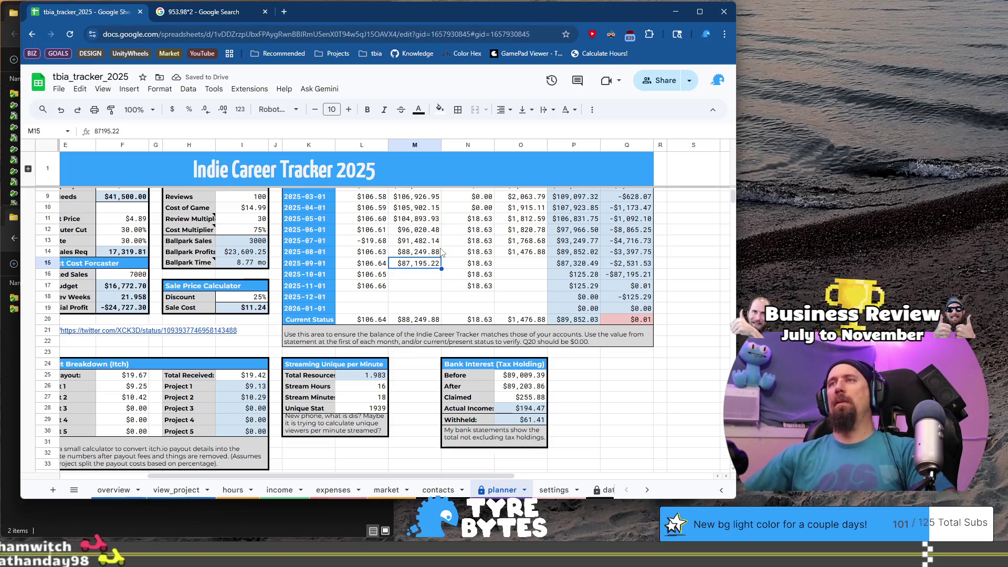
pyautogui.scroll(2, 442, 295)
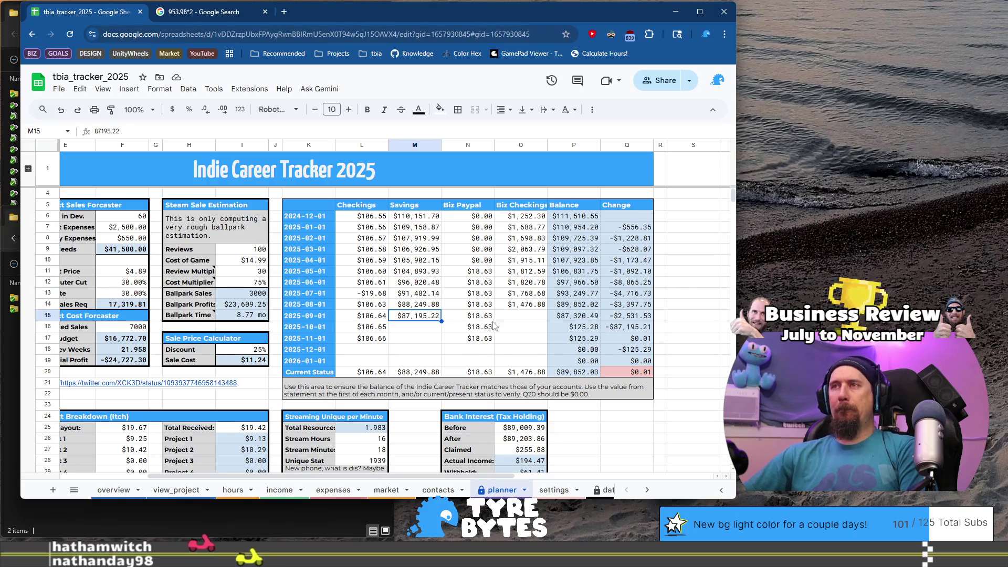
pyautogui.press('Right')
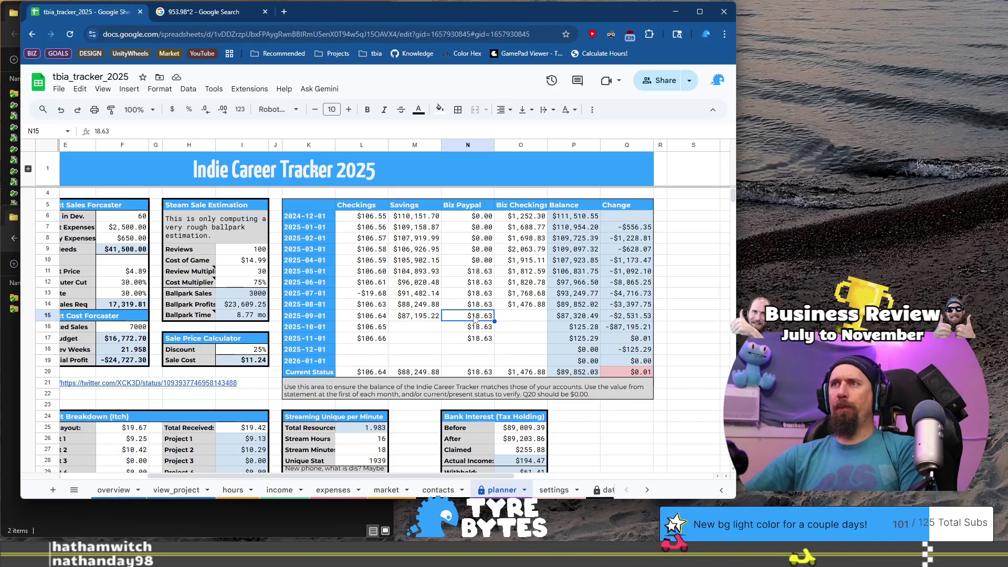
pyautogui.click(517, 321)
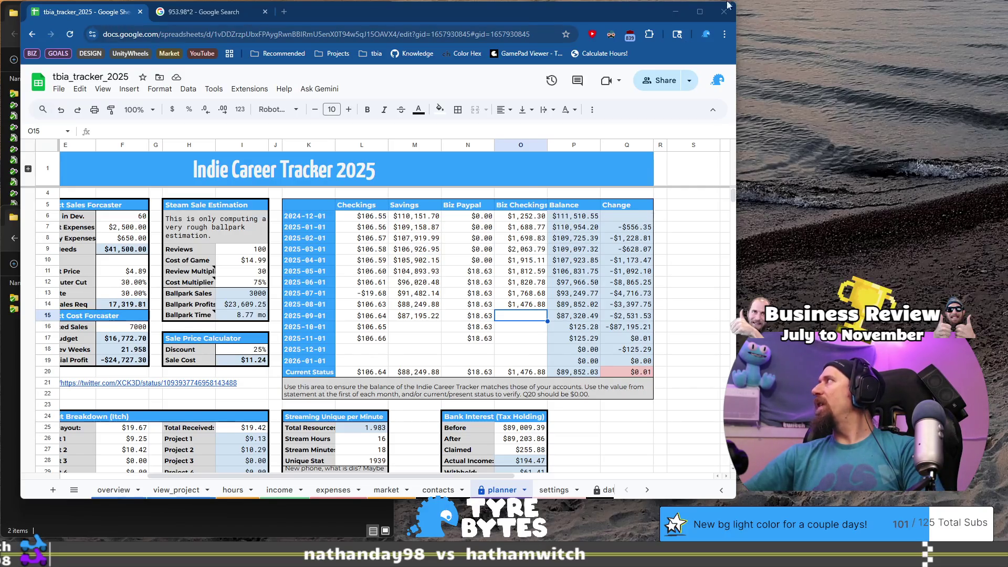
pyautogui.click(517, 321)
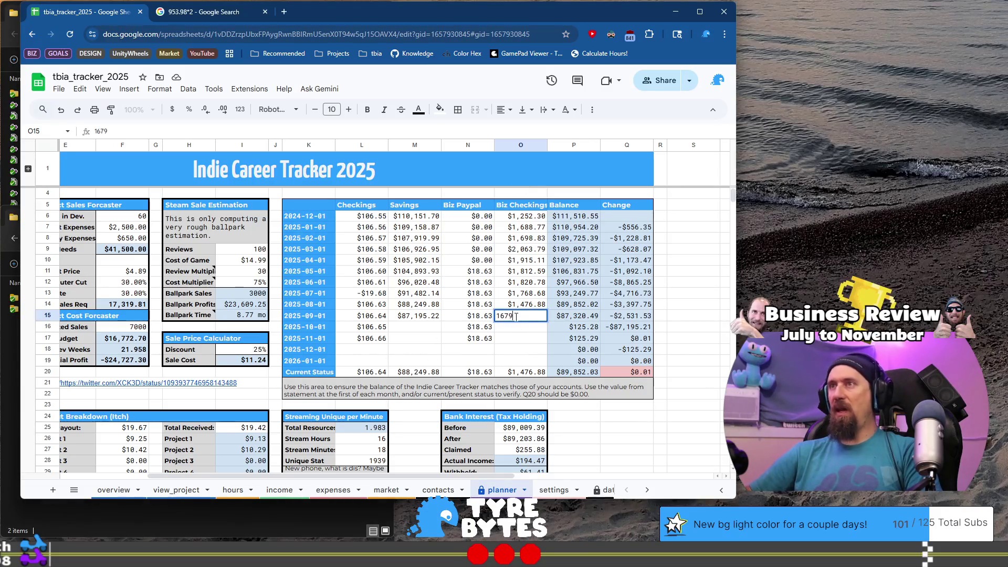
pyautogui.write('.')
pyautogui.write('7')
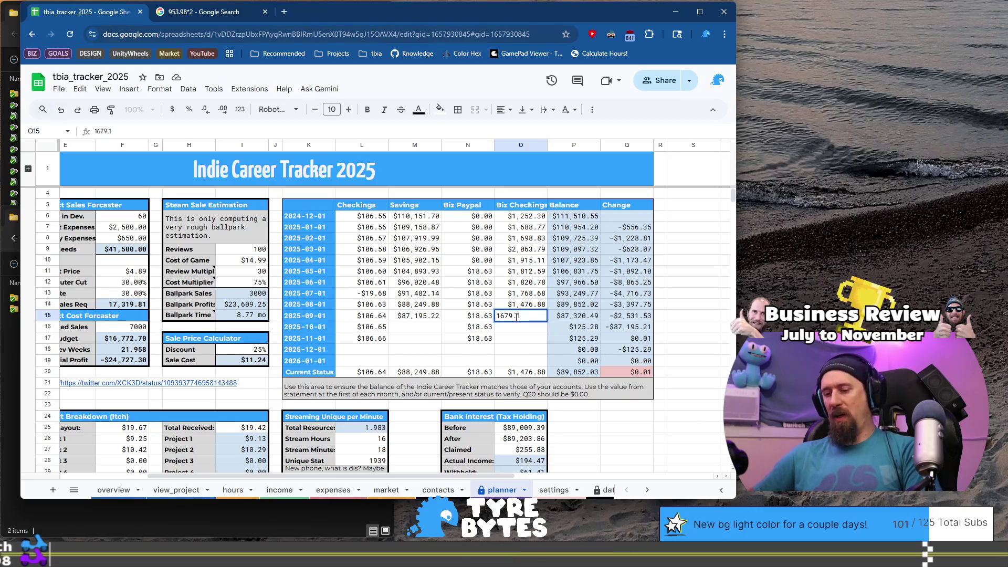
pyautogui.press('Return')
pyautogui.press('Up')
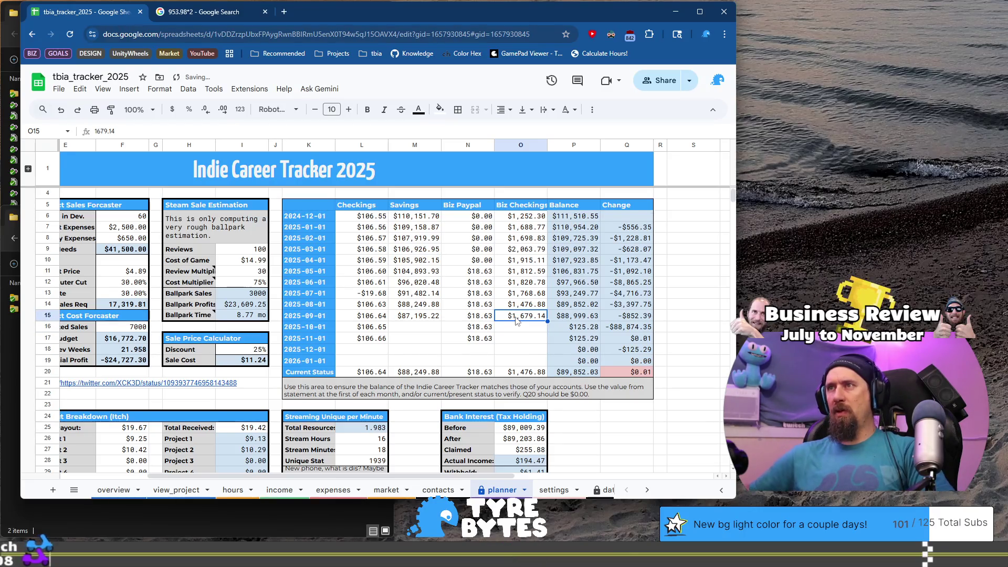
# Copy September savings and Biz Checking into Current Status M20 and O20, undoing a wrong two-cell paste
pyautogui.keyDown('ctrl'); pyautogui.click(421, 316); pyautogui.keyUp('ctrl')
pyautogui.hotkey('ctrl', 'c')
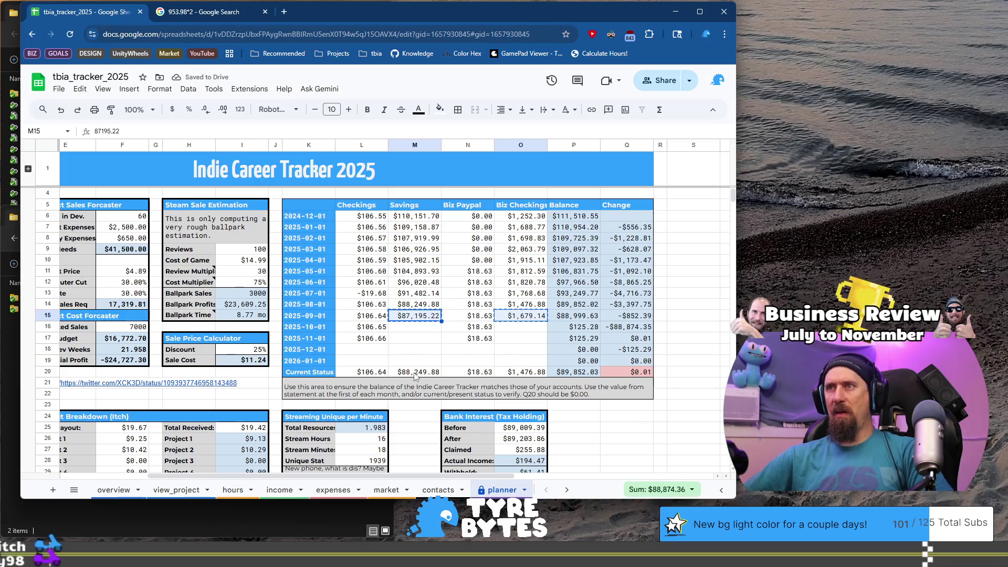
pyautogui.click(414, 371)
pyautogui.hotkey('ctrl', 'v')
pyautogui.hotkey('ctrl', 'z')
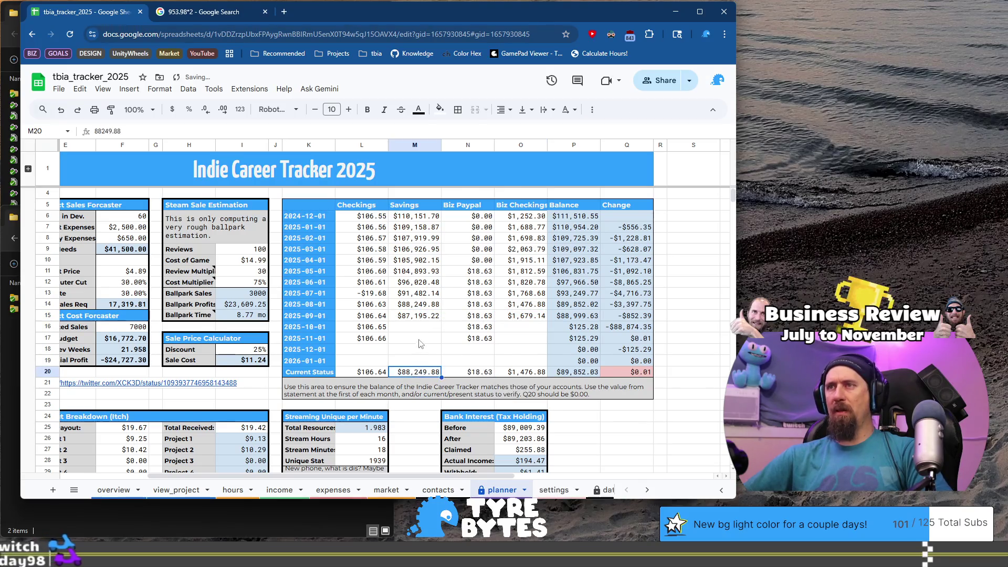
pyautogui.hotkey('ctrl', 'c')
pyautogui.press('Down')
pyautogui.press('Down')
pyautogui.press('Down')
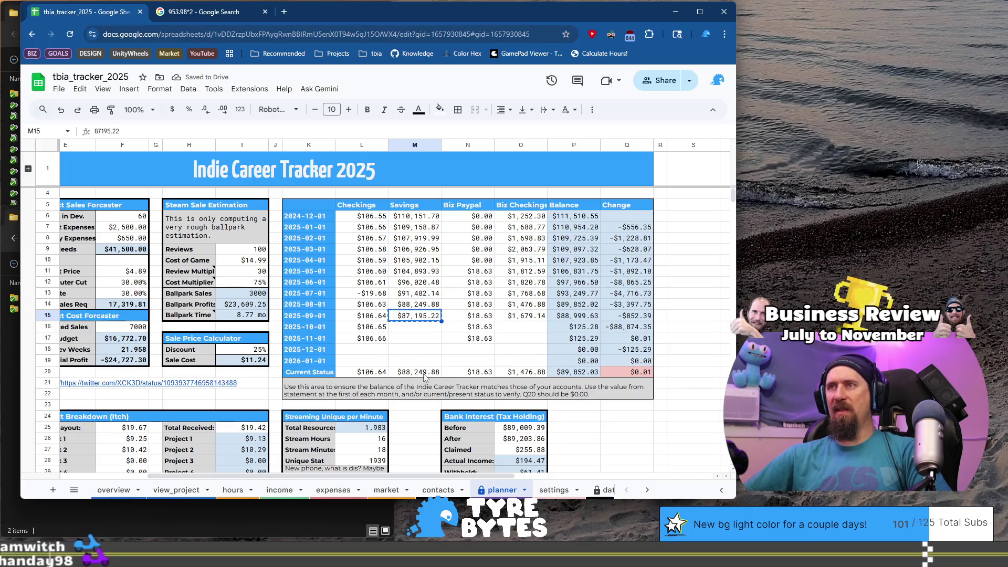
pyautogui.hotkey('ctrl', 'v')
pyautogui.click(521, 318)
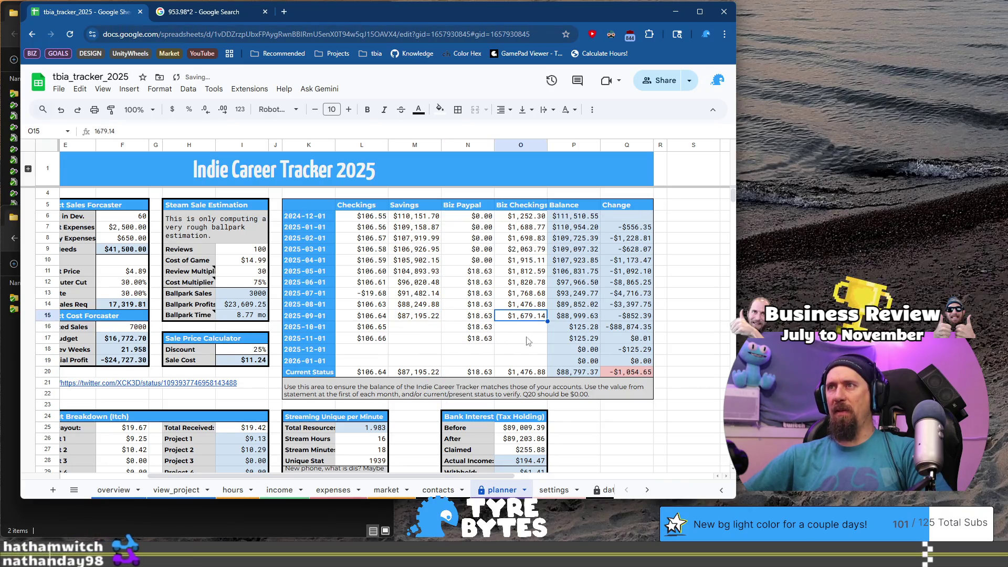
pyautogui.hotkey('ctrl', 'c')
pyautogui.click(532, 369)
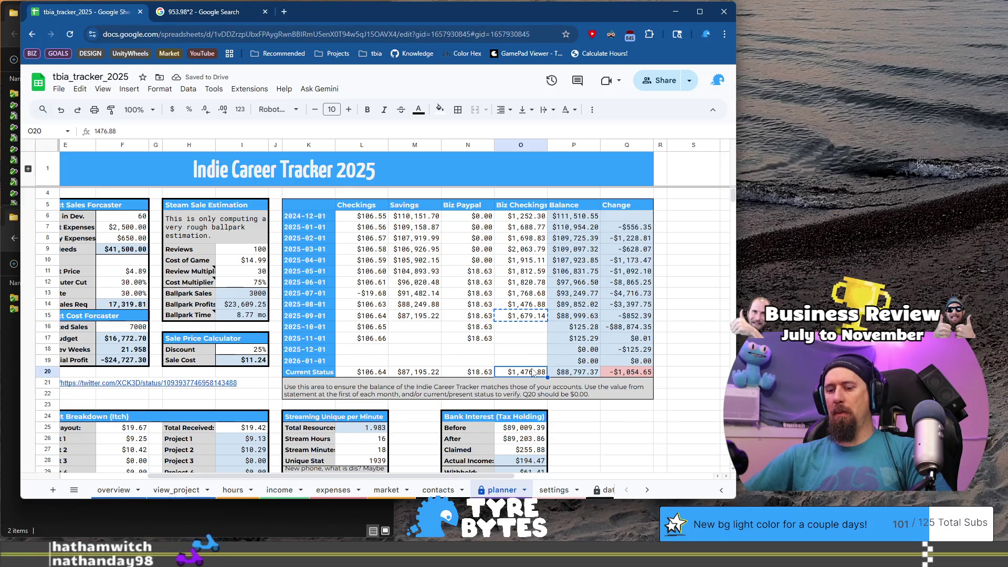
pyautogui.hotkey('ctrl', 'v')
pyautogui.click(529, 342)
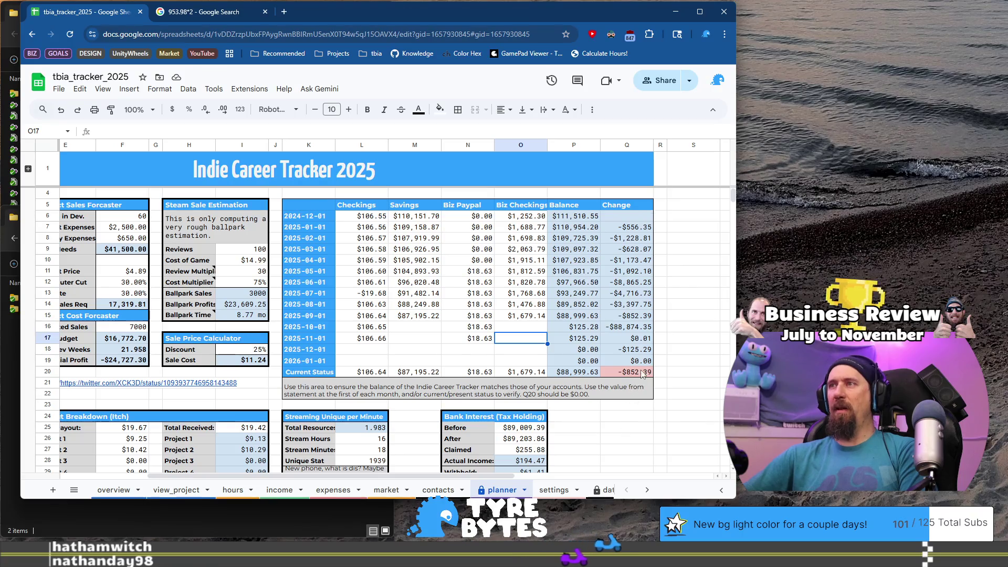
# Delete the empty income row 61 above the 2025-07-28 Insta360 transfer entry
pyautogui.click(280, 491)
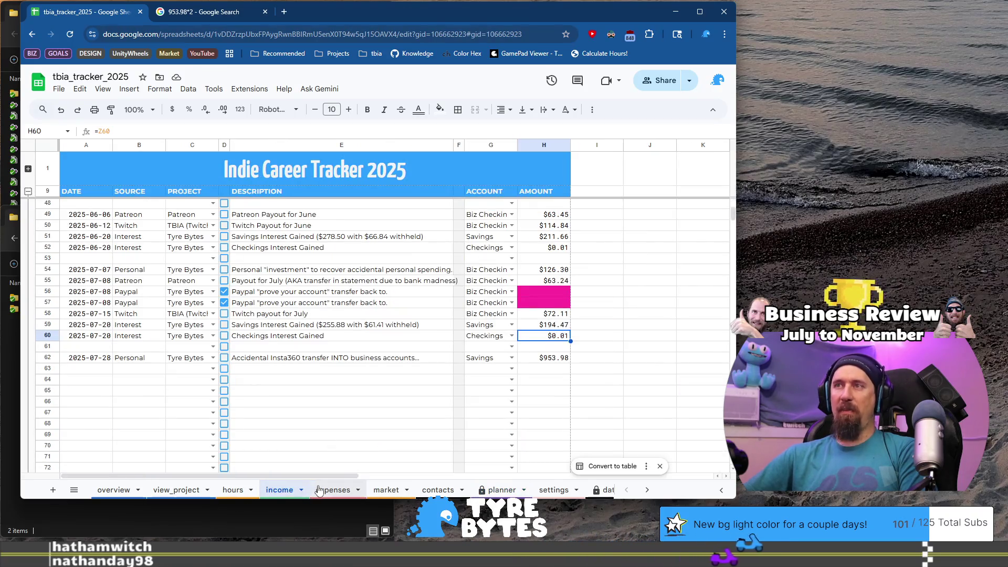
pyautogui.click(93, 371)
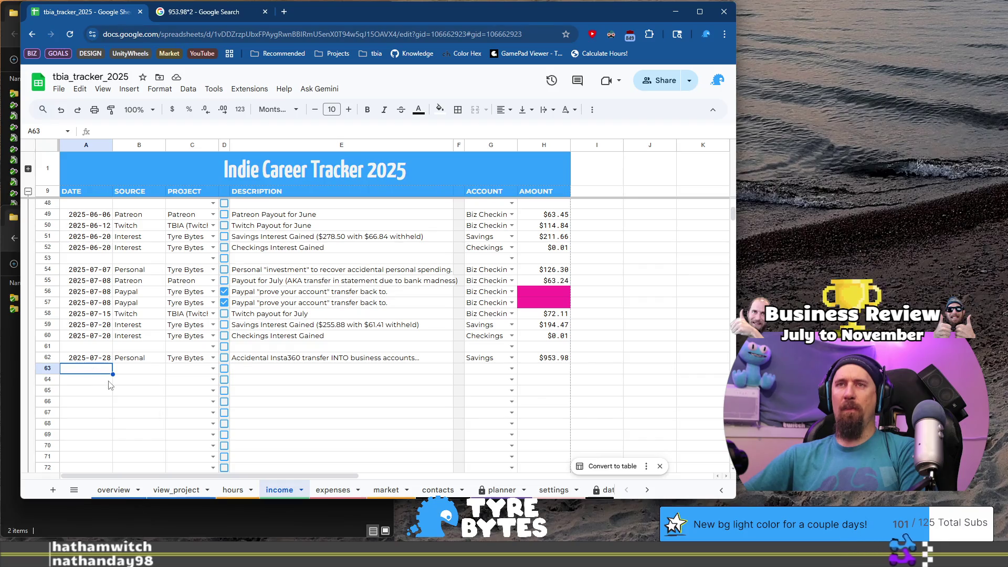
pyautogui.click(47, 346)
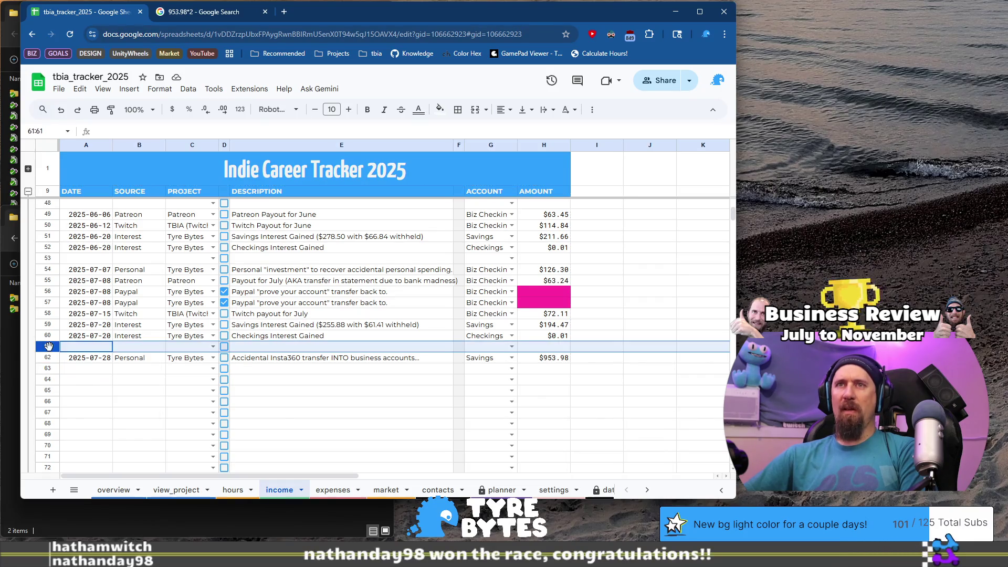
pyautogui.rightClick(47, 346)
pyautogui.click(117, 193)
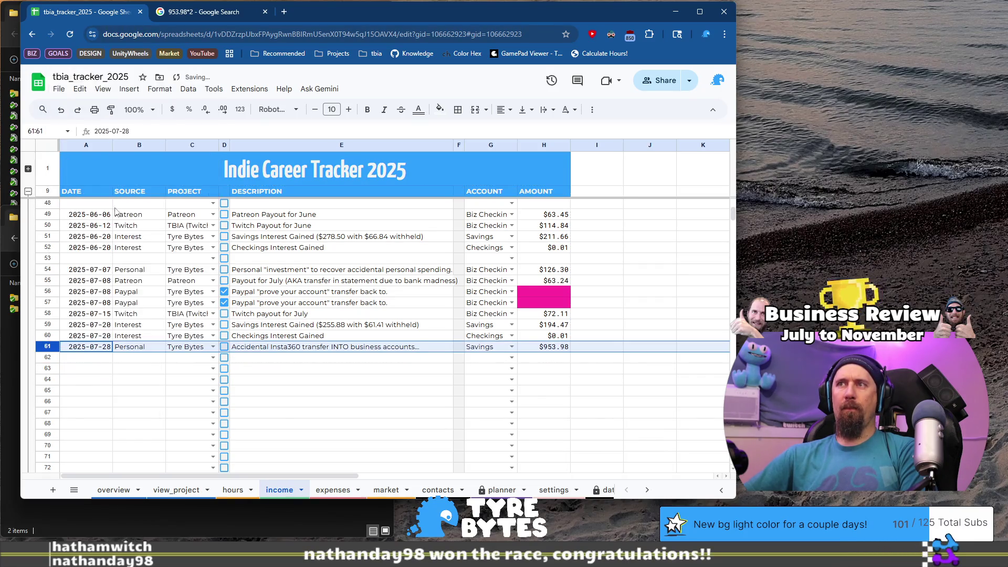
pyautogui.click(94, 368)
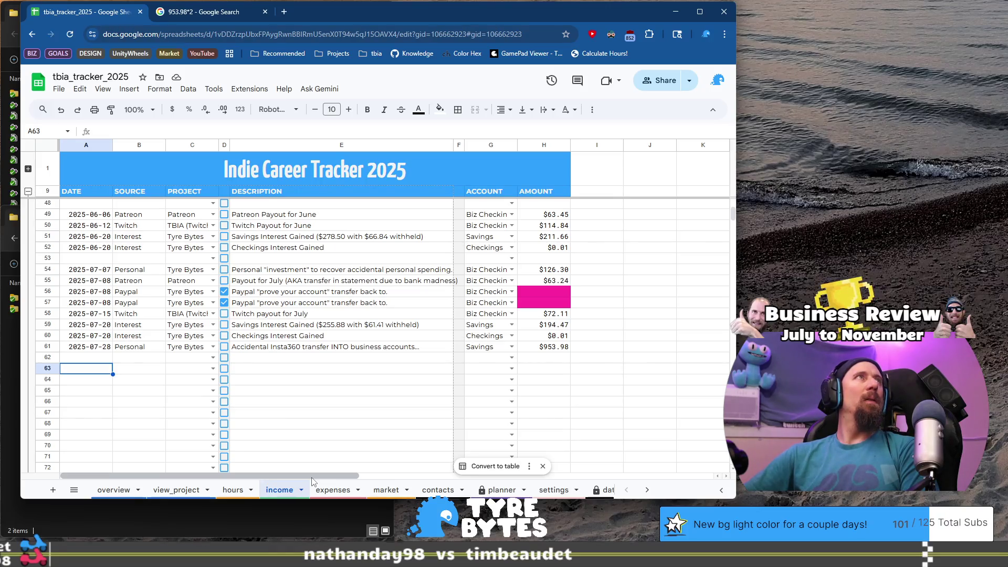
pyautogui.click(338, 493)
# Start expense row 74 dated 2025-08-04, reusing the July personal withdrawal's recipient, project and description
pyautogui.click(78, 438)
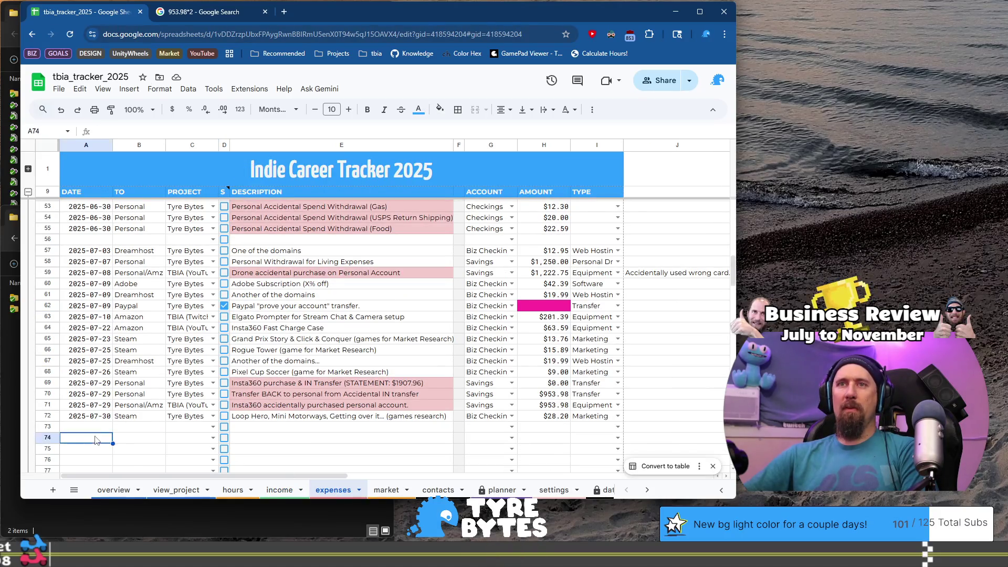
pyautogui.scroll(-3, 144, 353)
pyautogui.scroll(3, 149, 351)
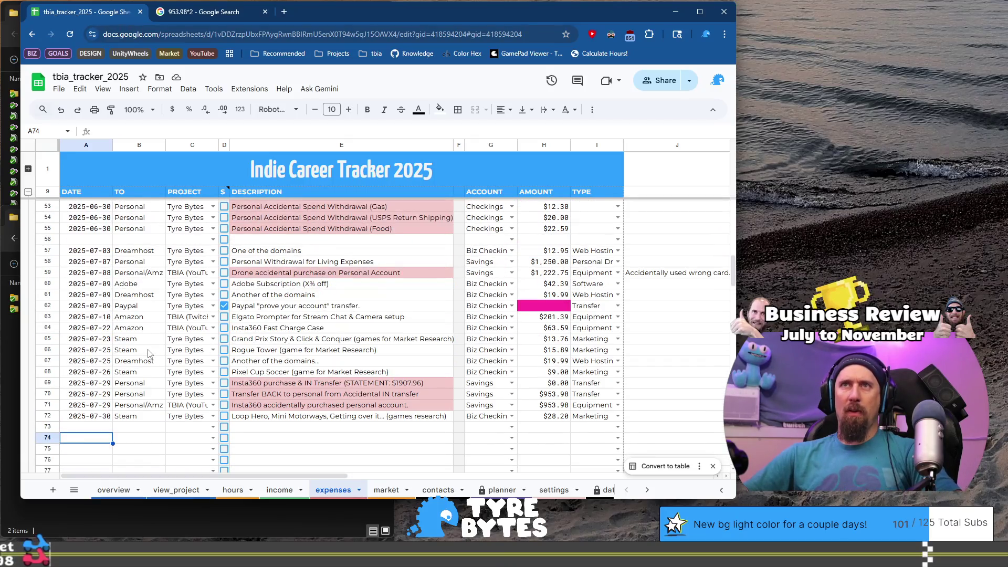
pyautogui.scroll(-2, 149, 353)
pyautogui.write('2025-08-')
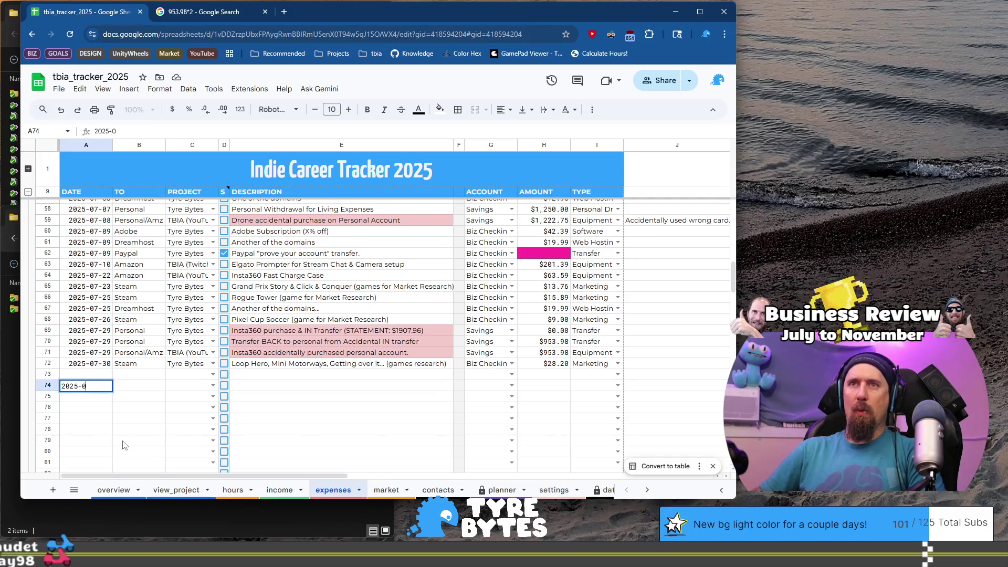
pyautogui.write('04')
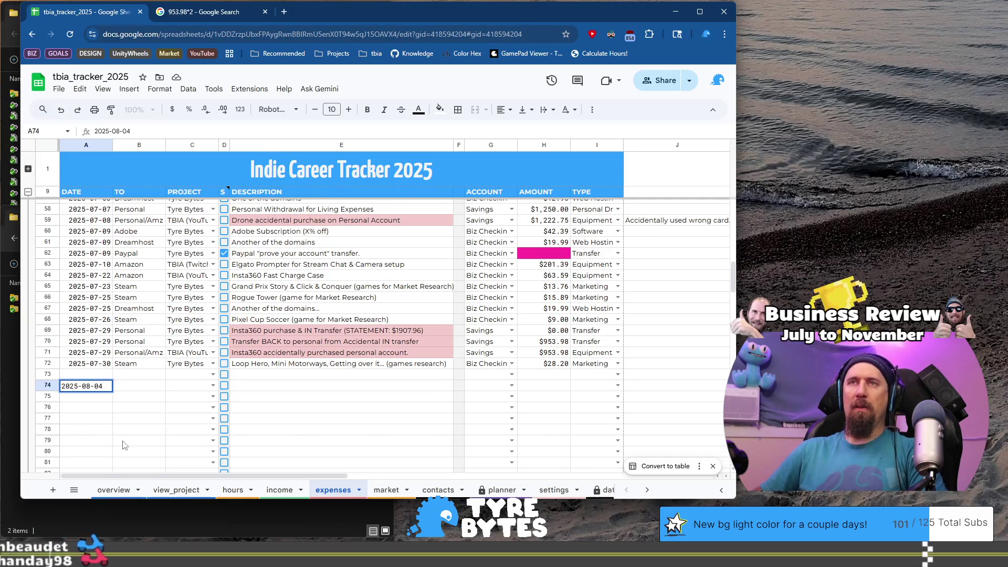
pyautogui.press('Tab')
pyautogui.scroll(2, 158, 367)
pyautogui.click(161, 314)
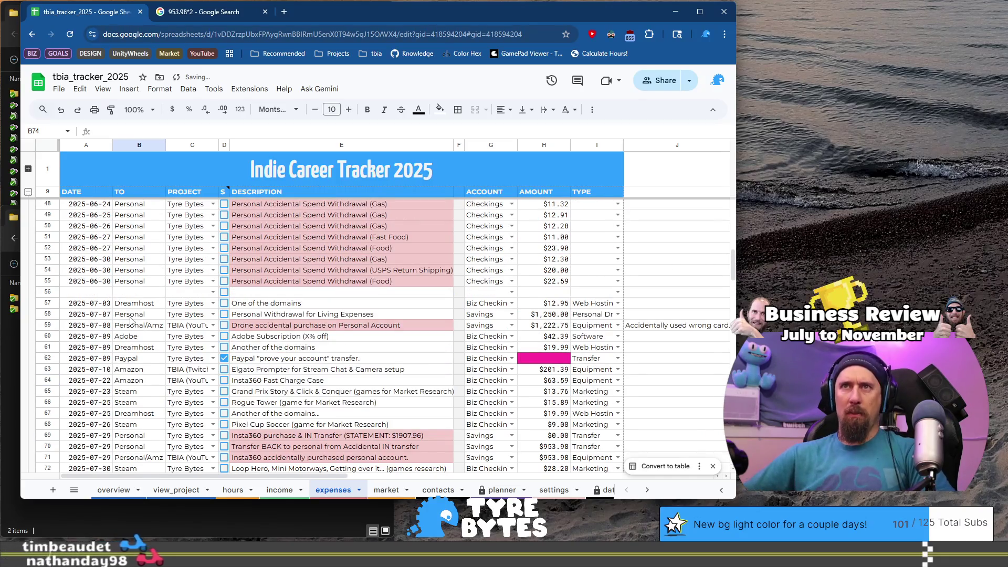
pyautogui.keyDown('shift'); pyautogui.click(293, 314); pyautogui.keyUp('shift')
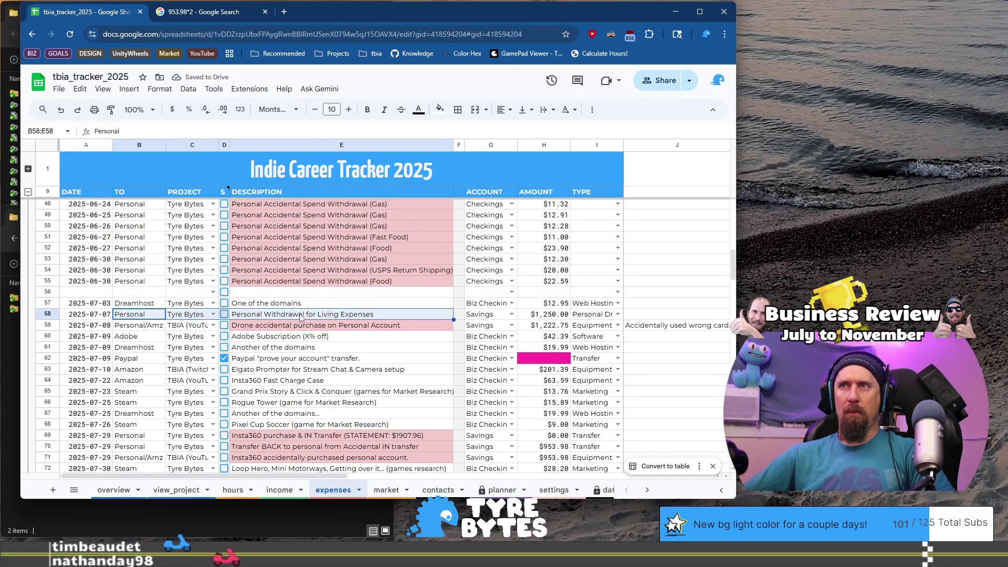
pyautogui.hotkey('ctrl', 'c')
pyautogui.scroll(-3, 293, 323)
pyautogui.click(137, 281)
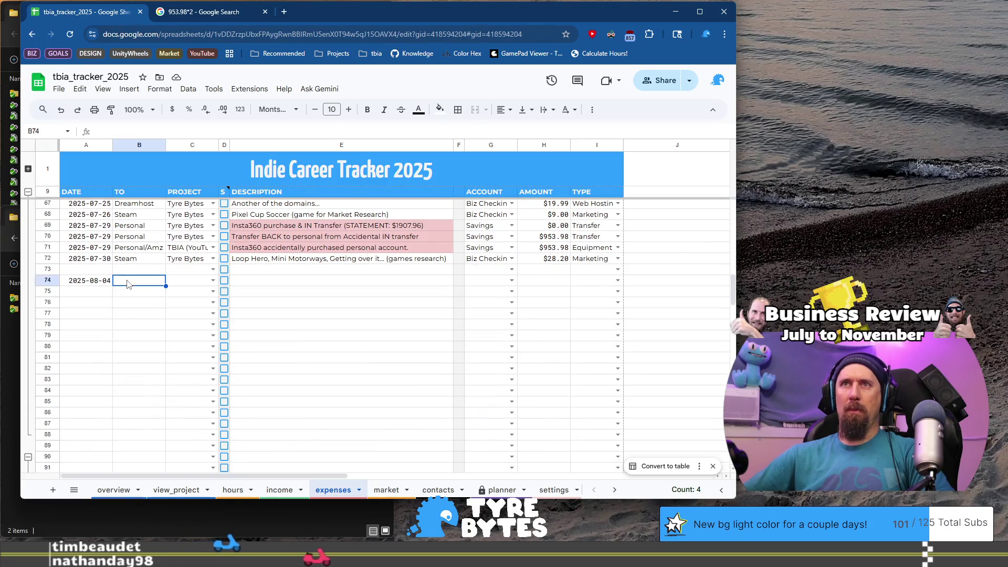
pyautogui.hotkey('ctrl', 'v')
# Set row 74's account to Savings, type to Personal Draw, and amount to 1250 in column Z
pyautogui.click(492, 285)
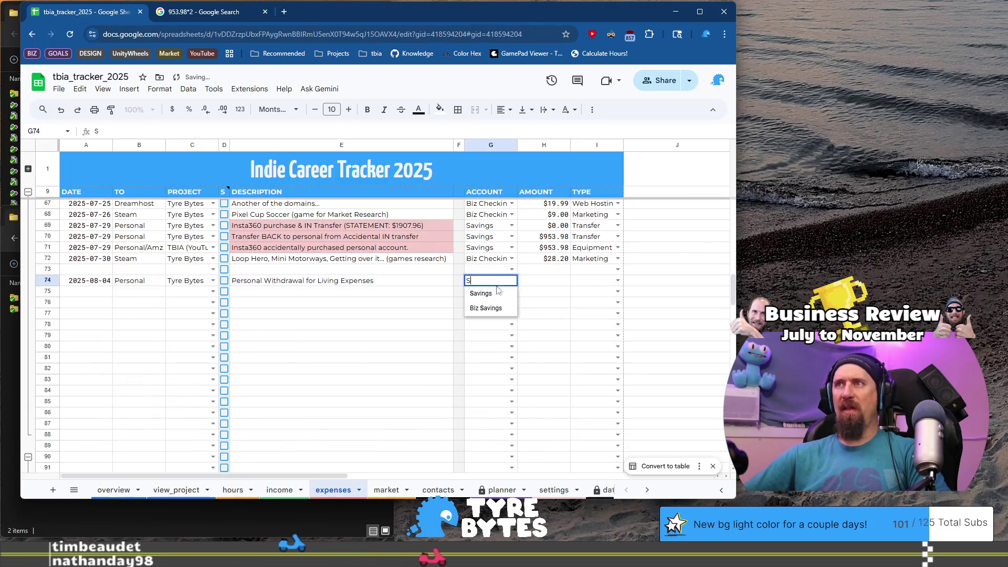
pyautogui.click(483, 291)
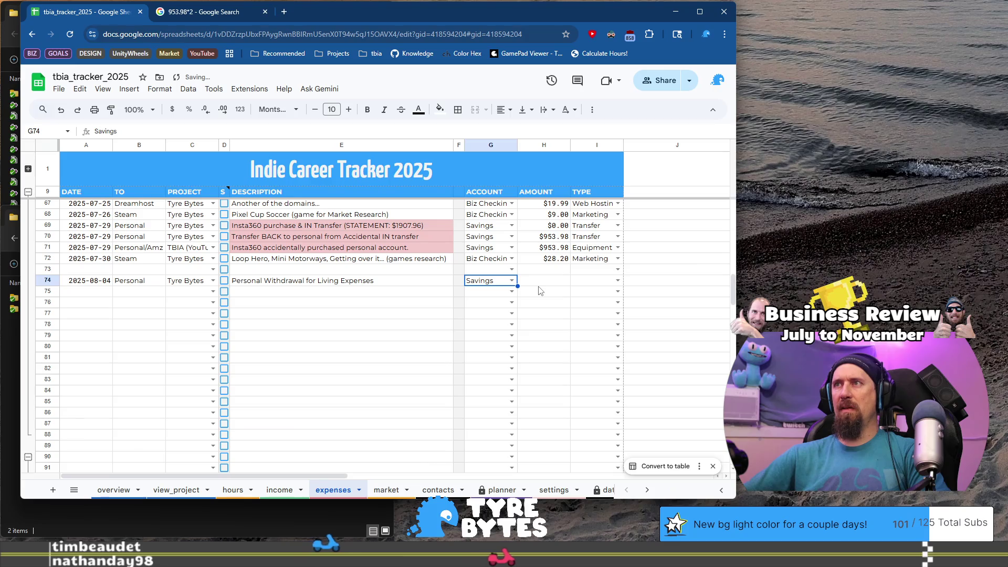
pyautogui.click(618, 281)
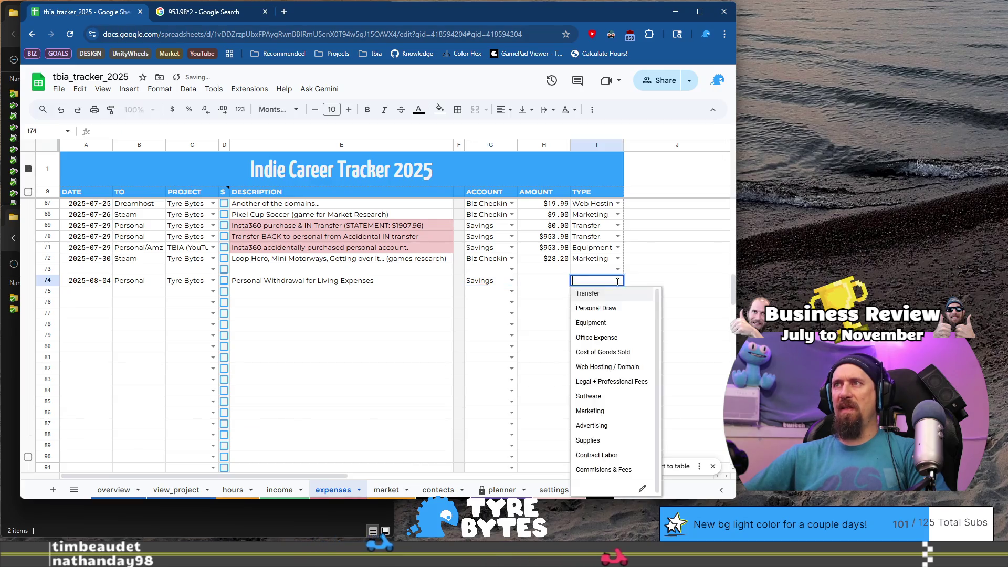
pyautogui.click(607, 309)
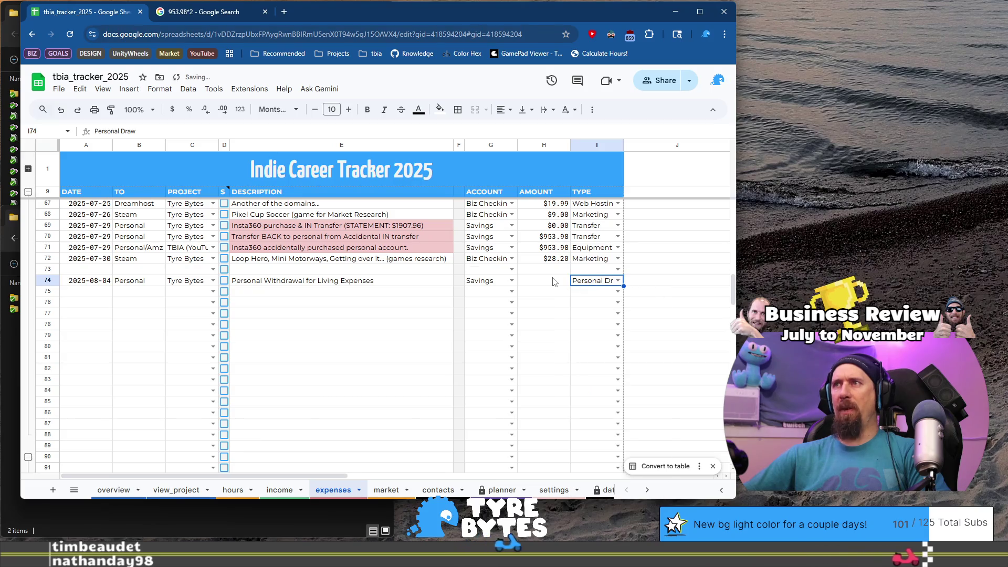
pyautogui.click(563, 283)
pyautogui.hotkey('ctrl', 'Right')
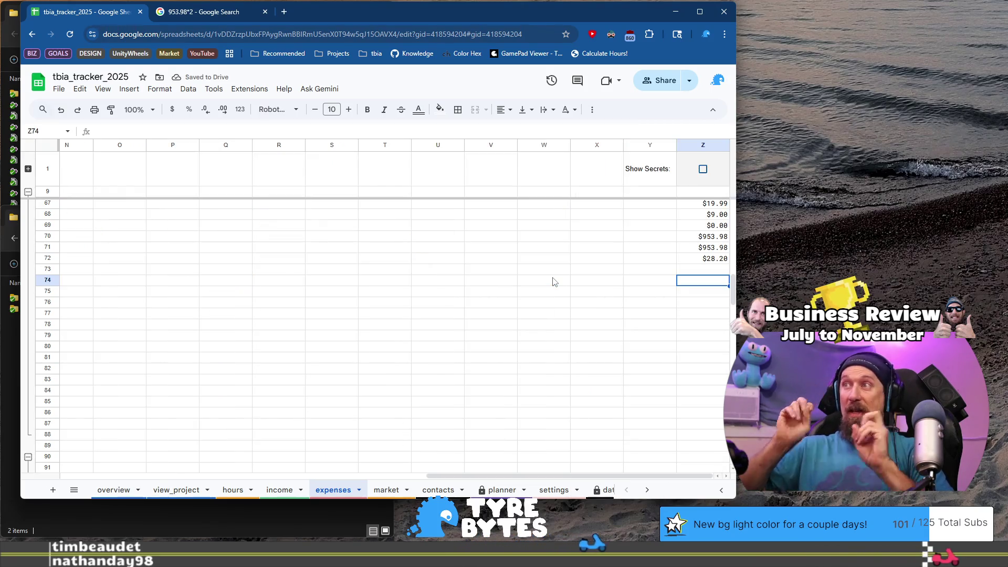
pyautogui.write('1250')
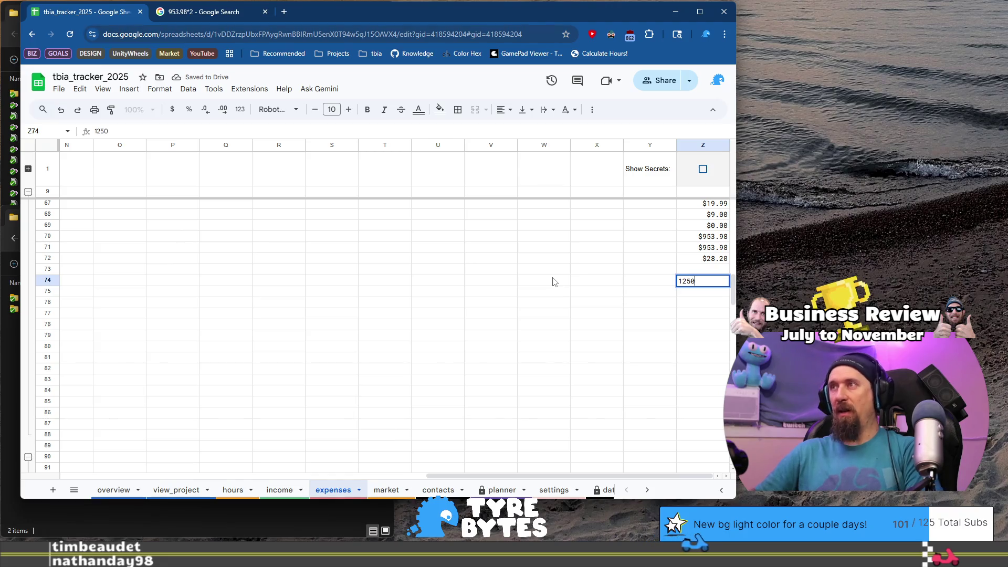
pyautogui.press('Return')
pyautogui.hotkey('ctrl', 'Left')
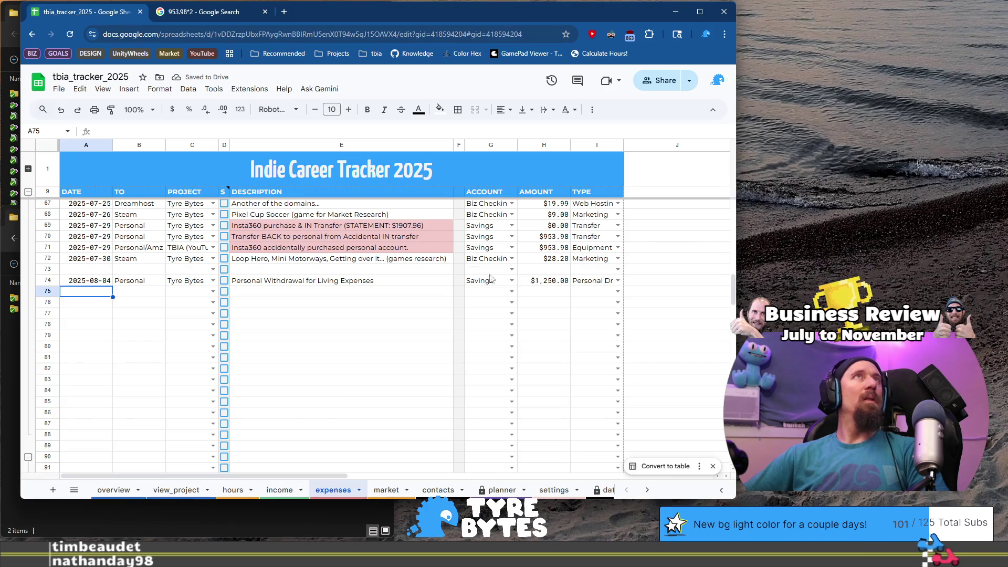
# Fill row 75 with date 2025-08-04, recipient Adobe, project Tyre Bytes and the Adobe Subscription description
pyautogui.click(99, 283)
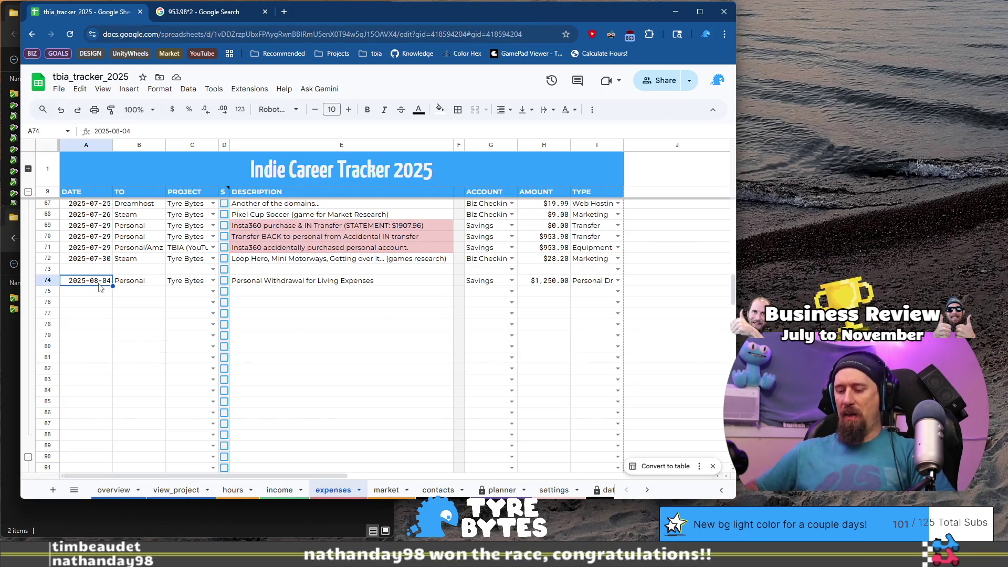
pyautogui.hotkey('ctrl', 'c')
pyautogui.press('Down')
pyautogui.hotkey('ctrl', 'v')
pyautogui.press('Tab')
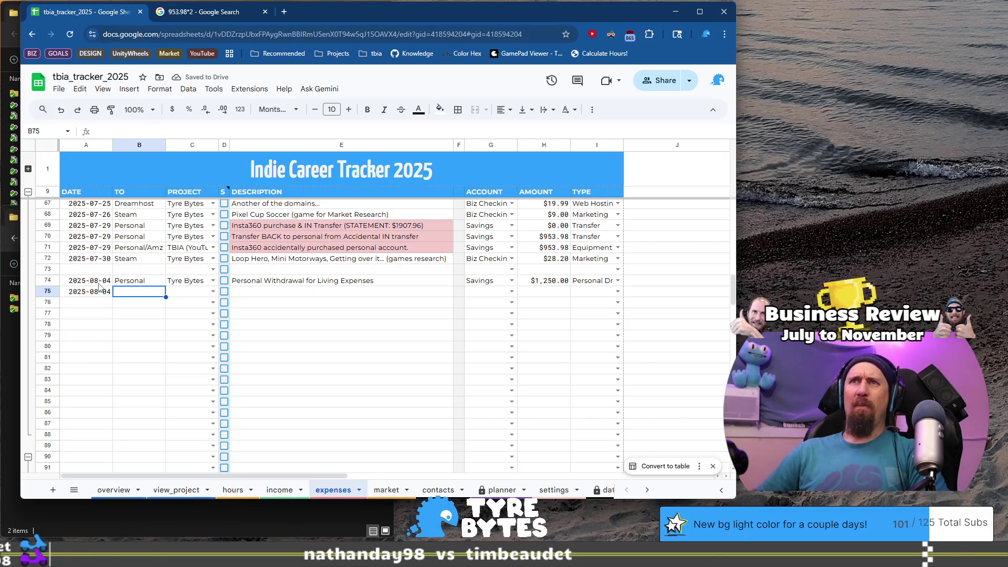
pyautogui.press('Tab')
pyautogui.write('T')
pyautogui.press('Tab')
pyautogui.press('Tab')
pyautogui.scroll(3, 313, 298)
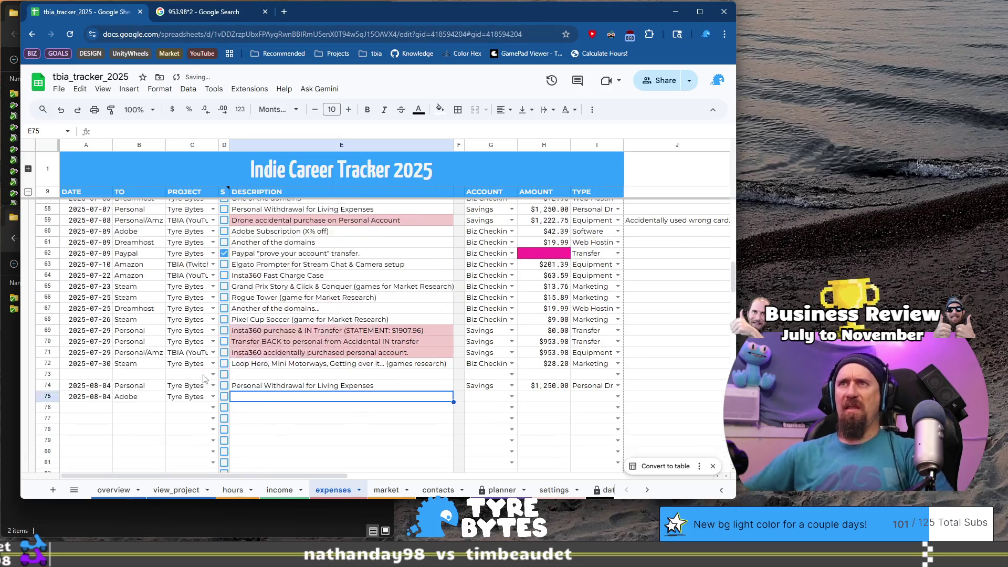
pyautogui.click(312, 236)
pyautogui.hotkey('ctrl', 'c')
pyautogui.click(286, 398)
pyautogui.hotkey('ctrl', 'v')
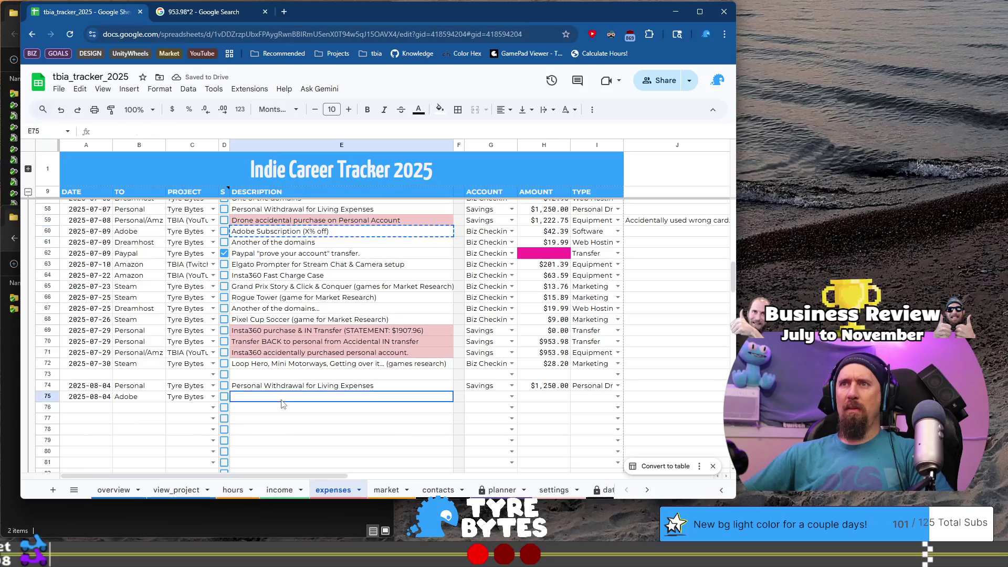
# Set row 75's account to Biz Checking, type to Software, and amount to 42.39 in column Z
pyautogui.click(483, 399)
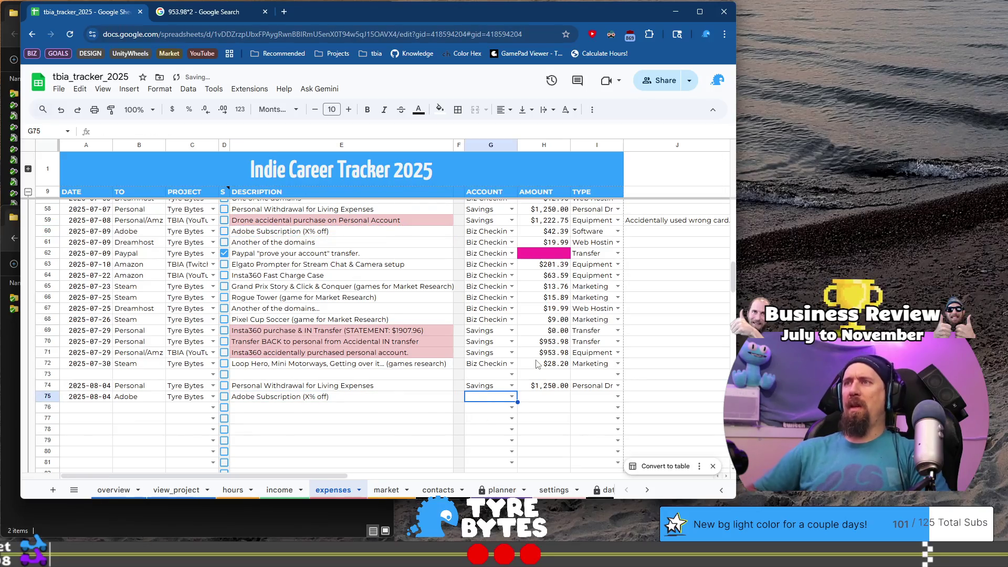
pyautogui.write('Bi')
pyautogui.press('Tab')
pyautogui.press('Tab')
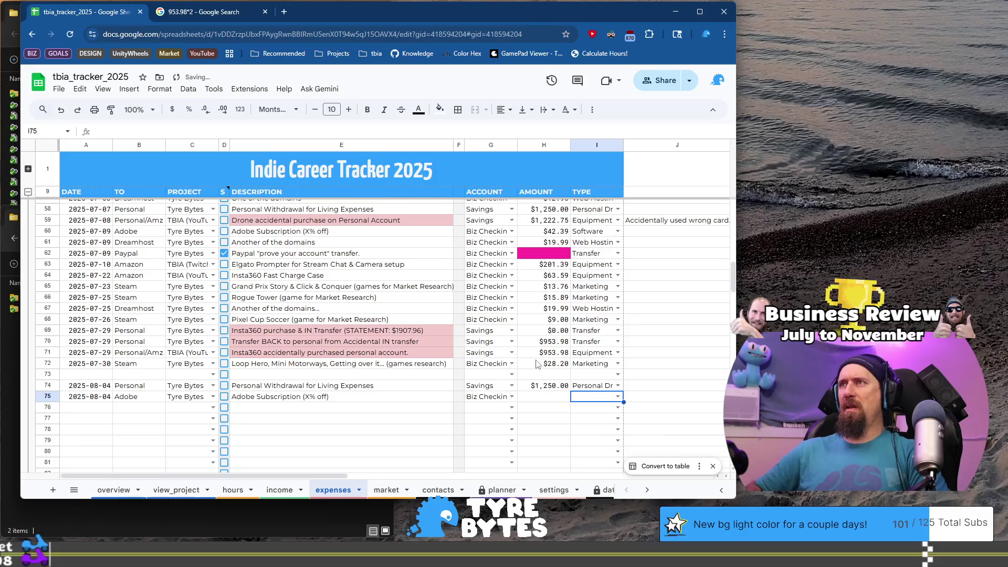
pyautogui.write('SfS')
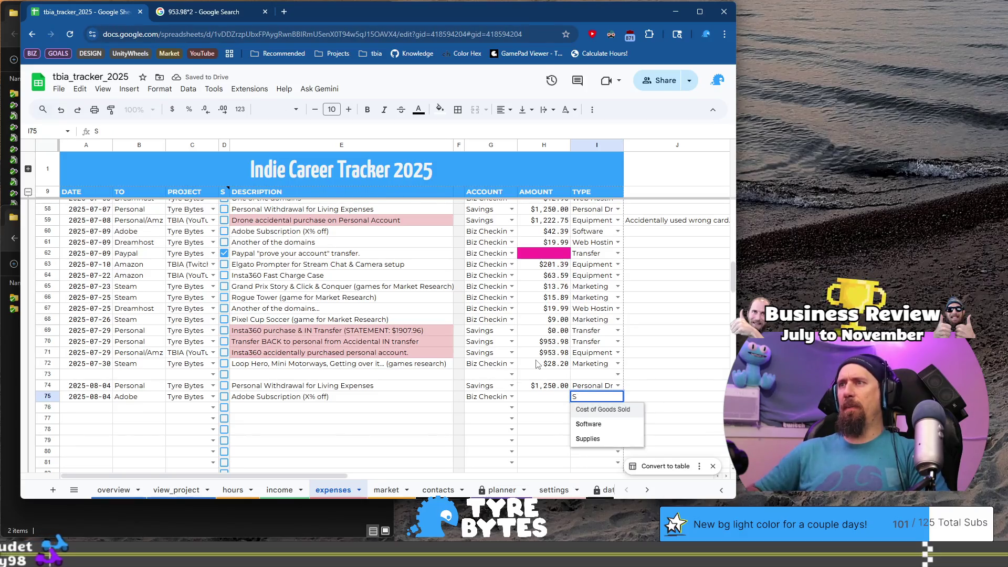
pyautogui.press('Tab')
pyautogui.hotkey('ctrl', 'Right')
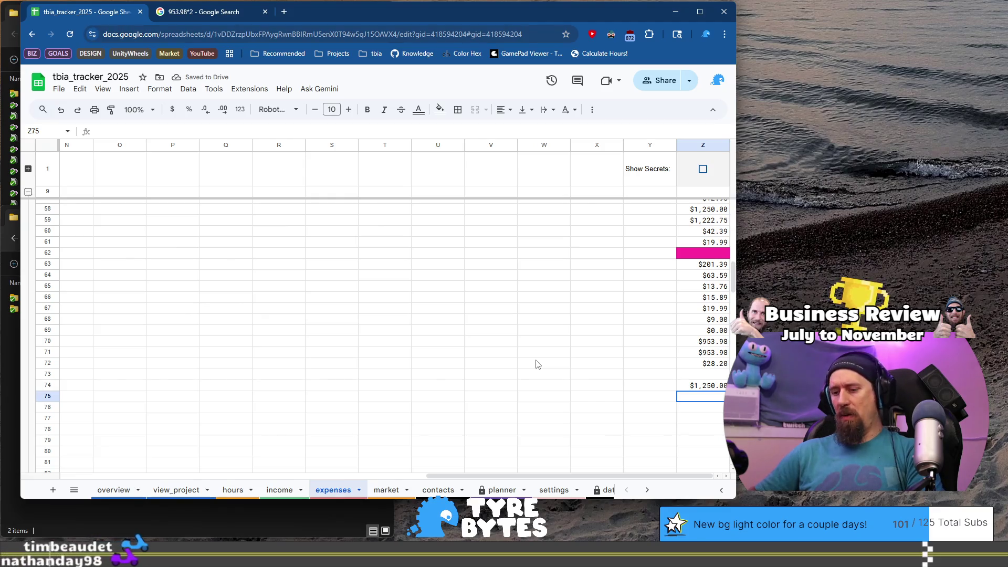
pyautogui.write('42.39')
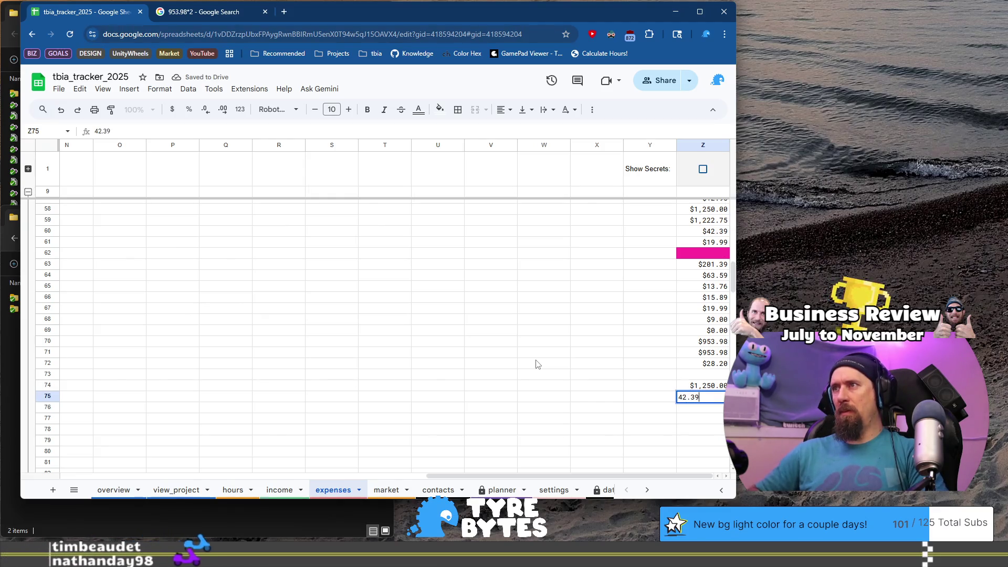
pyautogui.press('Return')
pyautogui.press('Home')
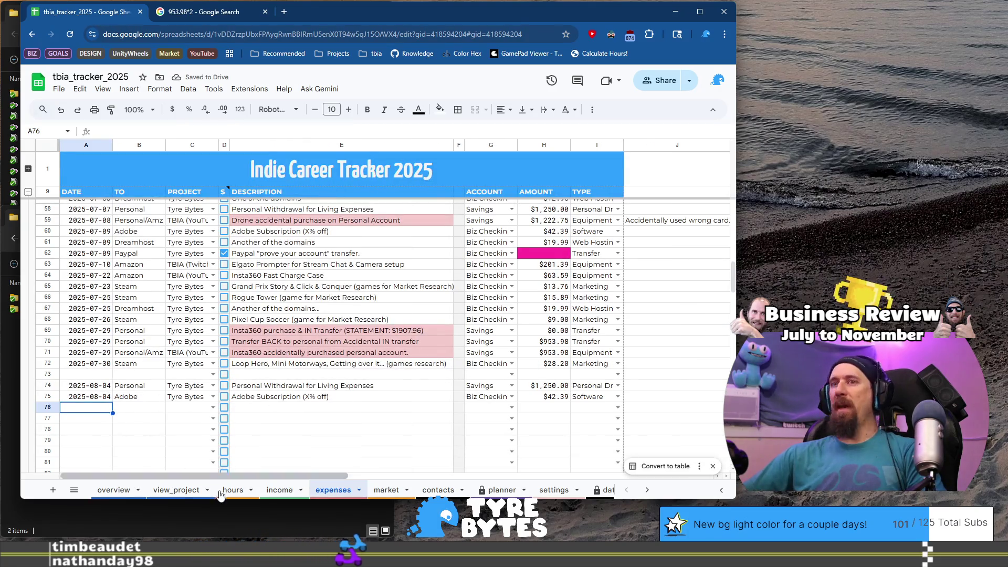
pyautogui.click(279, 490)
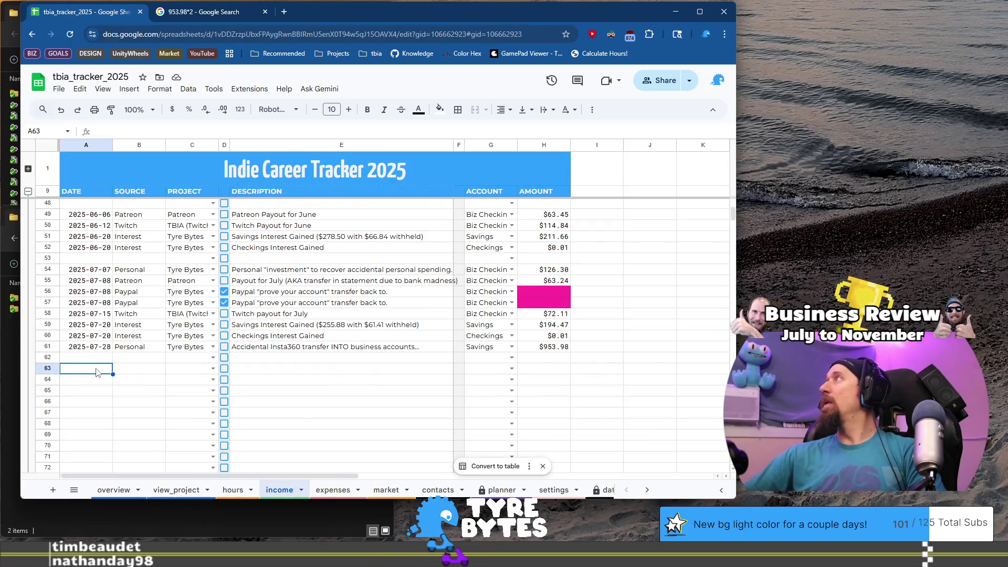
# Fill row 63 with date 2025-08-06, Patreon as source and project, and description 'Payout for August'
pyautogui.write('202')
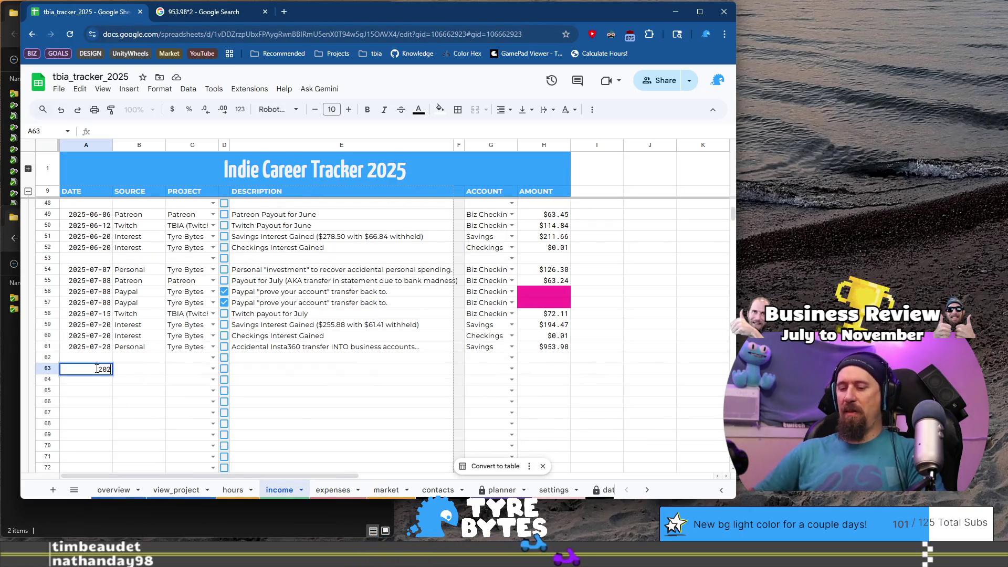
pyautogui.write('5-08-')
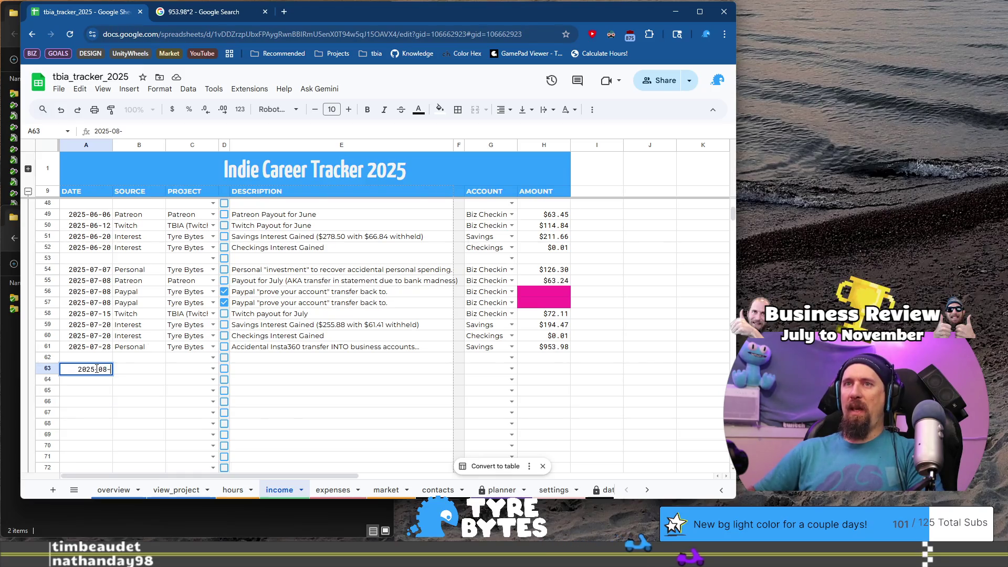
pyautogui.write('06')
pyautogui.press('Tab')
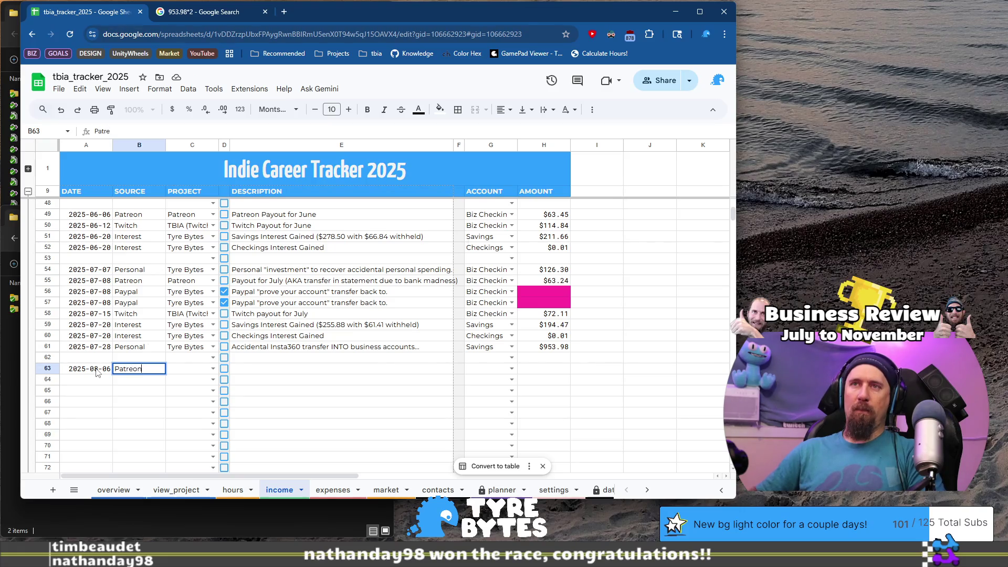
pyautogui.press('Tab')
pyautogui.write('p')
pyautogui.press('Tab')
pyautogui.press('Tab')
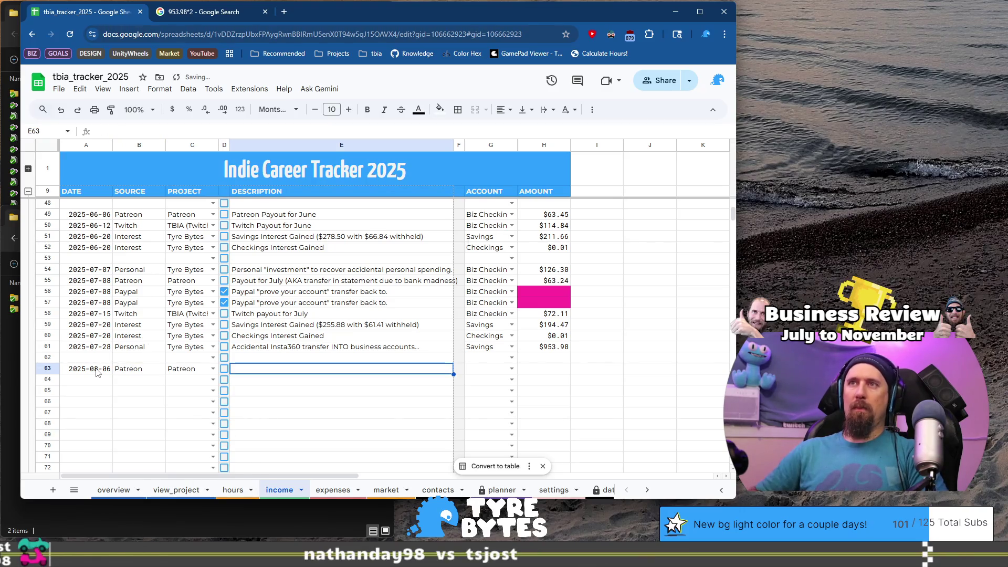
pyautogui.write('Payout for')
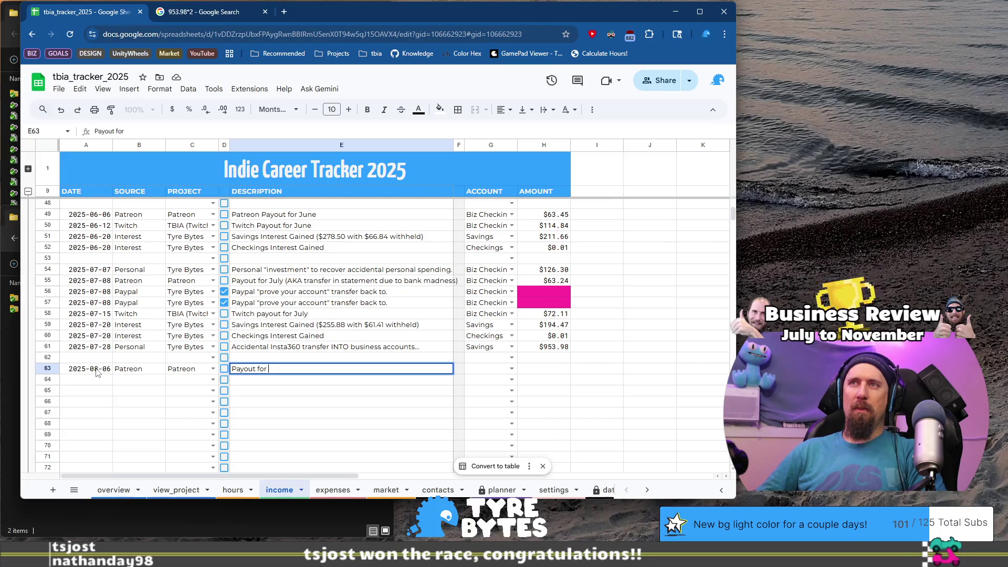
pyautogui.write('August')
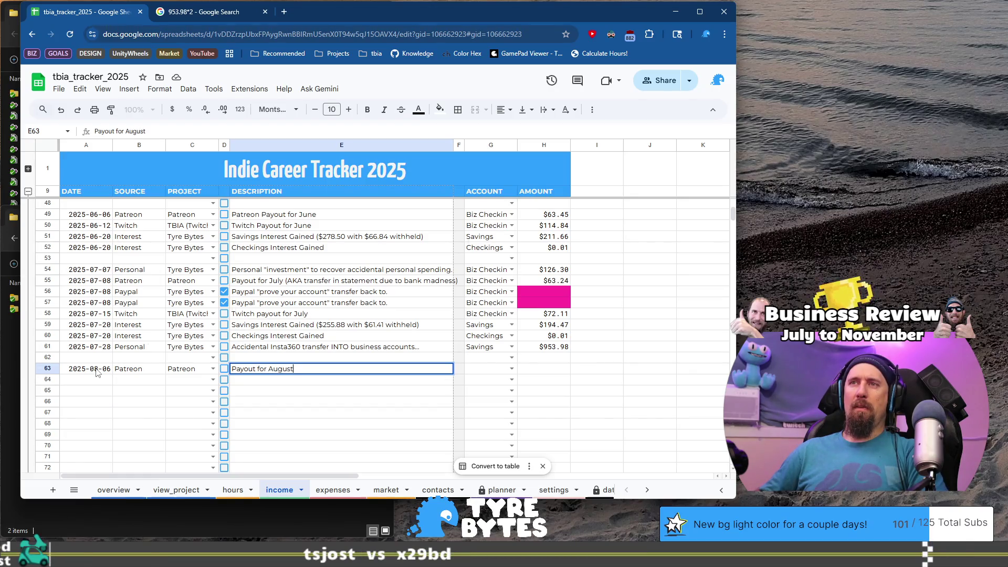
pyautogui.write('at')
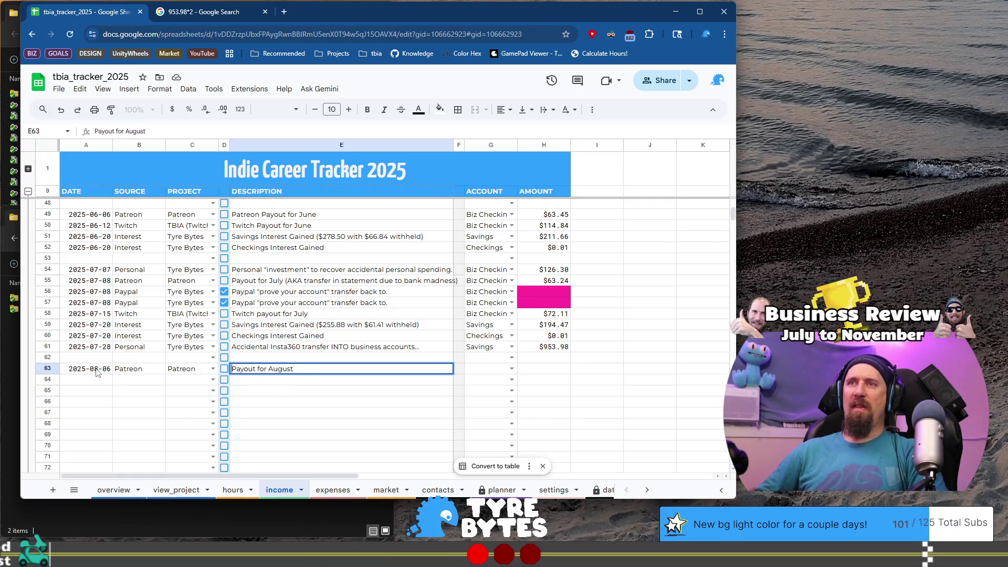
pyautogui.press('Tab')
pyautogui.press('Tab')
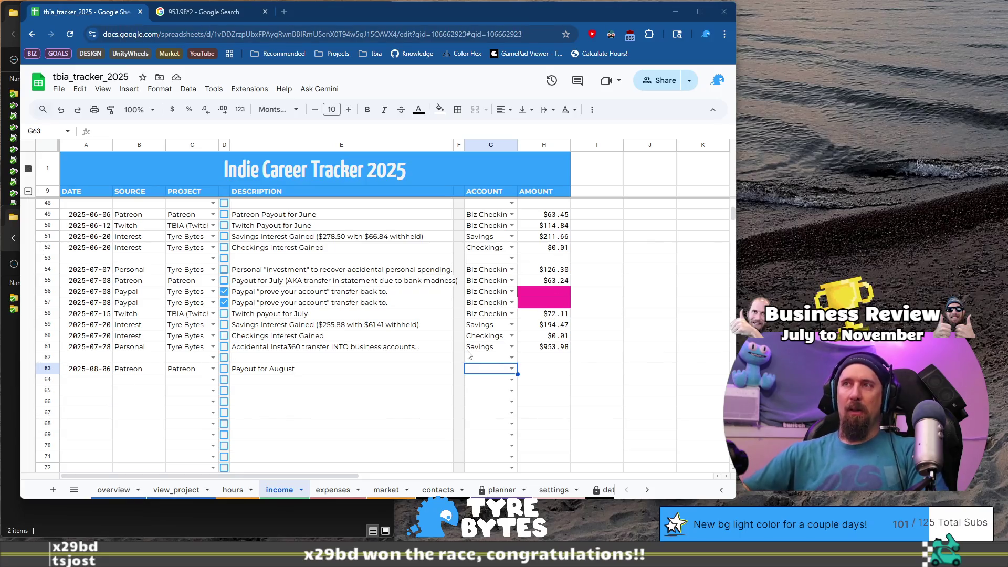
# Set the Patreon payout's account to Biz Checkings
pyautogui.scroll(10, 419, 378)
pyautogui.scroll(-10, 420, 378)
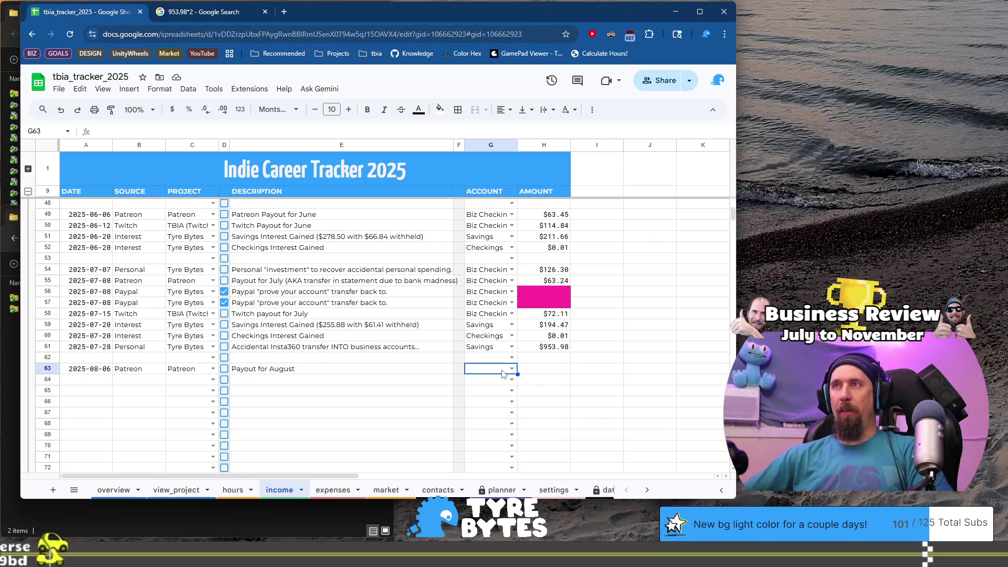
pyautogui.click(346, 374)
pyautogui.press('Right')
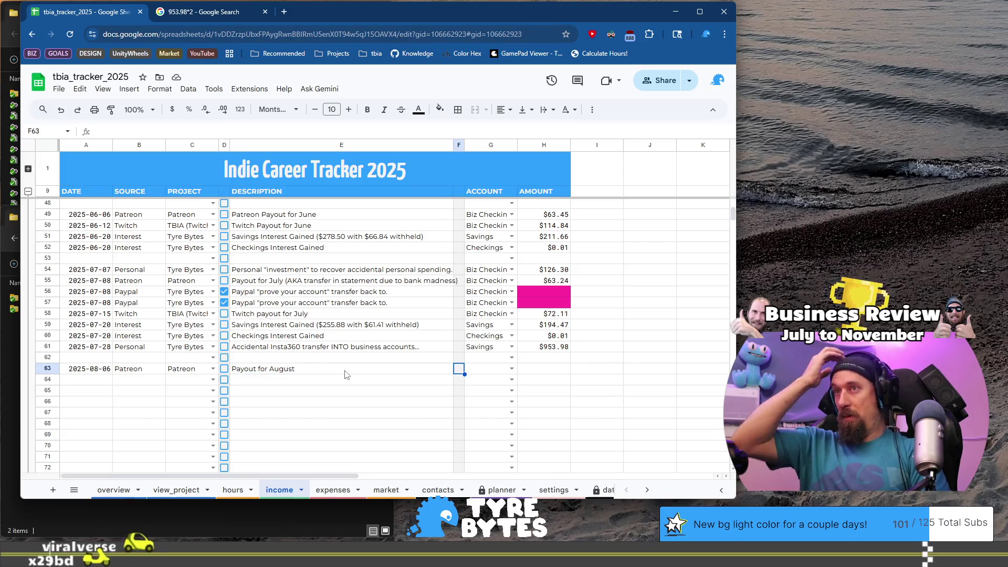
pyautogui.press('Right')
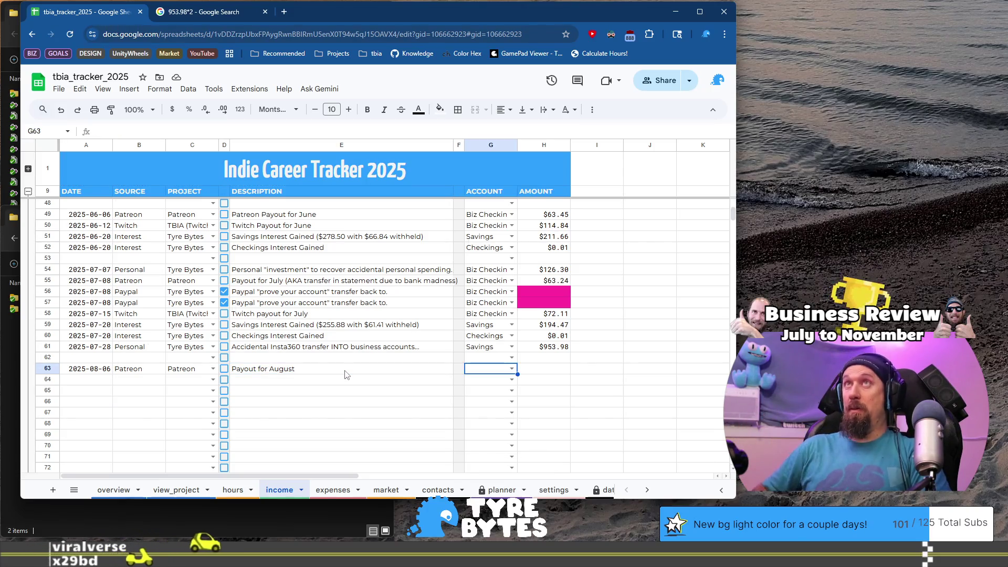
pyautogui.write('S')
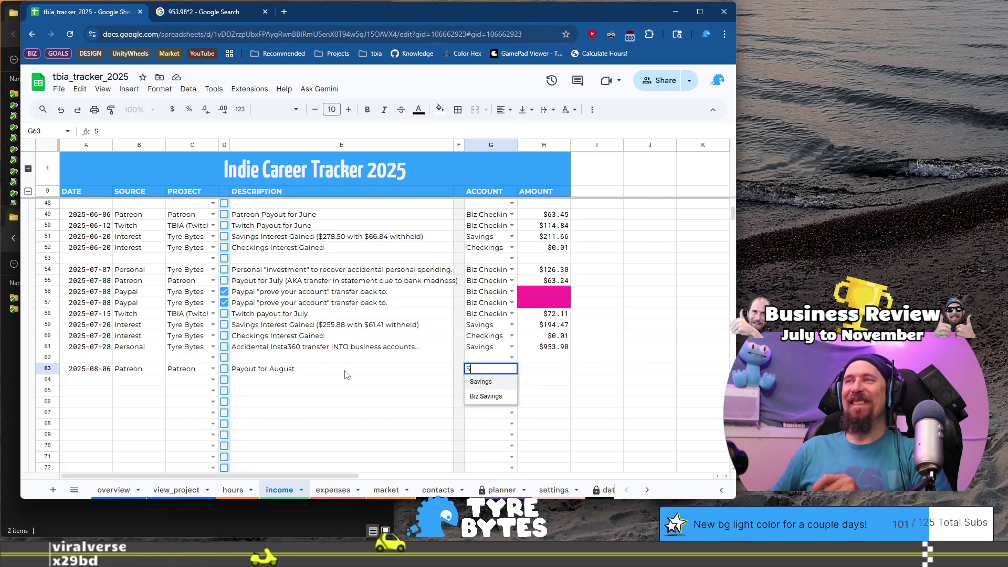
pyautogui.press('BackSpace')
pyautogui.write('B')
pyautogui.press('Tab')
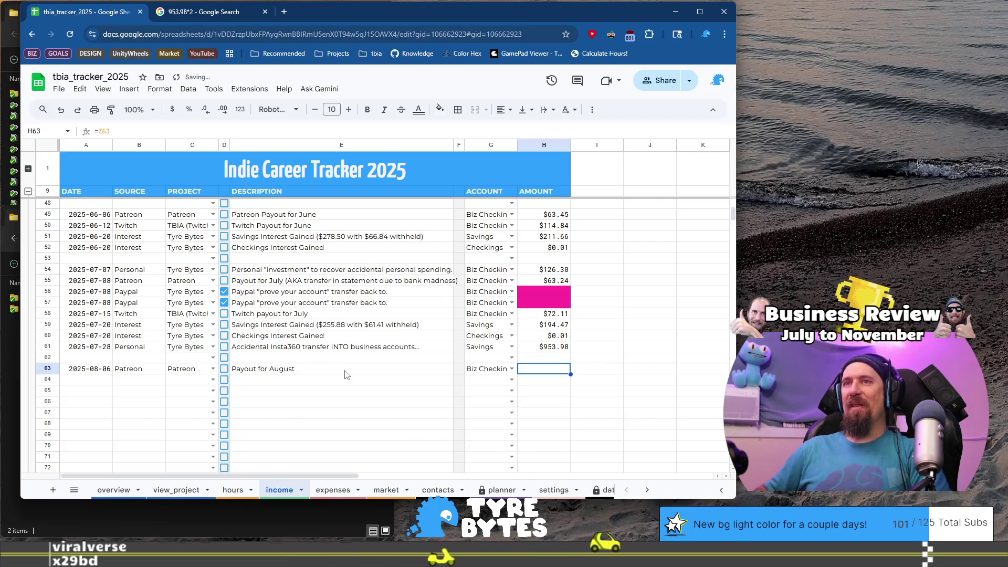
# Enter the amount in Z63, correcting it to $63.24, then return to the expenses sheet
pyautogui.hotkey('ctrl', 'Right')
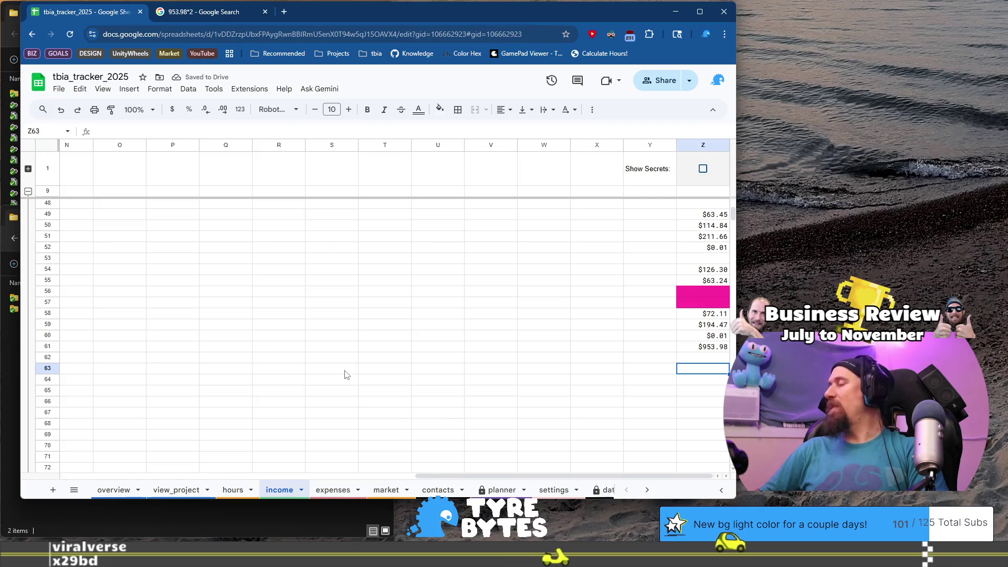
pyautogui.write('64')
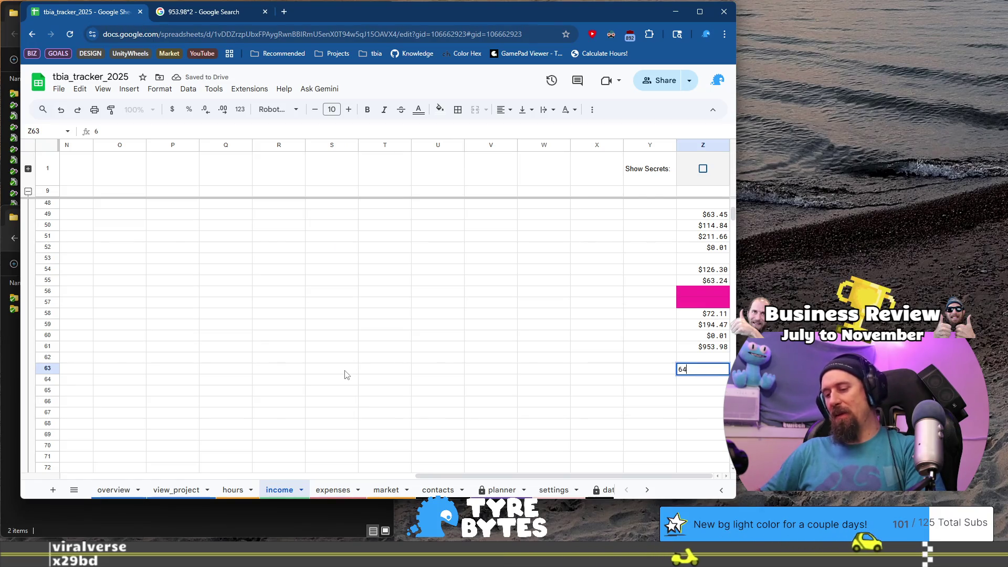
pyautogui.write('.')
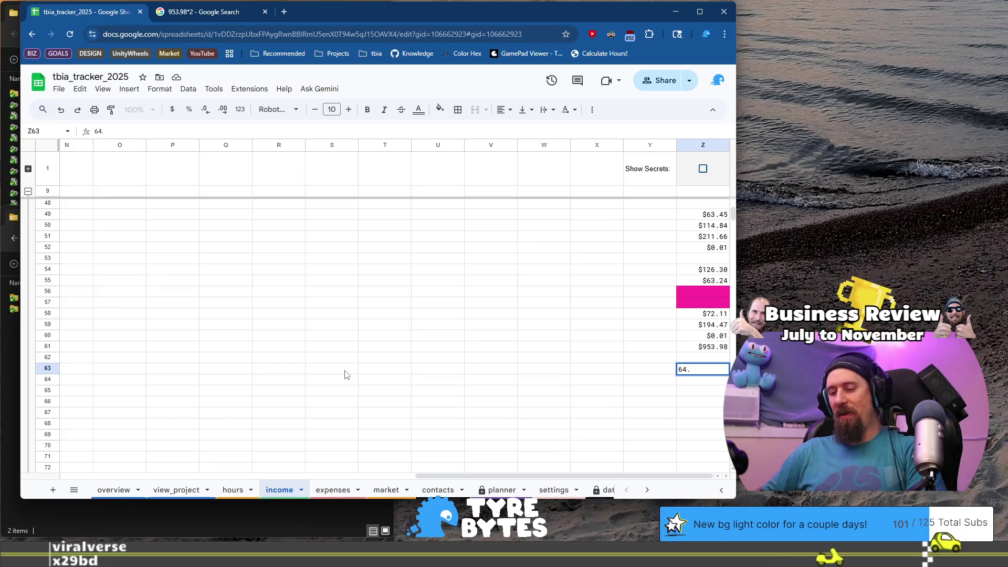
pyautogui.press('Tab')
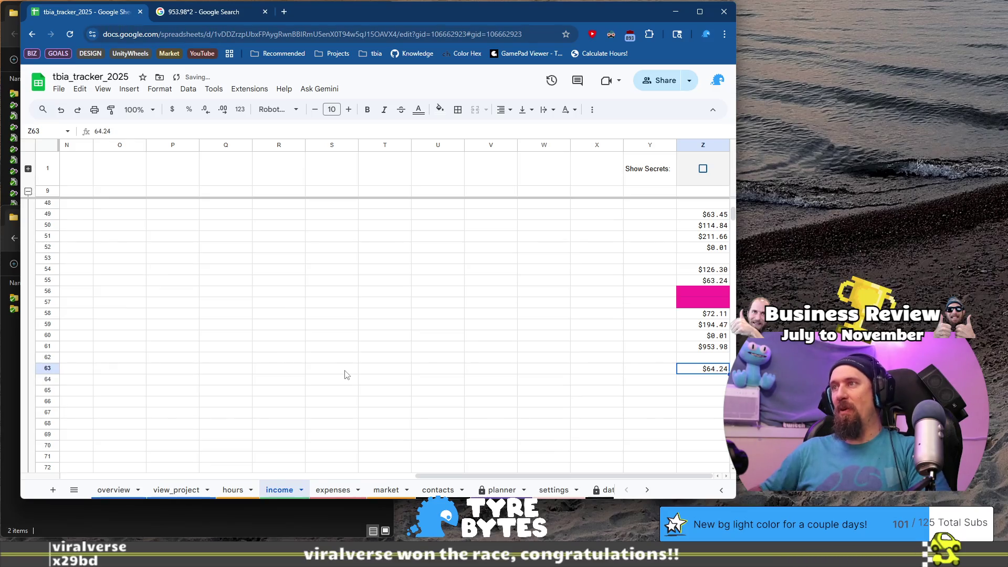
pyautogui.press('Home')
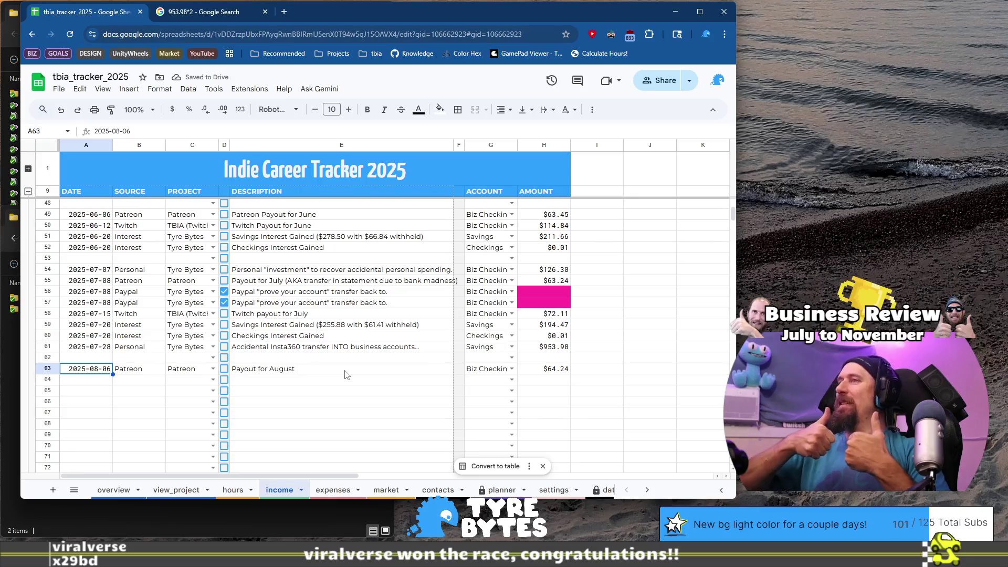
pyautogui.press('End')
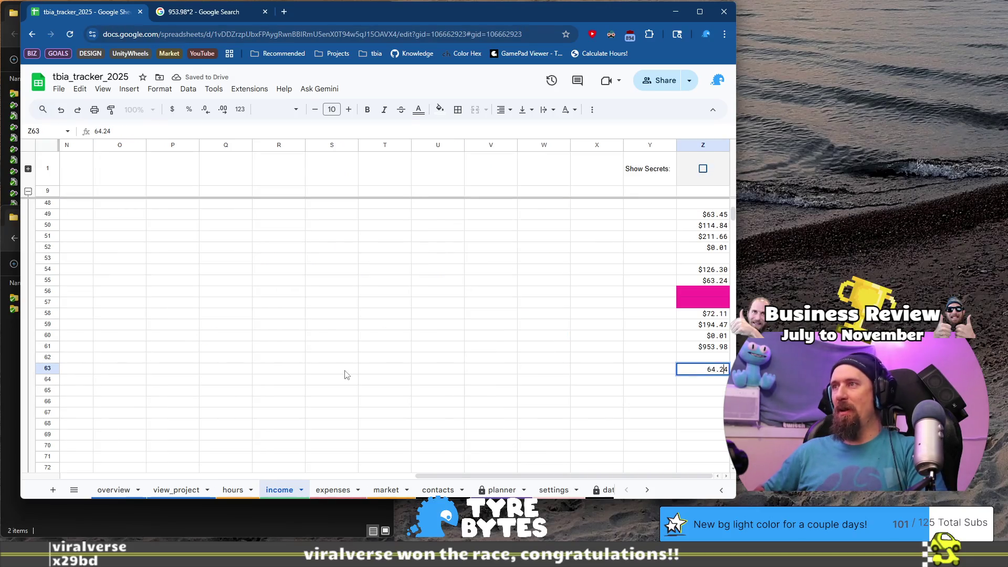
pyautogui.press('BackSpace')
pyautogui.write('3')
pyautogui.press('Return')
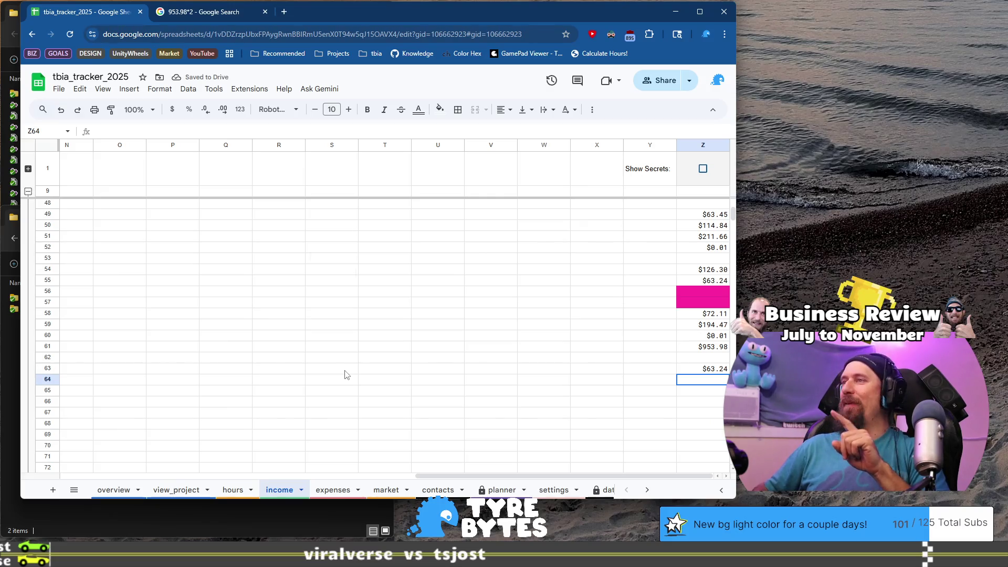
pyautogui.press('Home')
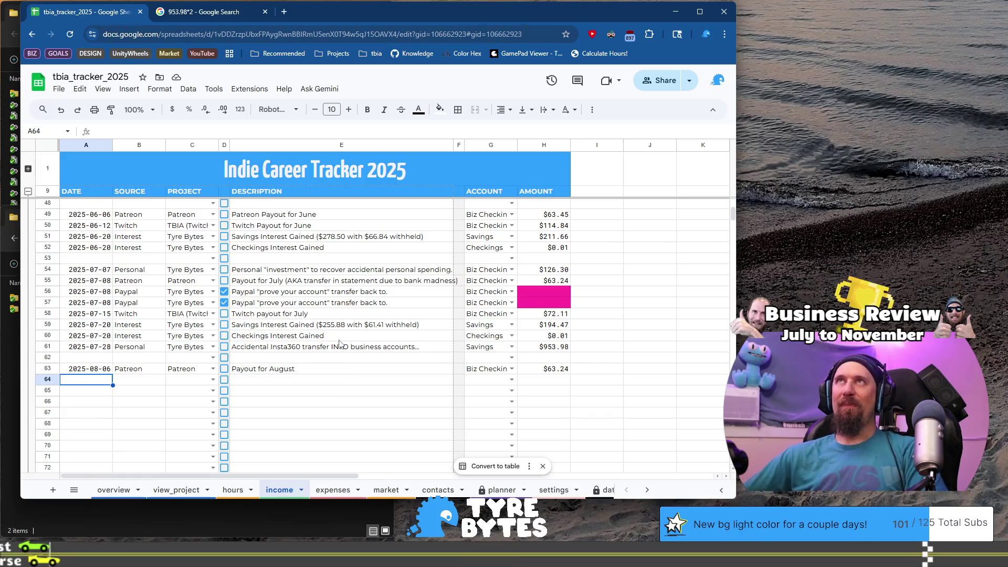
pyautogui.click(332, 489)
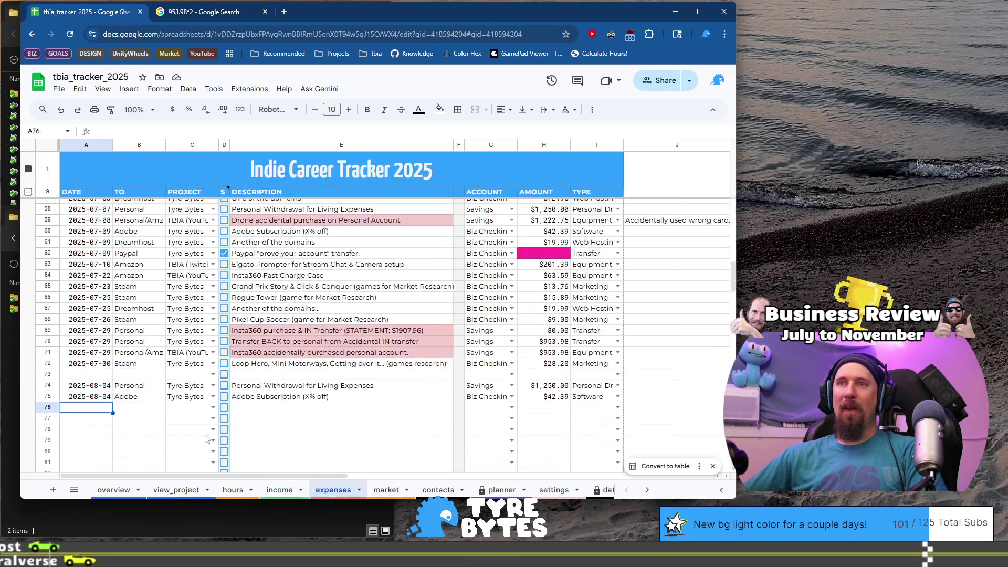
# Date expense row 76 as 2025-08-07 by copying the previous date and editing the day
pyautogui.press('Up')
pyautogui.hotkey('ctrl', 'c')
pyautogui.press('Down')
pyautogui.hotkey('ctrl', 'v')
pyautogui.doubleClick(90, 407)
pyautogui.write('7')
pyautogui.press('Tab')
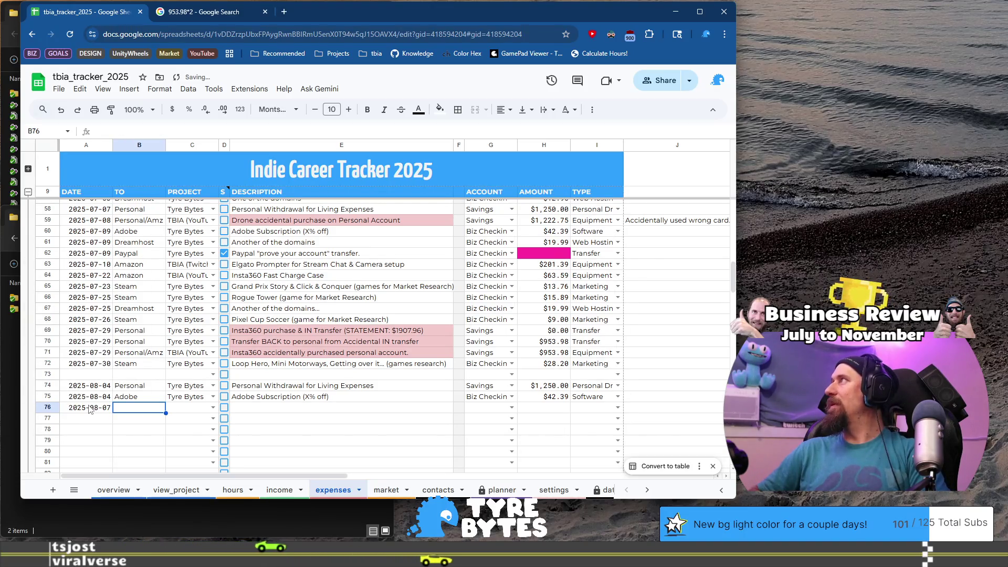
# Set row 76's payee to Steam, project to Tyre Bytes, and description to Tower Wizard (game for research)
pyautogui.write('Steam')
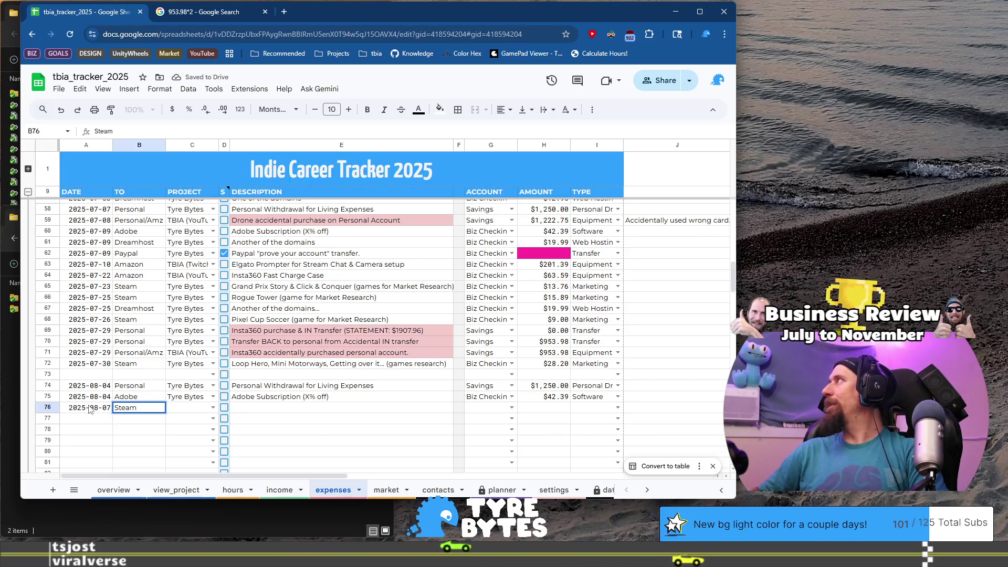
pyautogui.press('Tab')
pyautogui.write('Ty')
pyautogui.press('Return')
pyautogui.press('Tab')
pyautogui.press('Tab')
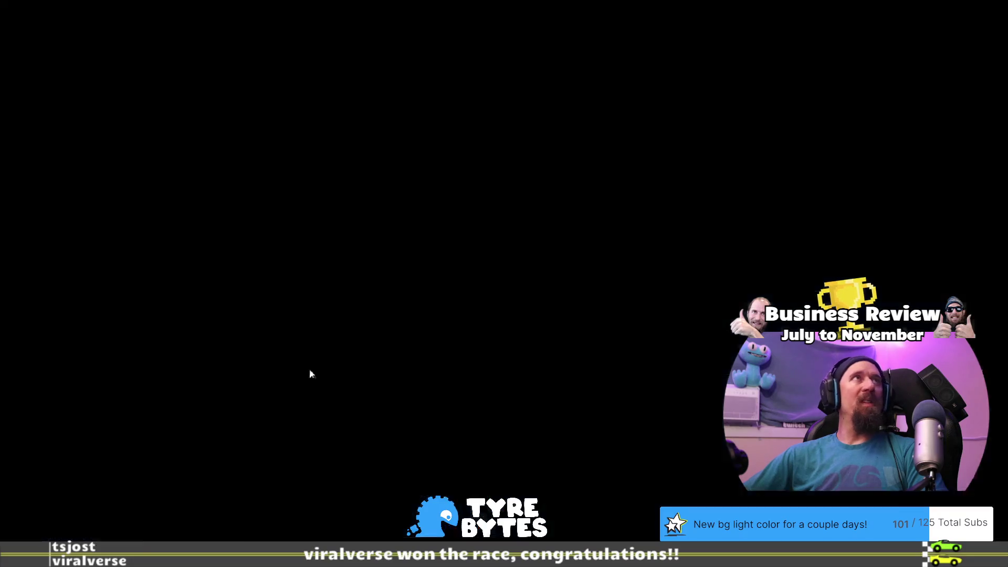
pyautogui.write('Tower Wizard (game for')
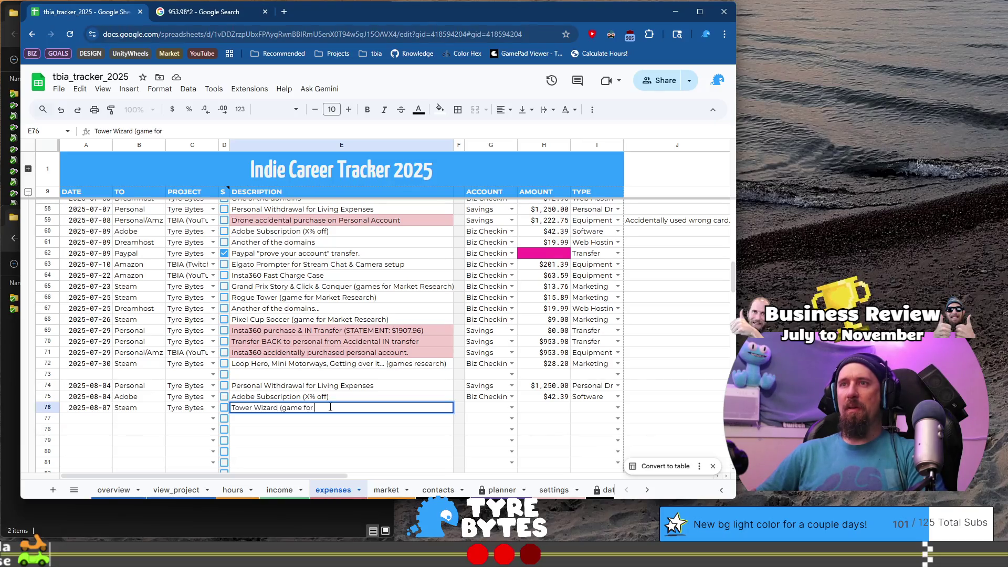
pyautogui.write(' c')
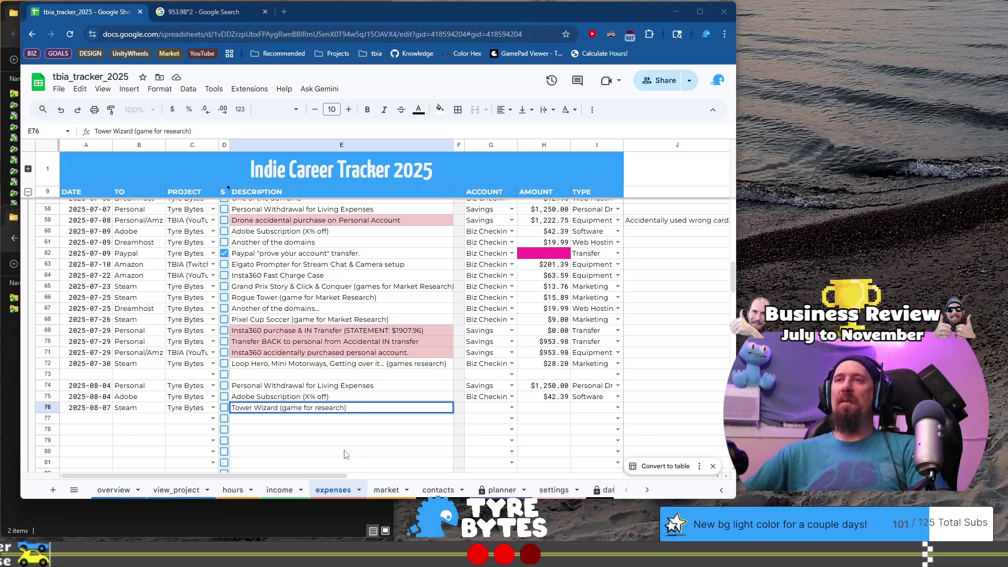
pyautogui.press('Return')
pyautogui.click(488, 408)
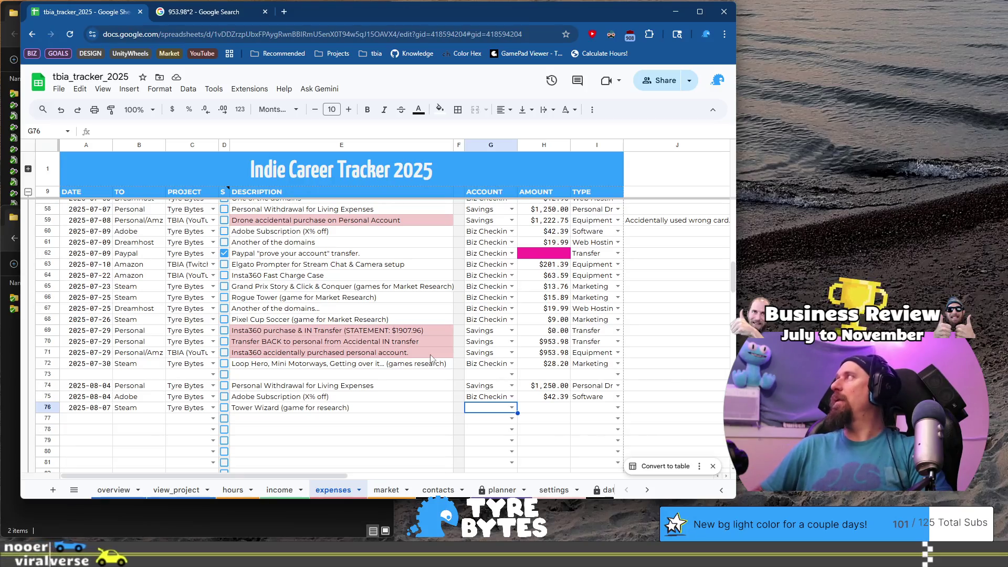
# Choose Biz Checkings from the G76 account dropdown for the Tower Wizard expense
pyautogui.press('Return')
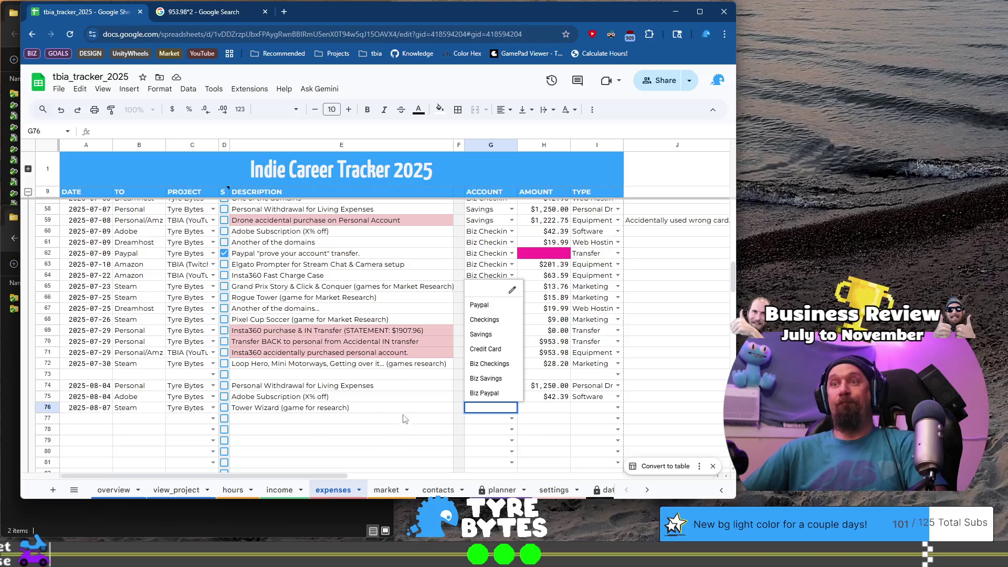
pyautogui.click(503, 410)
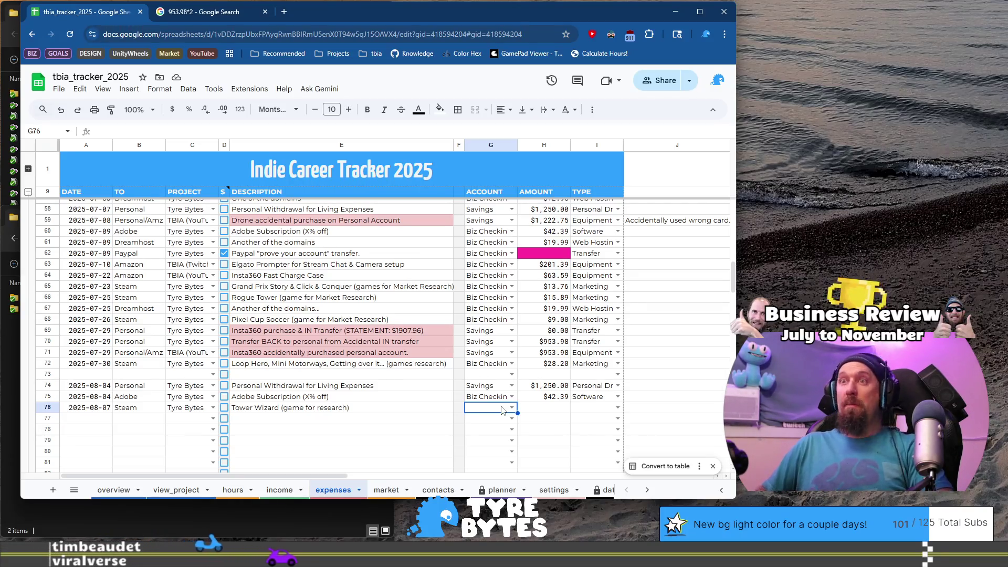
pyautogui.click(502, 407)
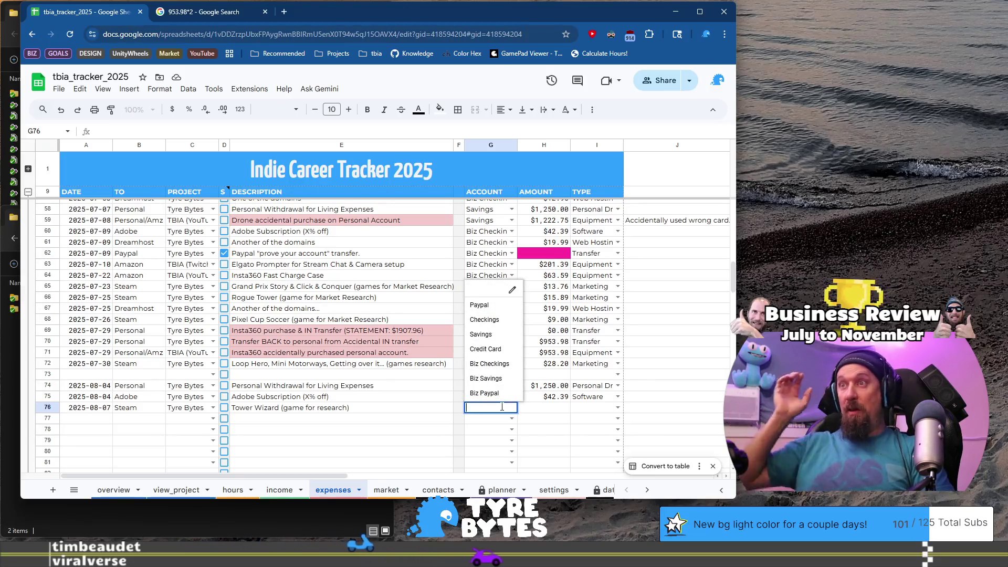
pyautogui.press('Up')
pyautogui.press('Down')
pyautogui.press('Down')
pyautogui.press('Down')
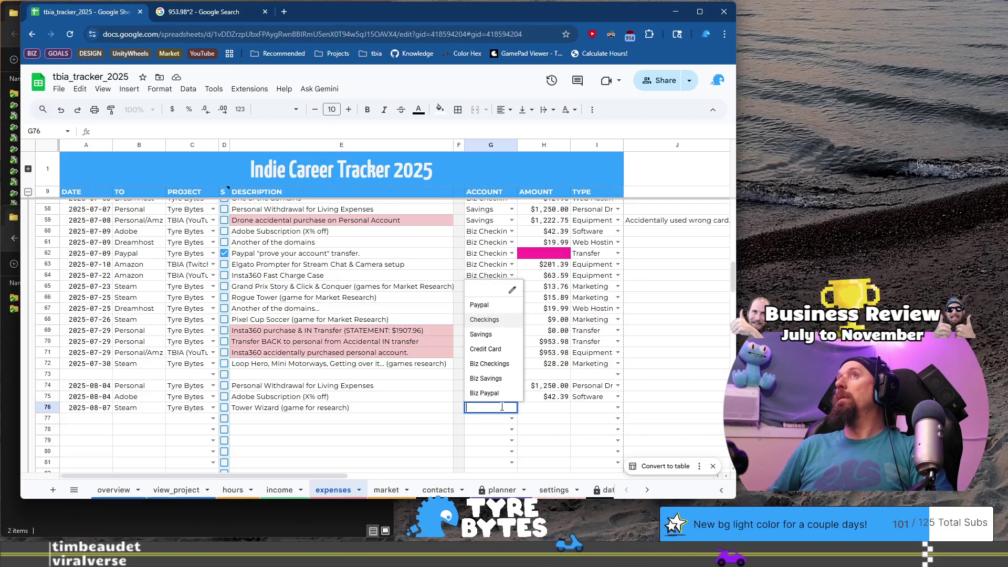
pyautogui.press('Down')
pyautogui.press('Down')
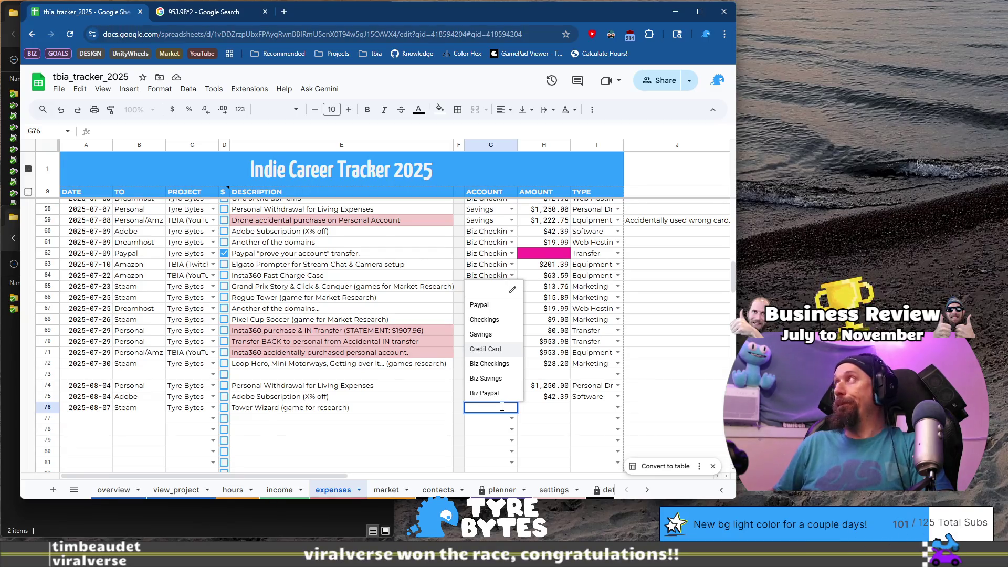
pyautogui.press('Down')
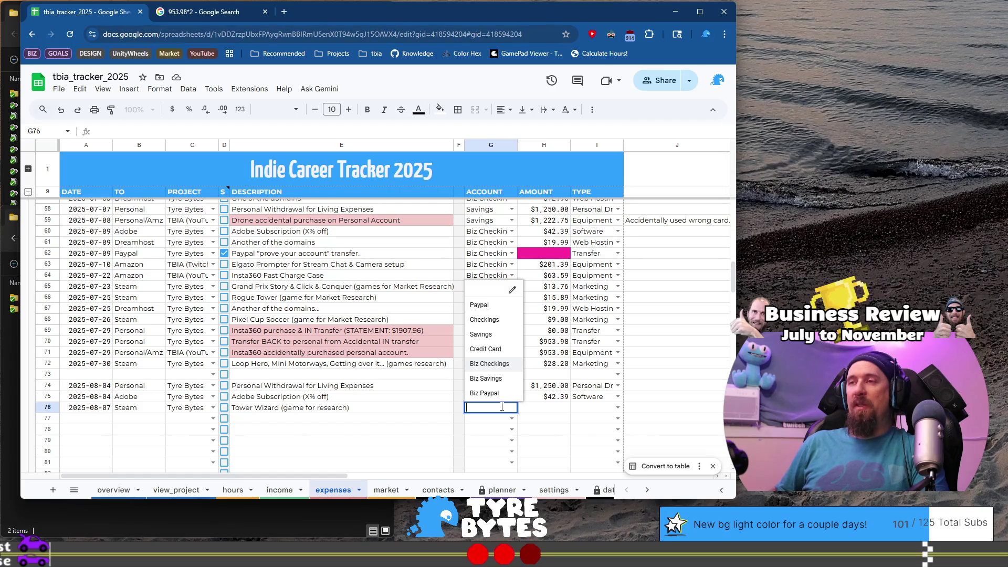
pyautogui.press('Tab')
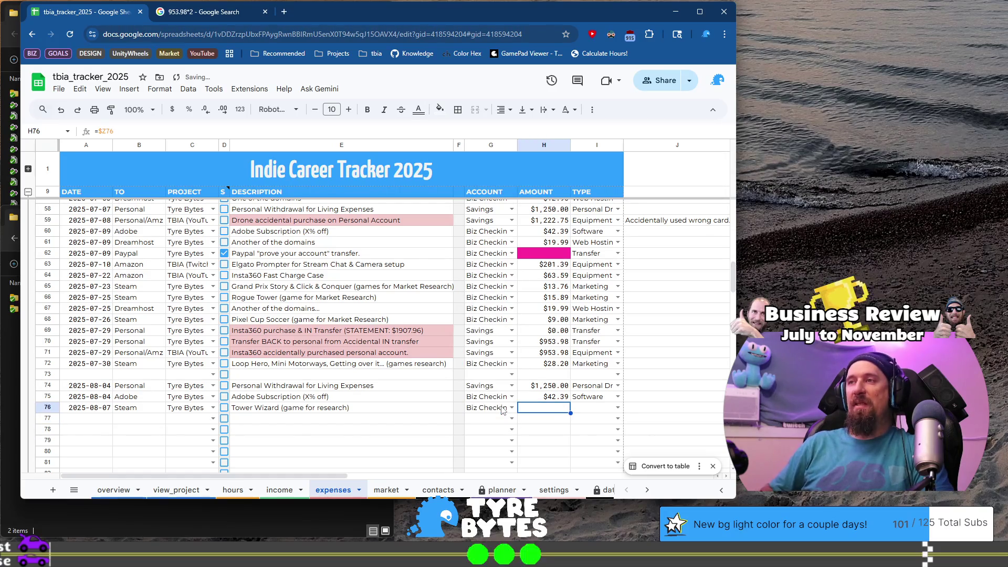
# Give the Tower Wizard expense type Marketing and amount $3.17
pyautogui.press('Tab')
pyautogui.write('mar')
pyautogui.press('Tab')
pyautogui.hotkey('ctrl', 'Right')
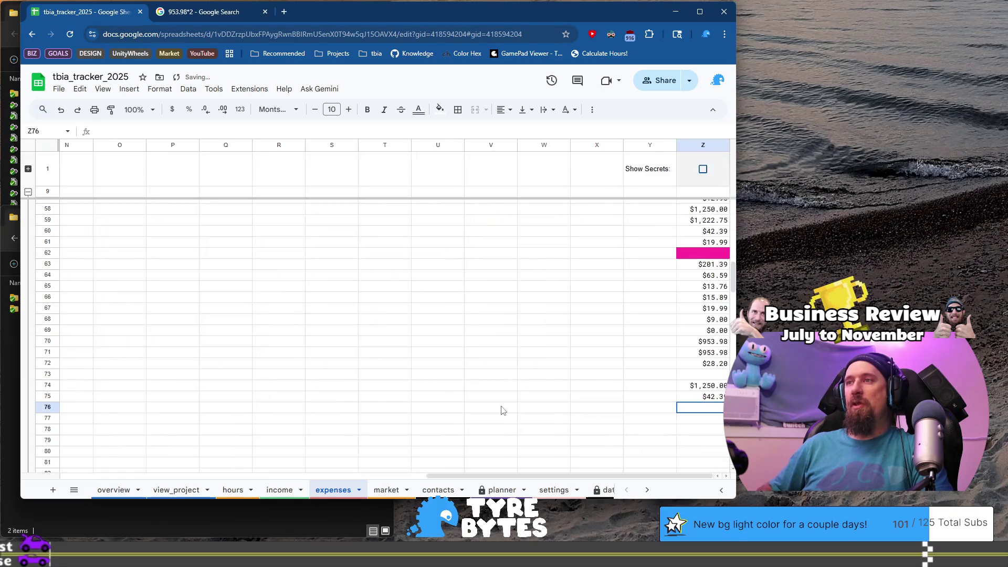
pyautogui.write('3.17')
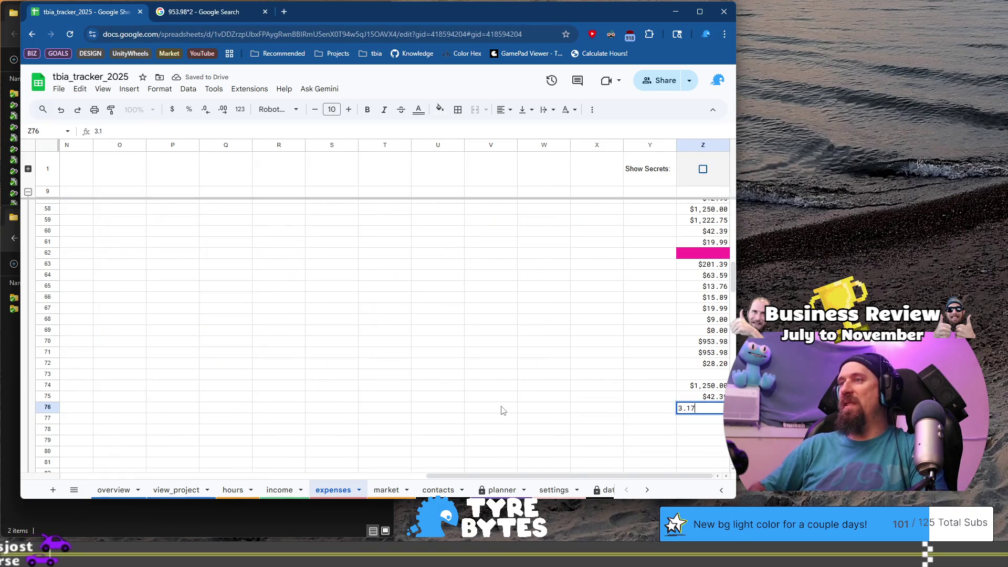
pyautogui.press('Return')
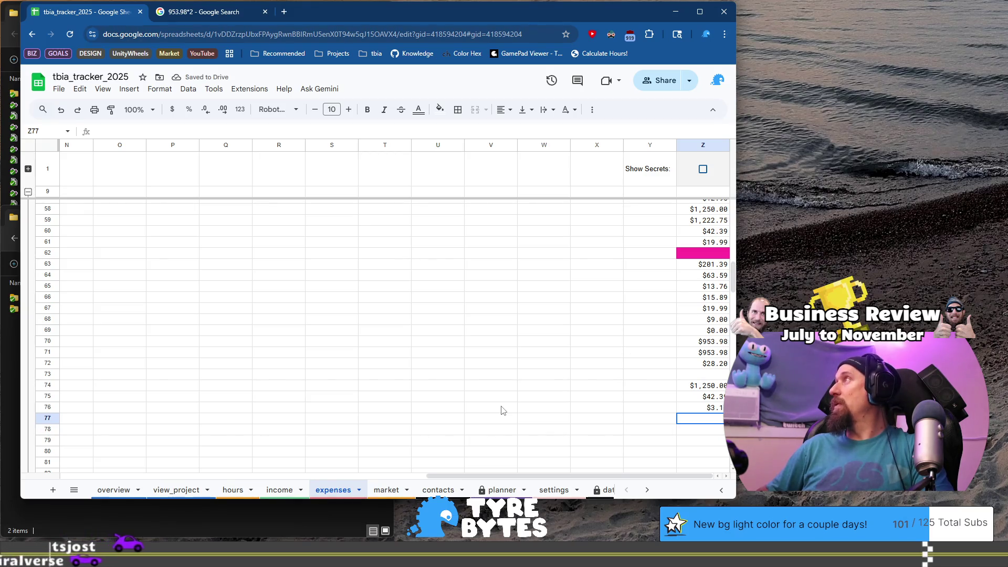
# Enter $11.59 as row 77's amount and date the row 2025-08-14
pyautogui.press('Home')
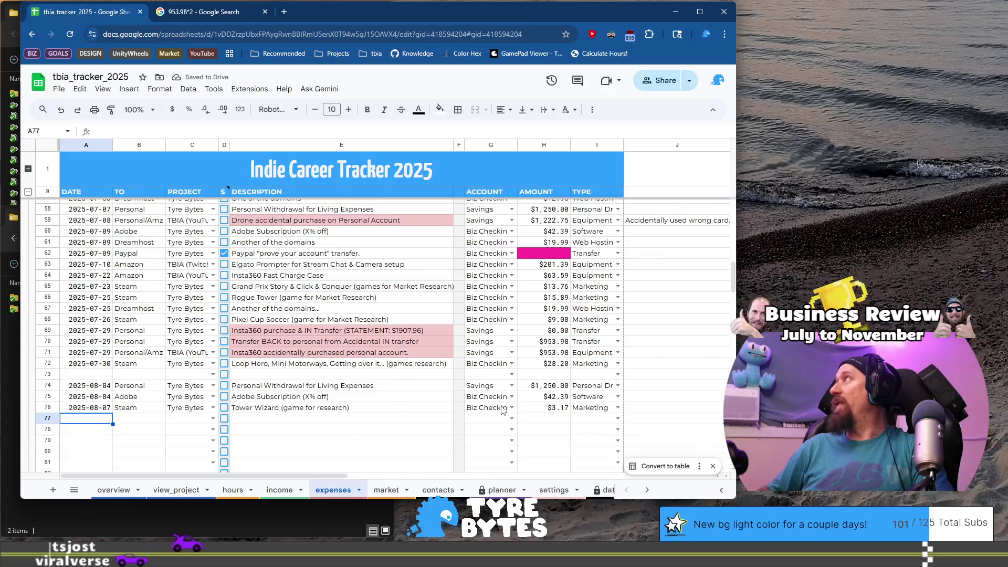
pyautogui.press('End')
pyautogui.write('11.')
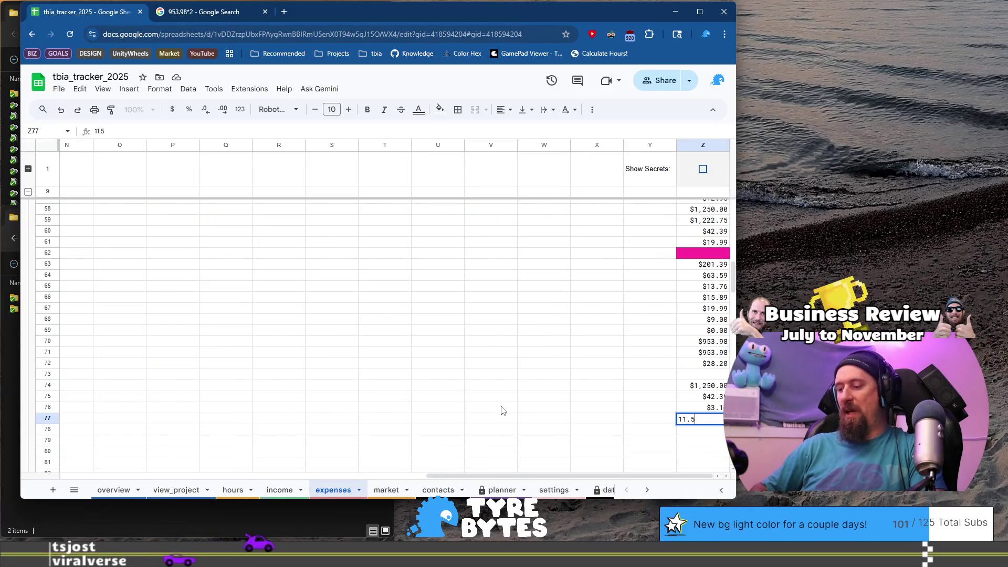
pyautogui.press('Tab')
pyautogui.press('Home')
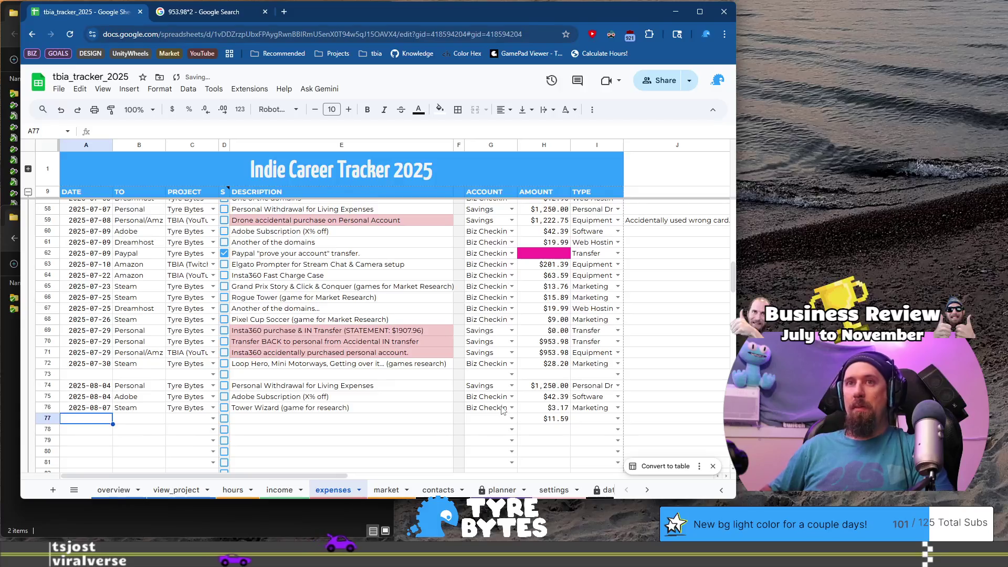
pyautogui.write('2025-08-07')
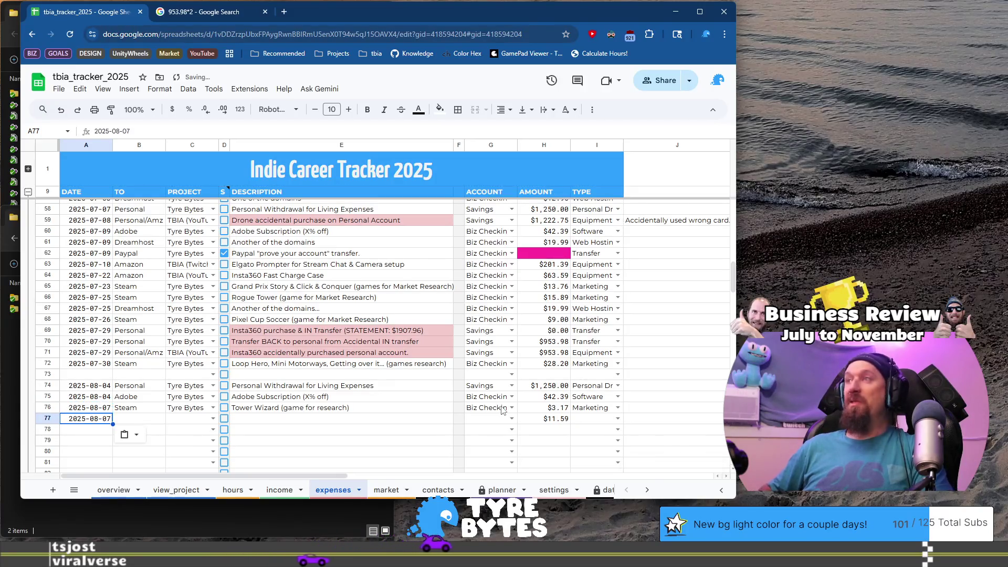
pyautogui.press('BackSpace')
pyautogui.press('BackSpace')
pyautogui.write('14')
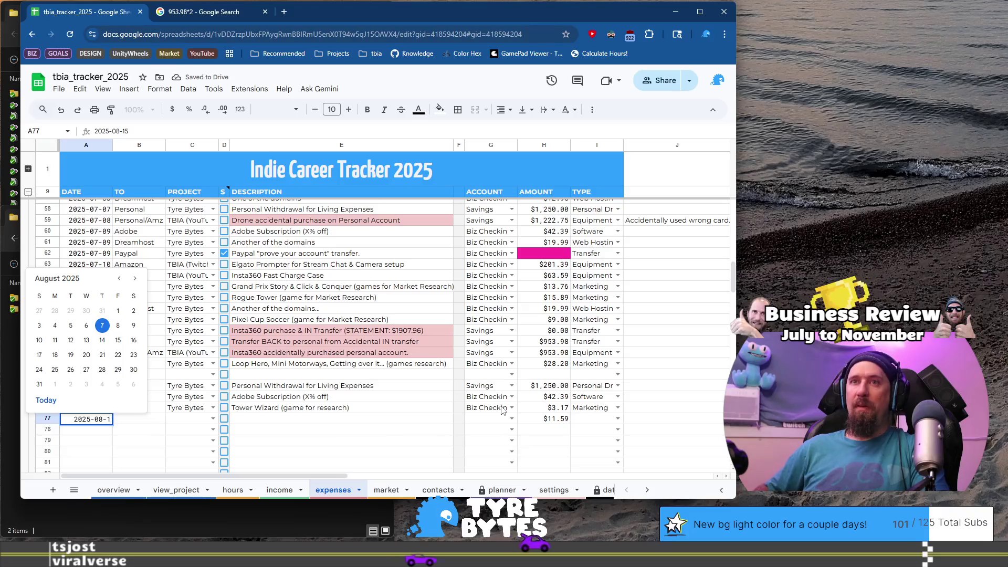
pyautogui.press('Tab')
# Fill row 77 with Steam, Tyre Bytes, and description PEAK, Digseum, Kingmaker (games for research)
pyautogui.write('Steam')
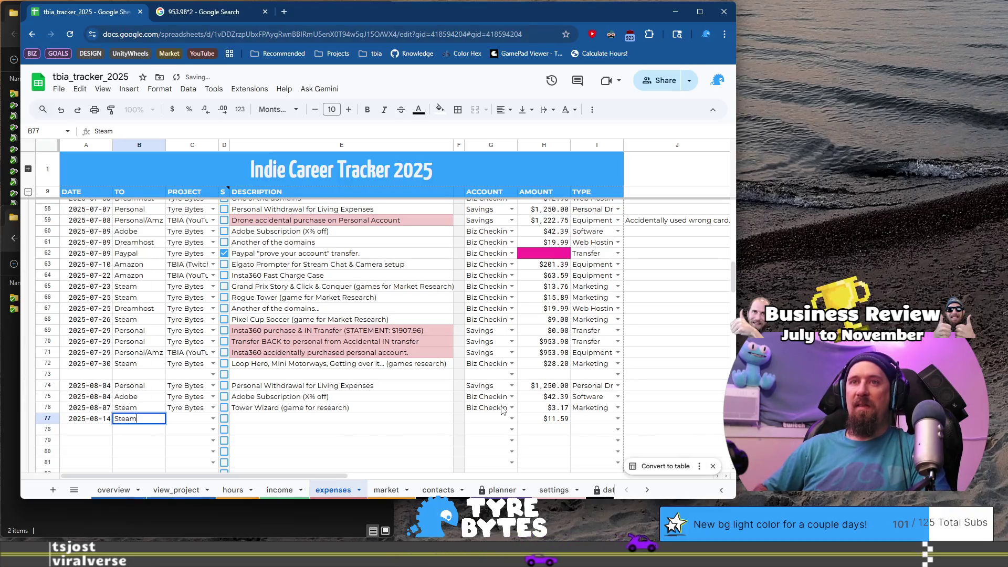
pyautogui.press('Tab')
pyautogui.write('Tyre')
pyautogui.press('Tab')
pyautogui.press('Tab')
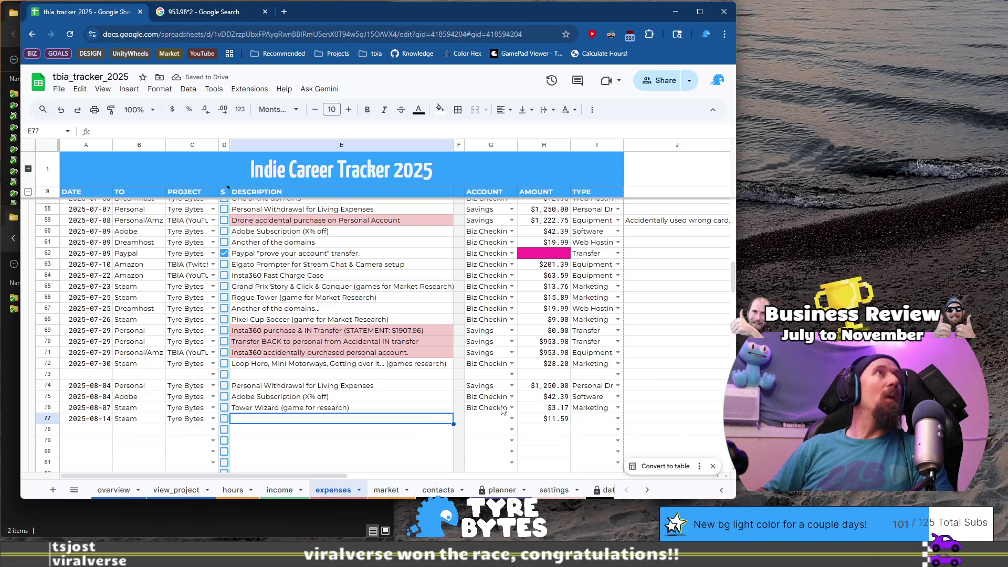
pyautogui.write('P')
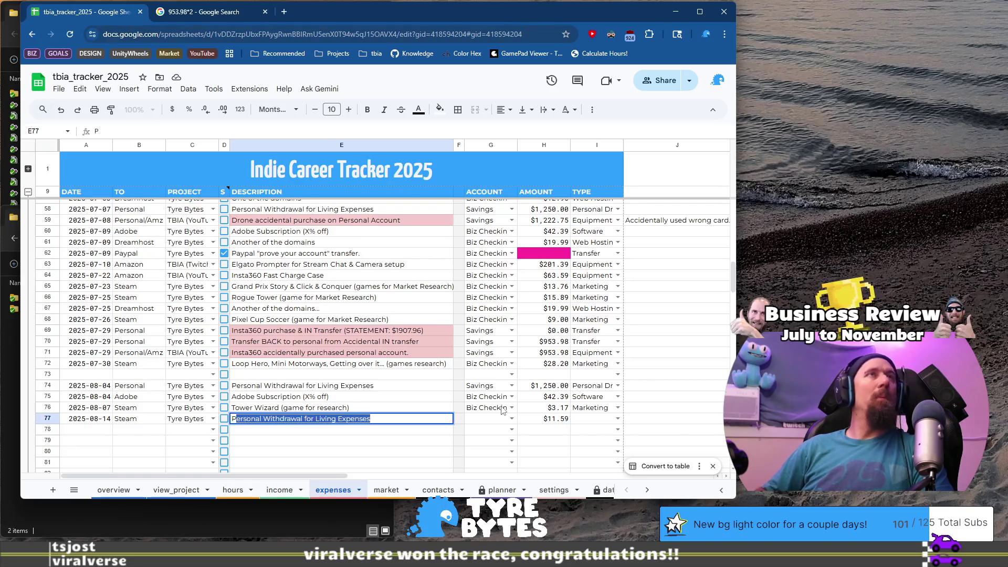
pyautogui.write('EAKigseum, King')
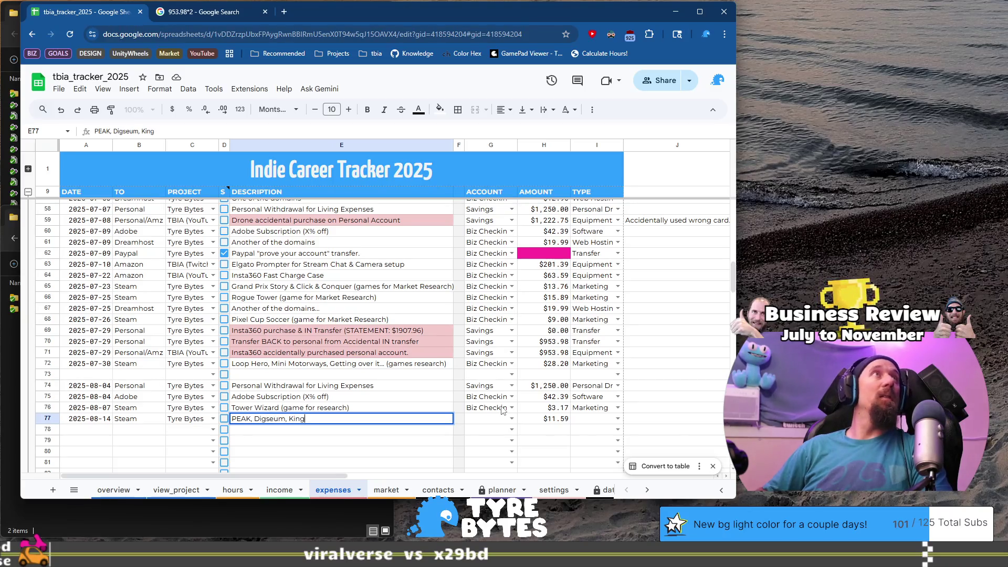
pyautogui.write('maker (games')
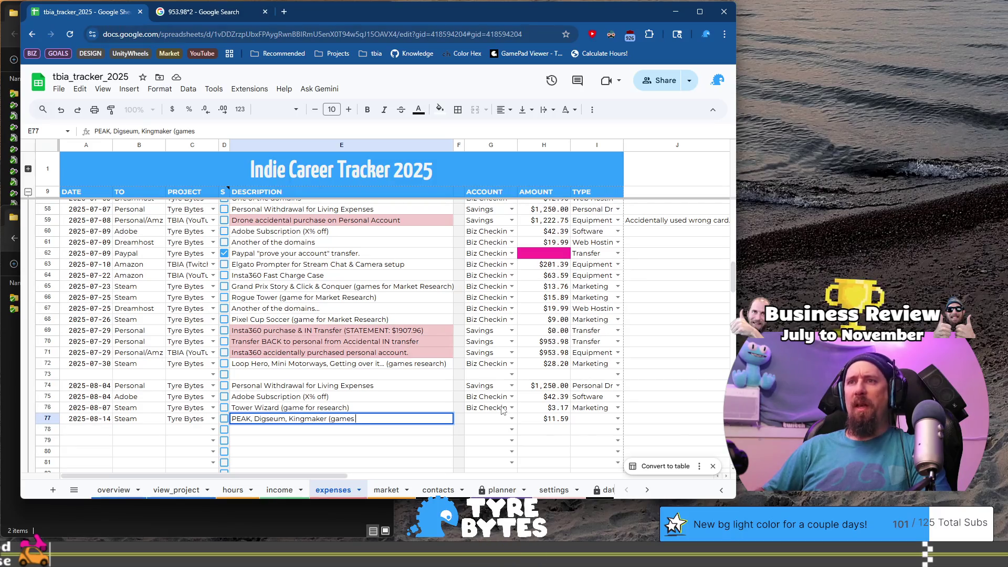
pyautogui.write(' for res')
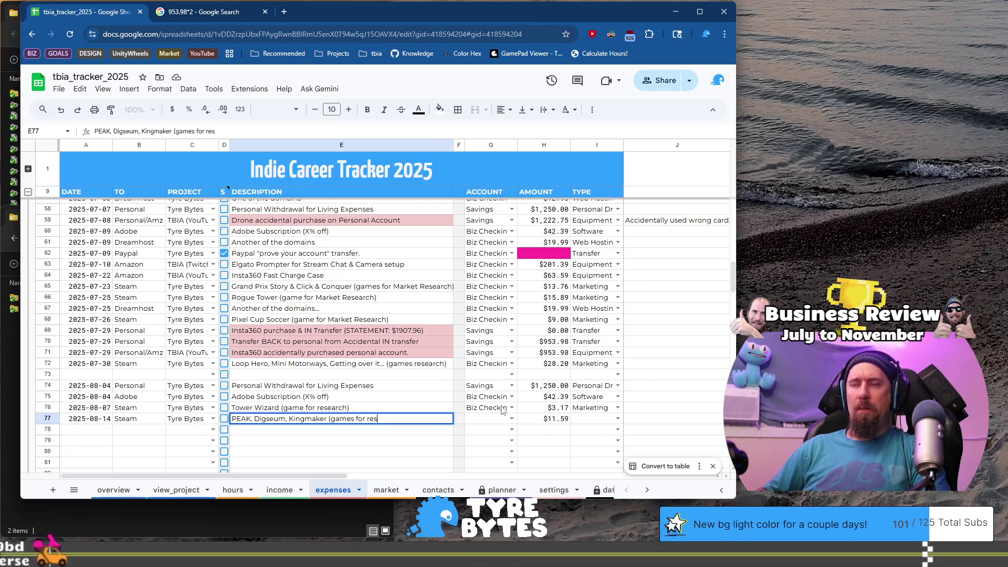
pyautogui.write('earch)')
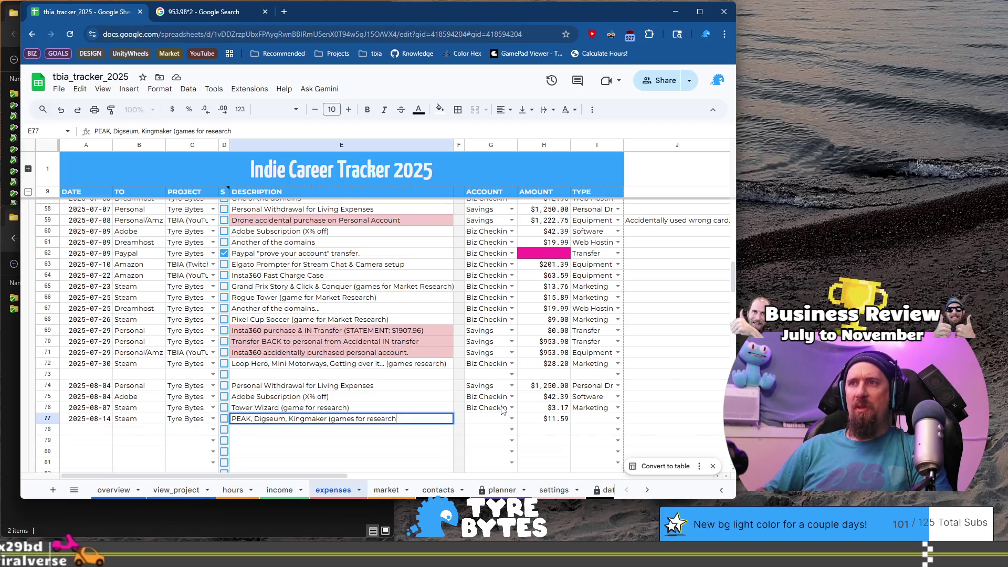
pyautogui.press('Tab')
pyautogui.press('Tab')
pyautogui.press('Return')
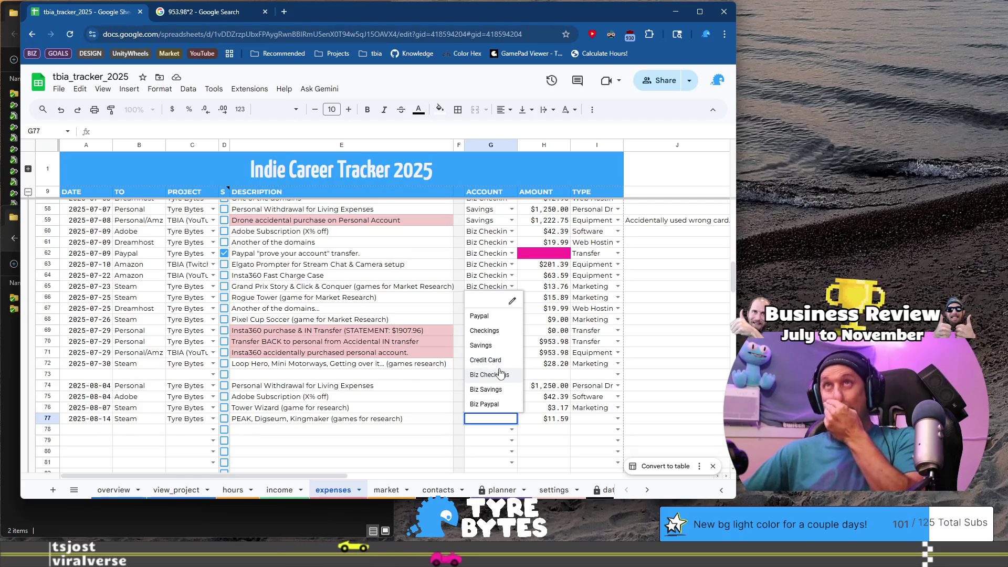
# Set row 77's account to Biz Checkings and its expense type to Marketing
pyautogui.press('Down')
pyautogui.press('Escape')
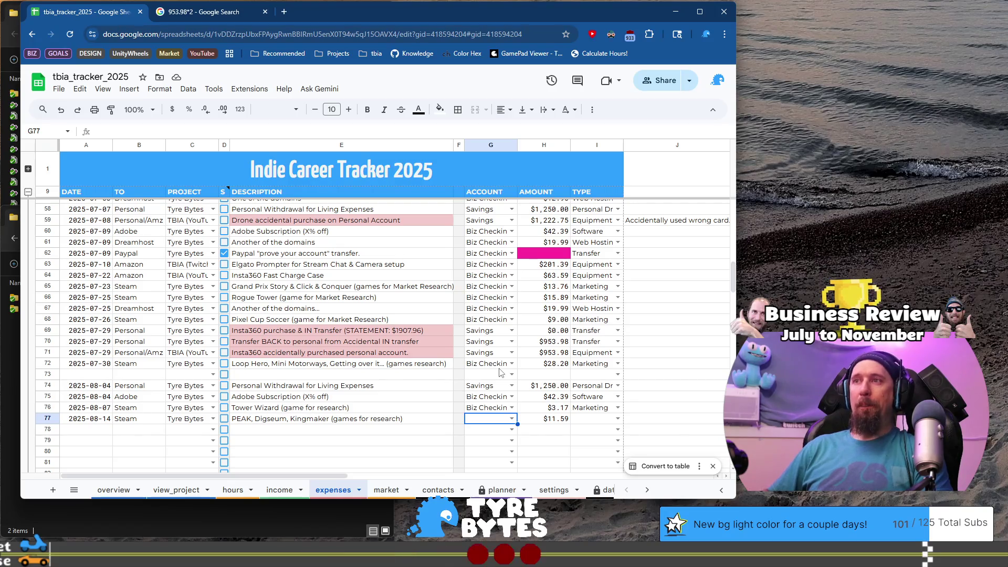
pyautogui.press('Return')
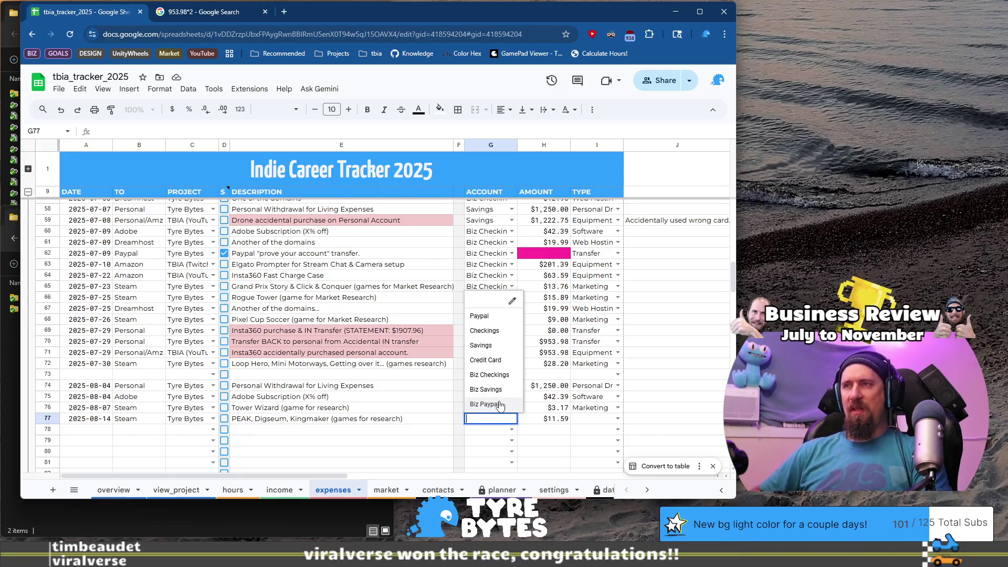
pyautogui.click(493, 375)
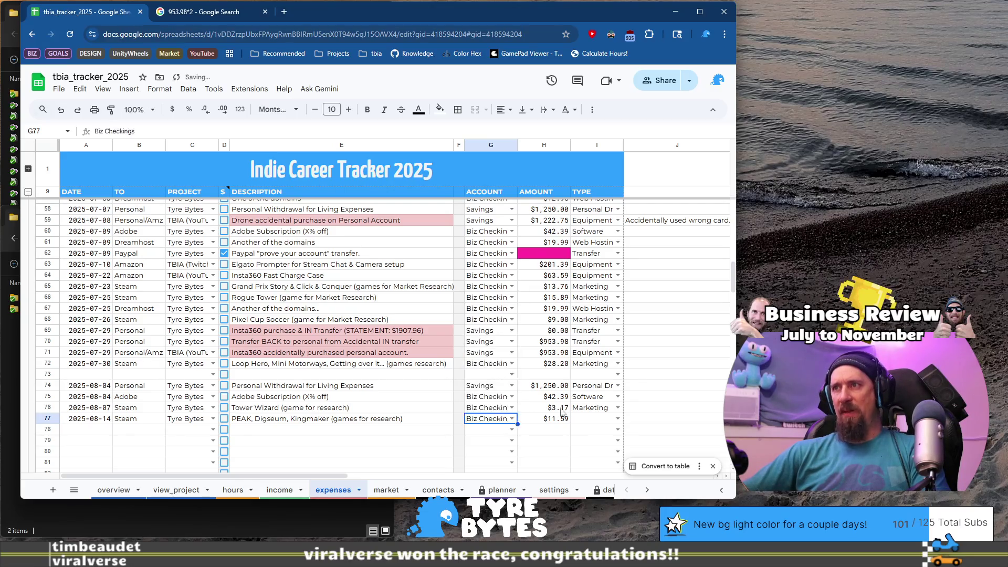
pyautogui.click(618, 419)
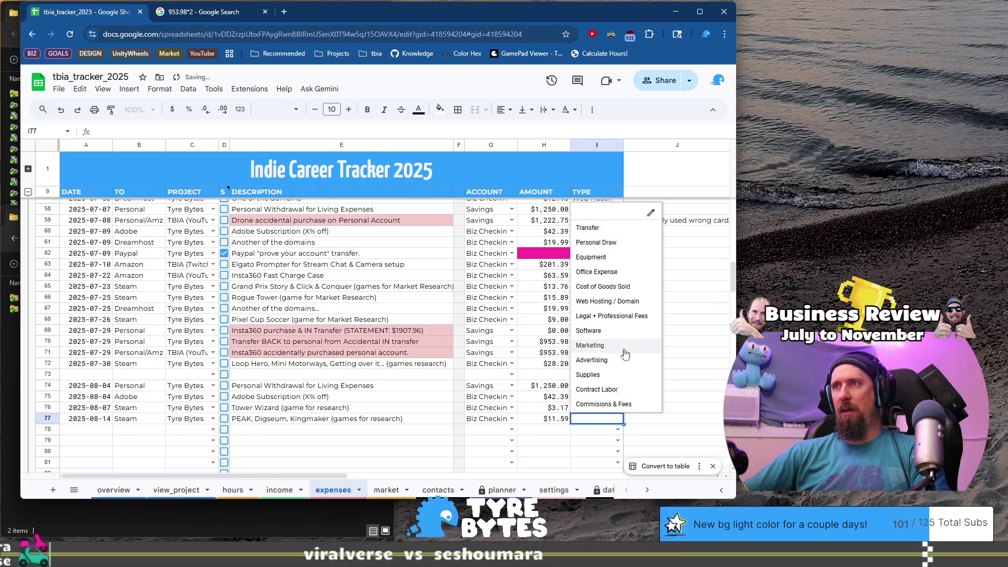
pyautogui.click(624, 371)
# Copy the 2025-08-14 date from A77 into A78
pyautogui.click(74, 419)
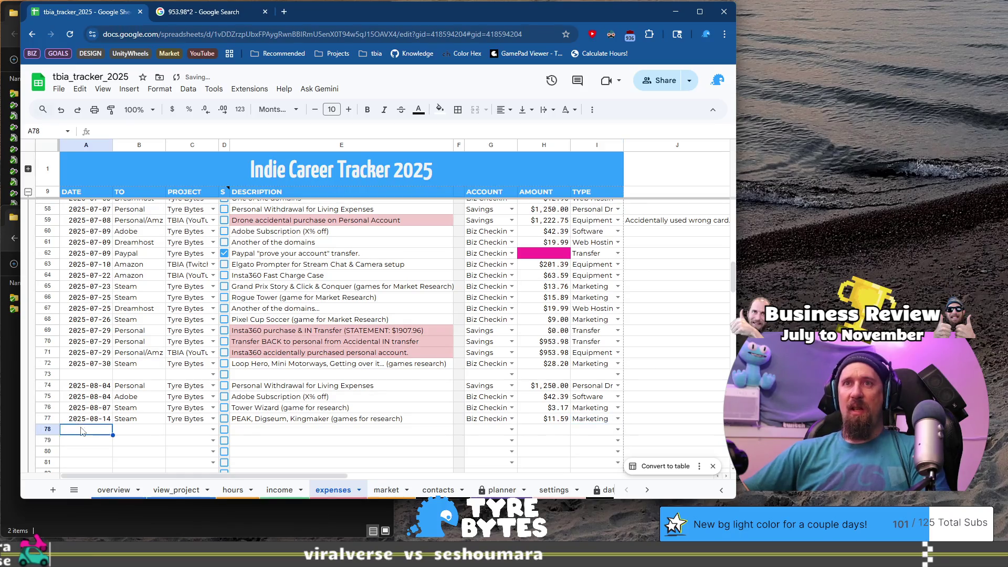
pyautogui.hotkey('ctrl', 'c')
pyautogui.click(78, 429)
pyautogui.hotkey('ctrl', 'v')
pyautogui.press('Tab')
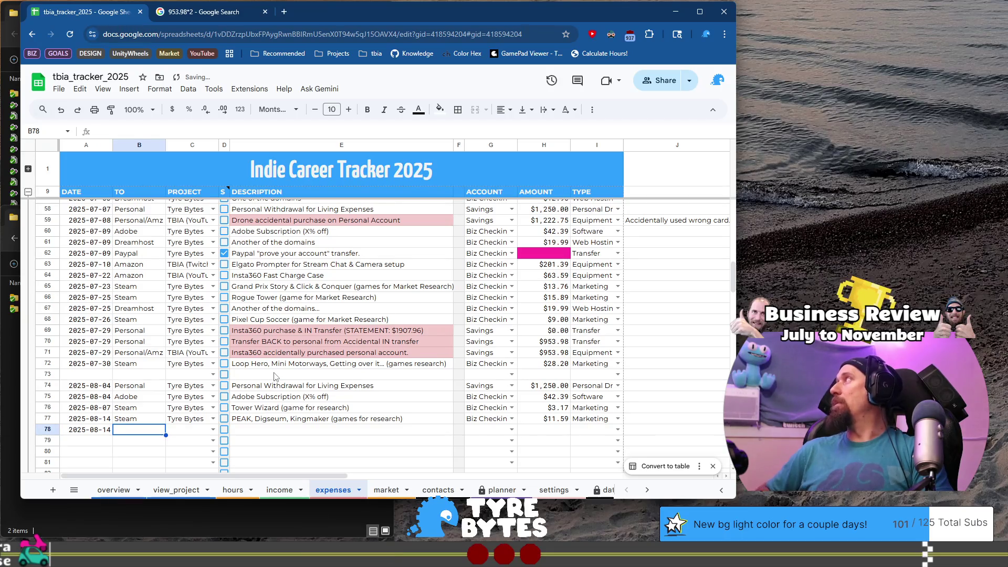
pyautogui.press('Left')
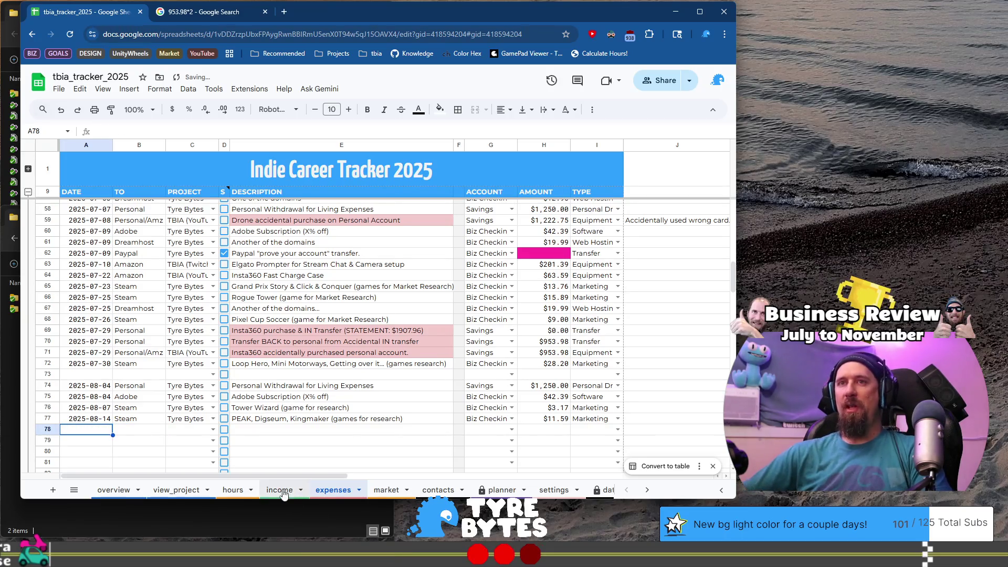
# On the income sheet, paste 2025-08-14 into A64 with source Twitch and project TBIA (Twitch)
pyautogui.click(280, 490)
pyautogui.hotkey('ctrl', 'v')
pyautogui.click(150, 383)
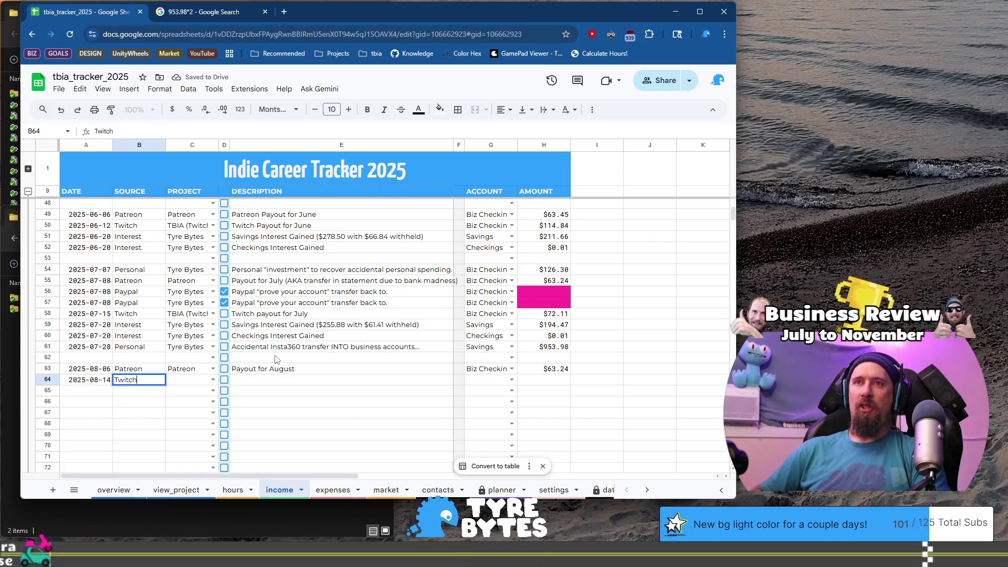
pyautogui.press('Tab')
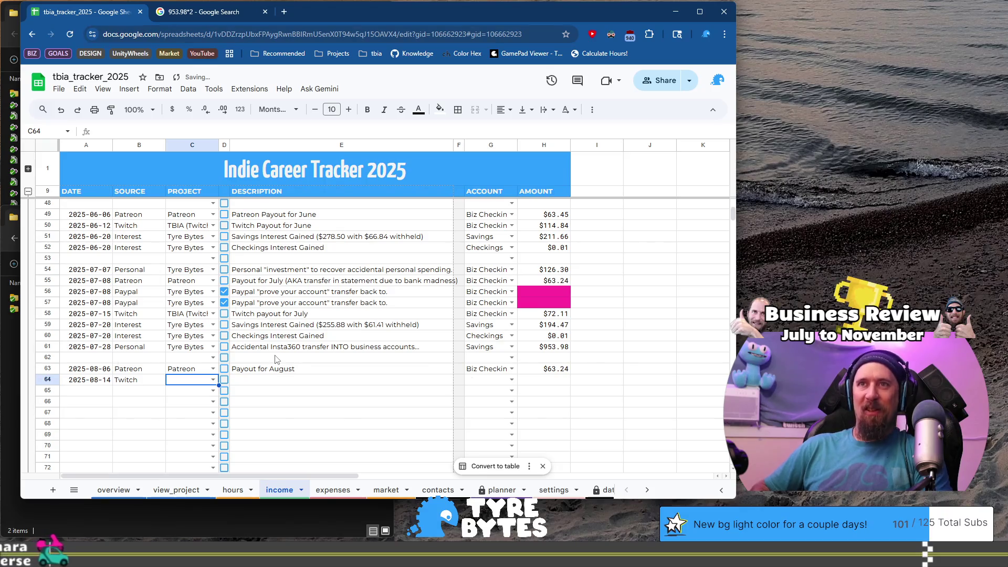
pyautogui.write('tb')
pyautogui.press('Tab')
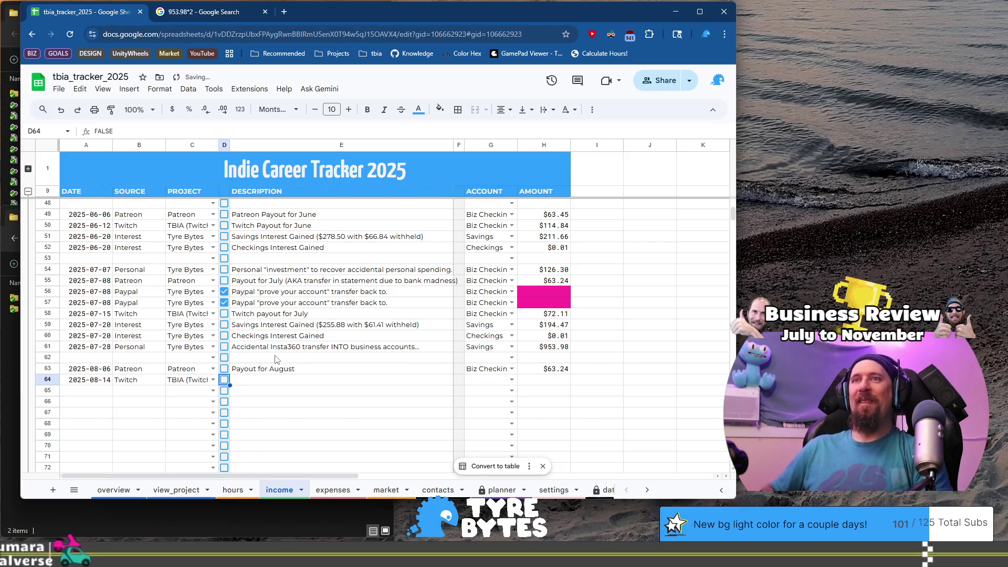
pyautogui.press('Tab')
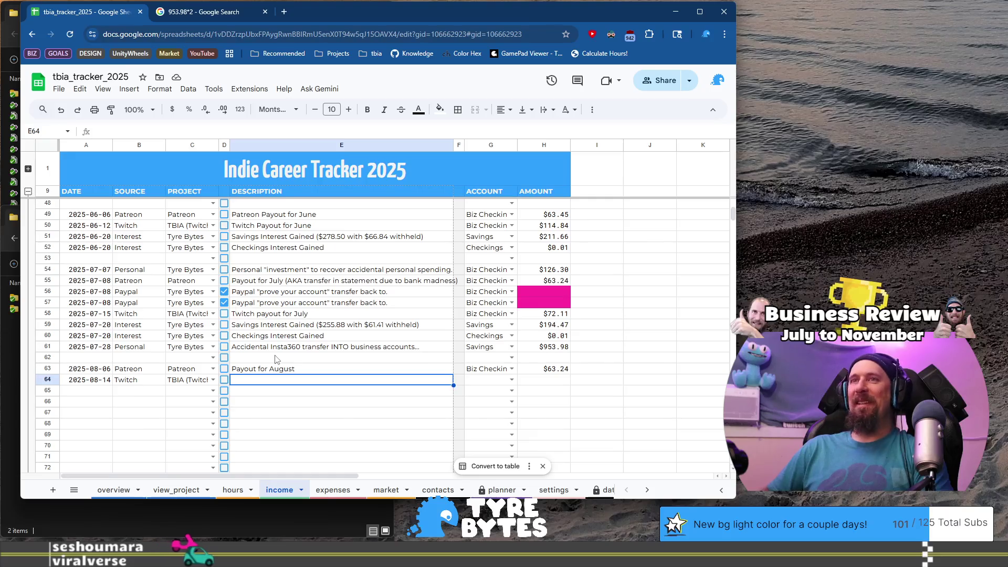
# Add description 'Twitch payout for August', fill the account, and enter 242.39 as the amount
pyautogui.write('Twitch payout for August')
pyautogui.press('Tab')
pyautogui.press('Tab')
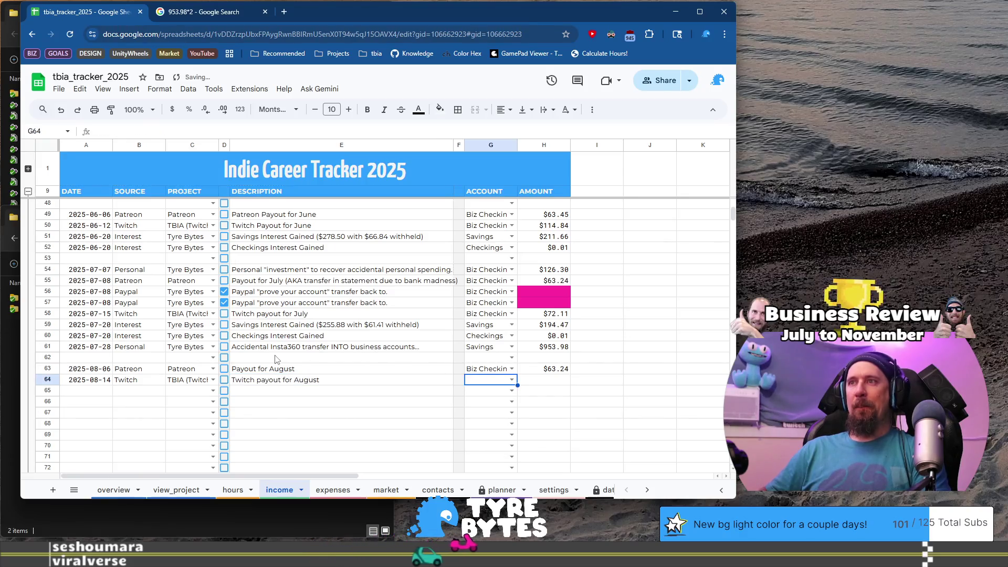
pyautogui.write('B')
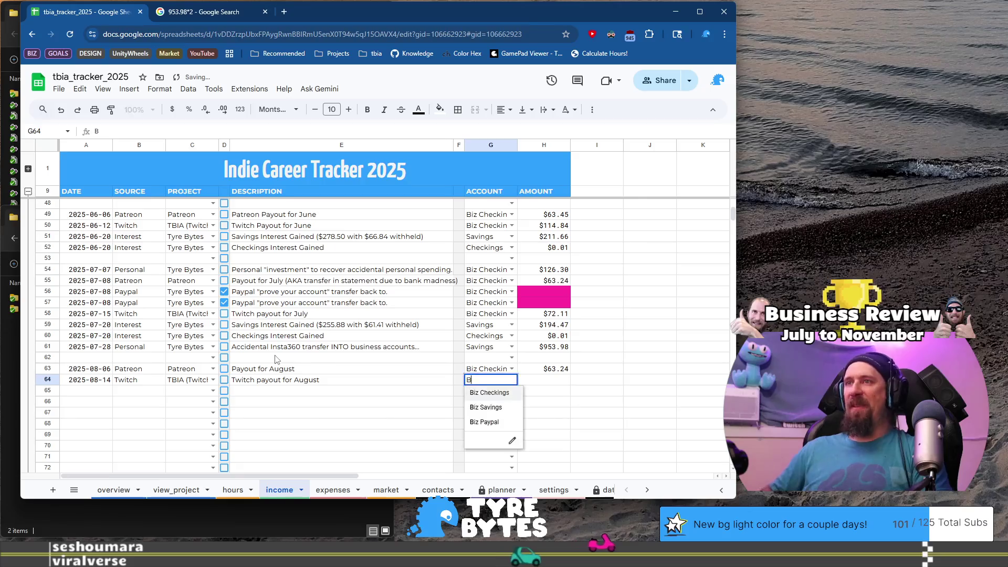
pyautogui.press('Tab')
pyautogui.hotkey('ctrl', 'Right')
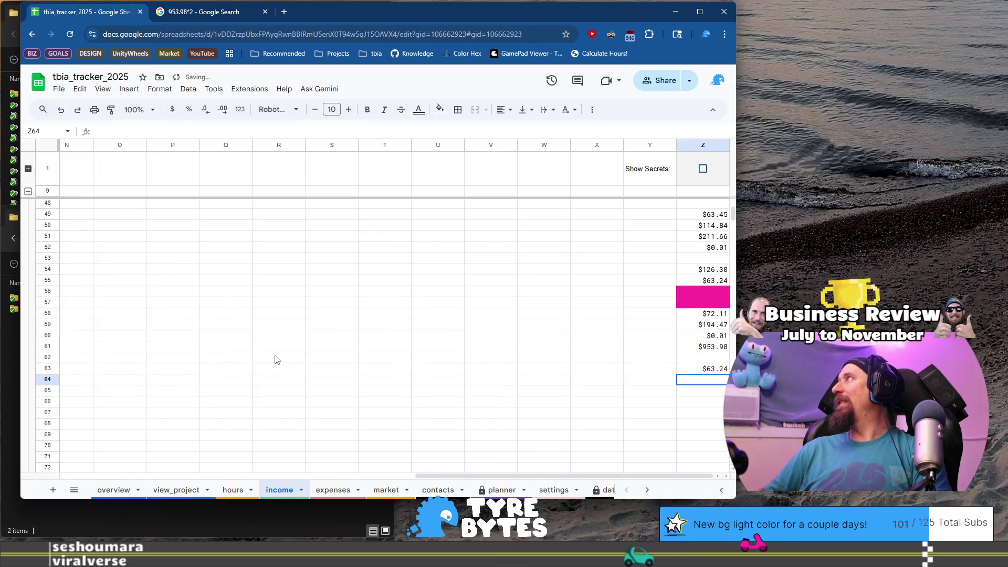
pyautogui.write('242.3')
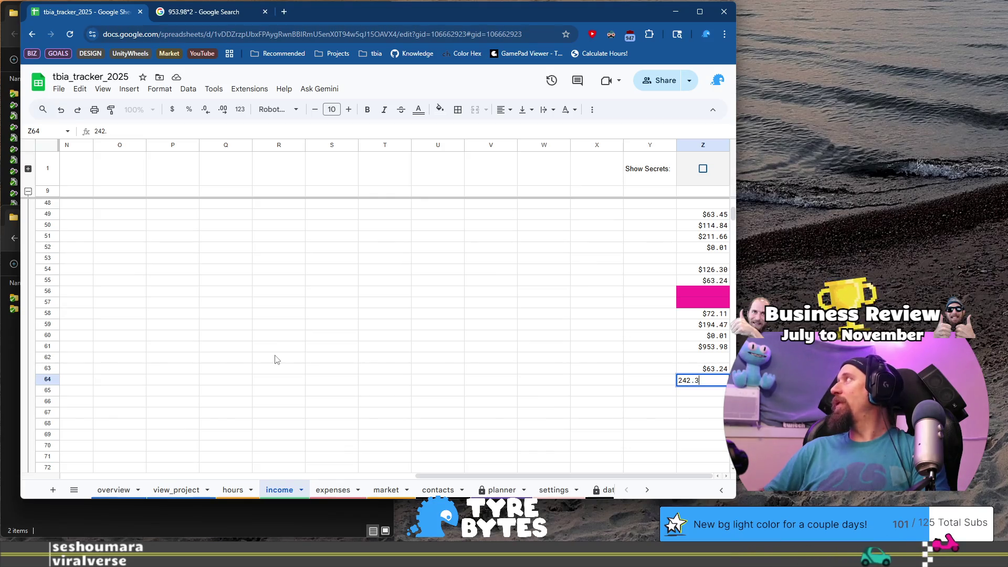
pyautogui.press('Return')
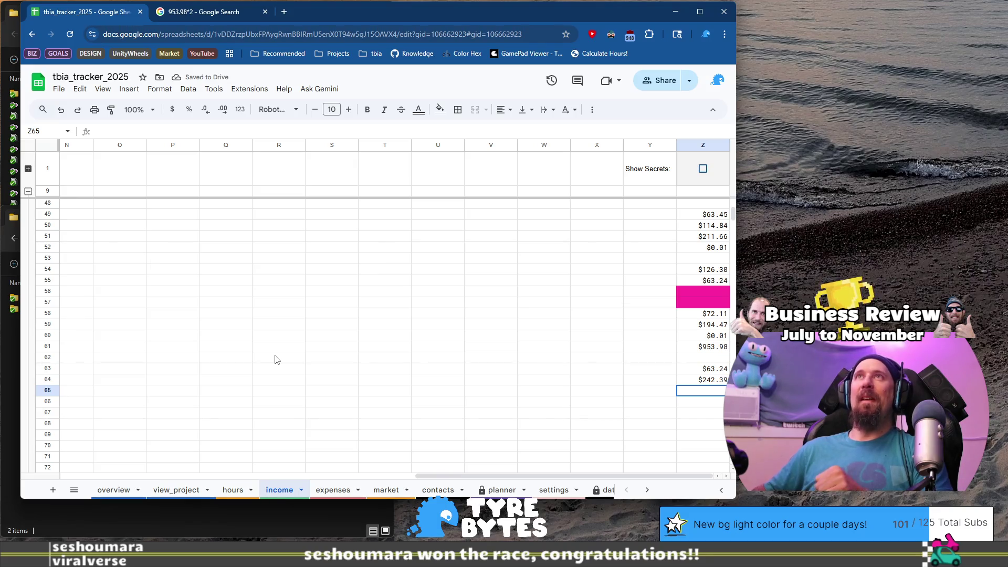
pyautogui.press('Home')
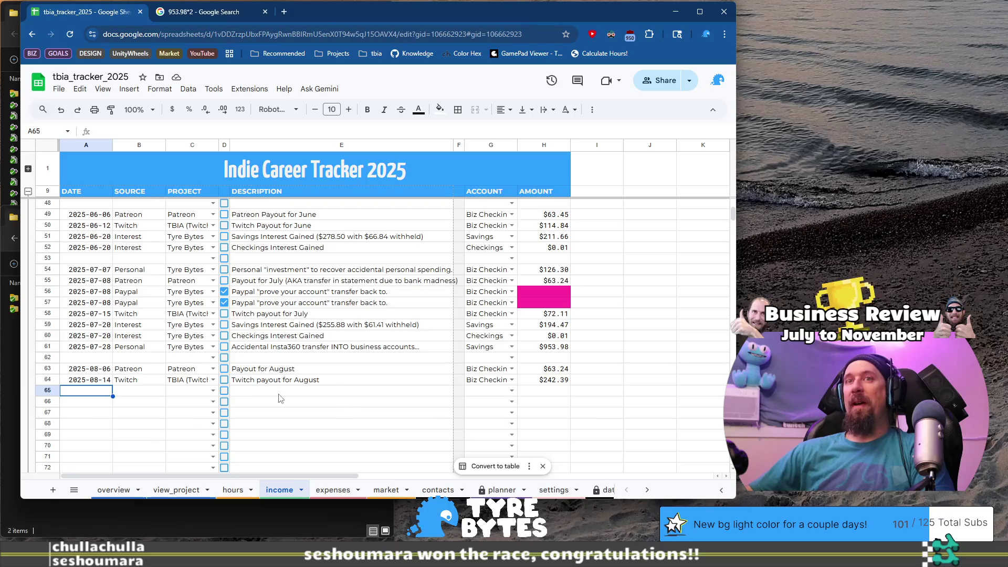
# Switch to the expenses sheet and scroll down to the first empty row after row 77
pyautogui.click(146, 395)
pyautogui.click(326, 490)
pyautogui.scroll(-3, 319, 355)
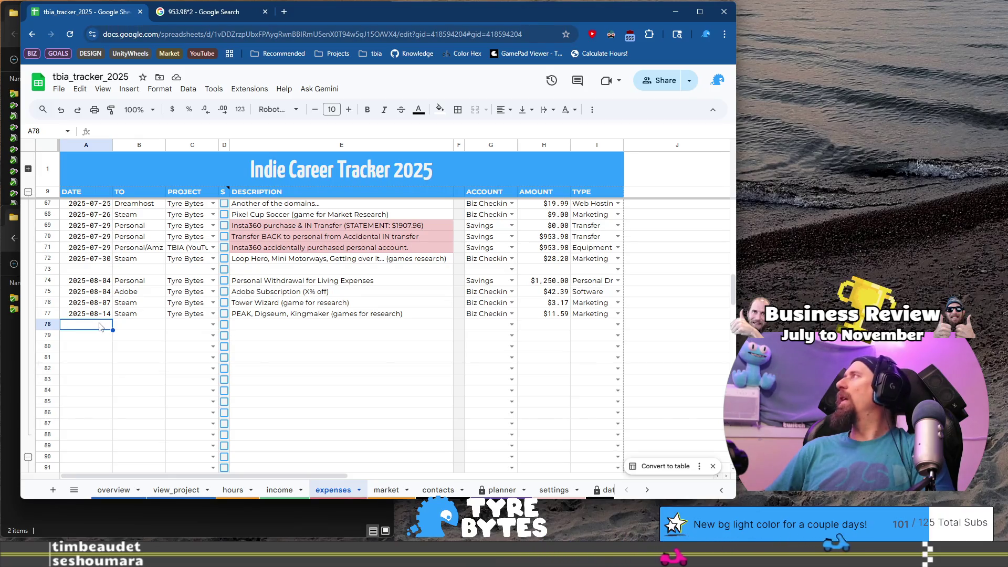
# Set row 78 to date 2025-08-18, recipient iRacing, and project Racing (Twitch)
pyautogui.write('2025-08-18')
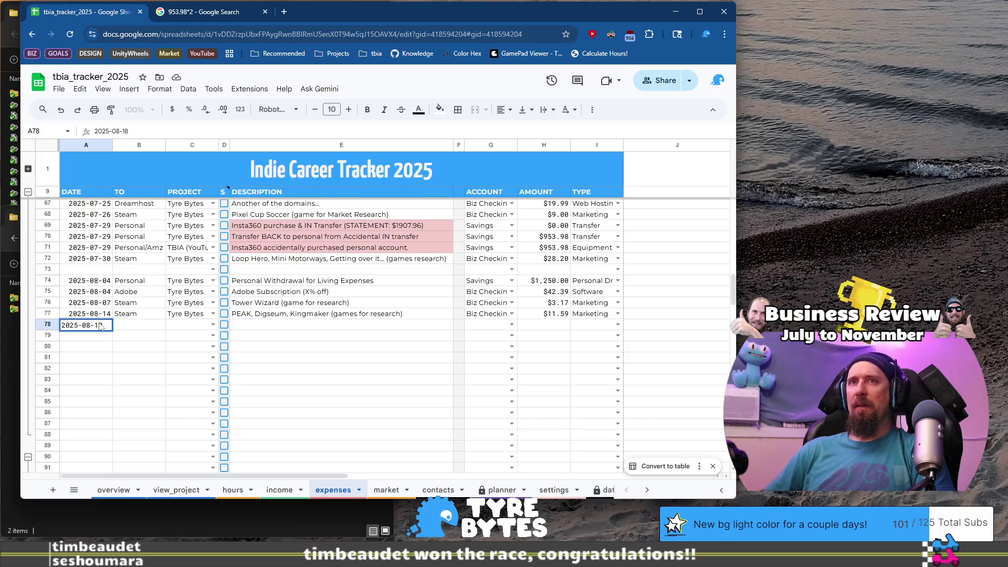
pyautogui.press('Tab')
pyautogui.write('iRacing')
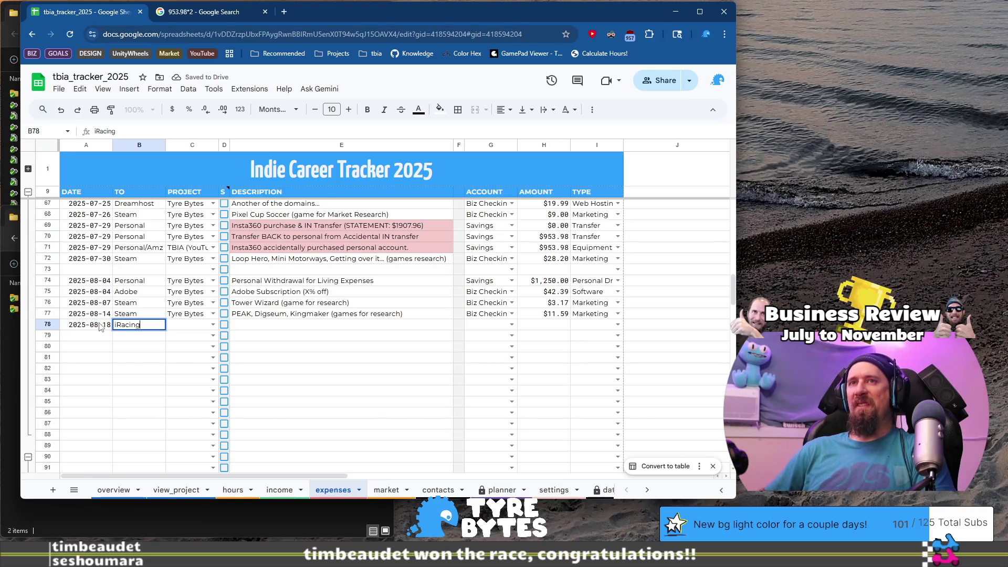
pyautogui.press('Tab')
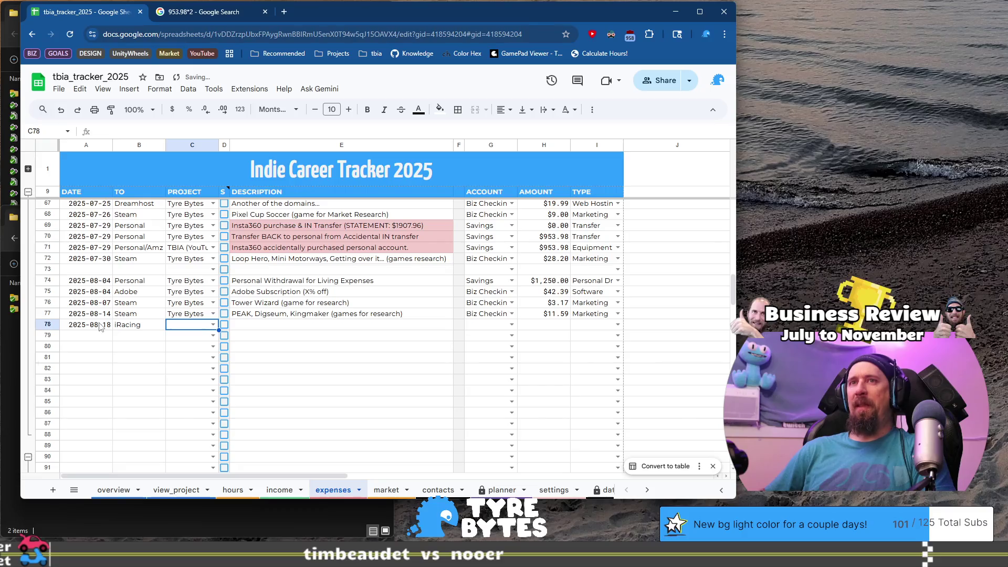
pyautogui.write('T')
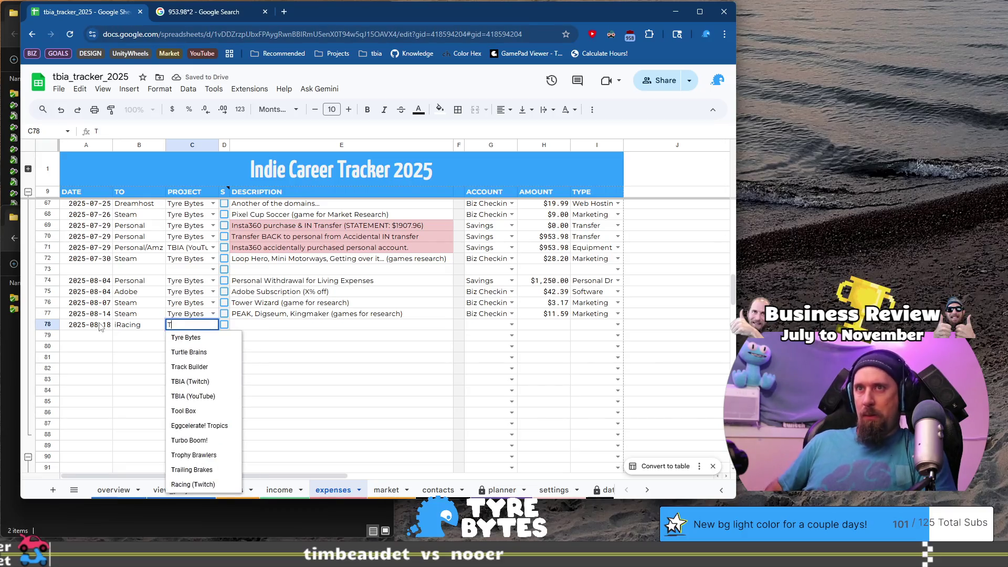
pyautogui.write('BI')
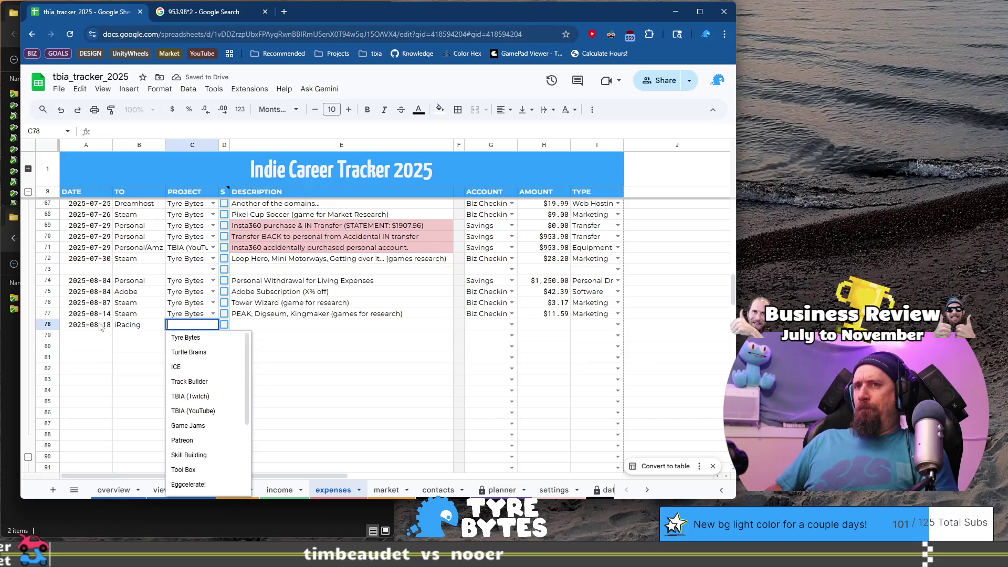
pyautogui.press('BackSpace')
pyautogui.press('BackSpace')
pyautogui.press('BackSpace')
pyautogui.write('Ra')
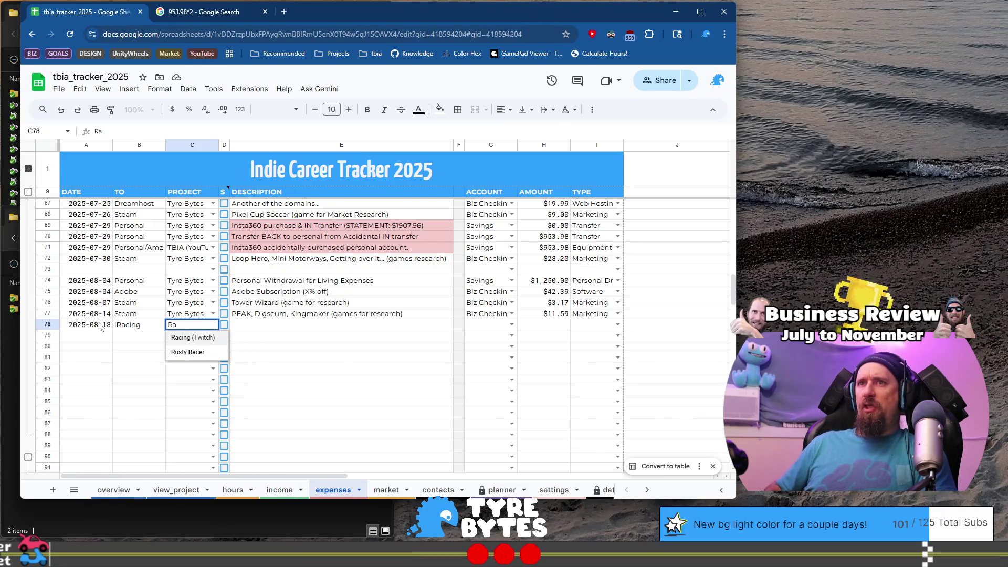
pyautogui.press('Tab')
pyautogui.press('Tab')
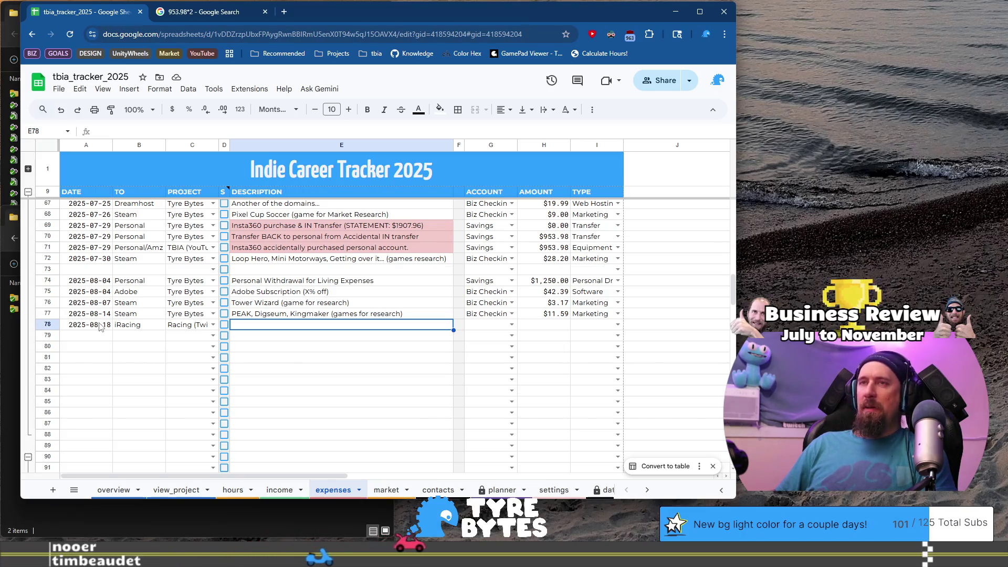
# Describe row 78 as iRacing 12-month subscription, with Biz Checkings, $116.60, and type Software
pyautogui.write('iRac')
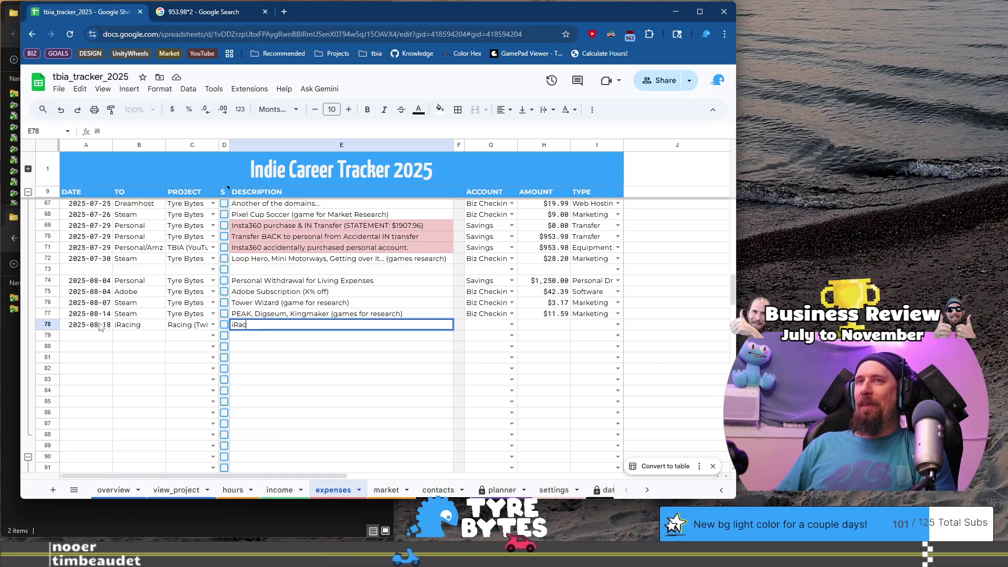
pyautogui.write('ing Subs')
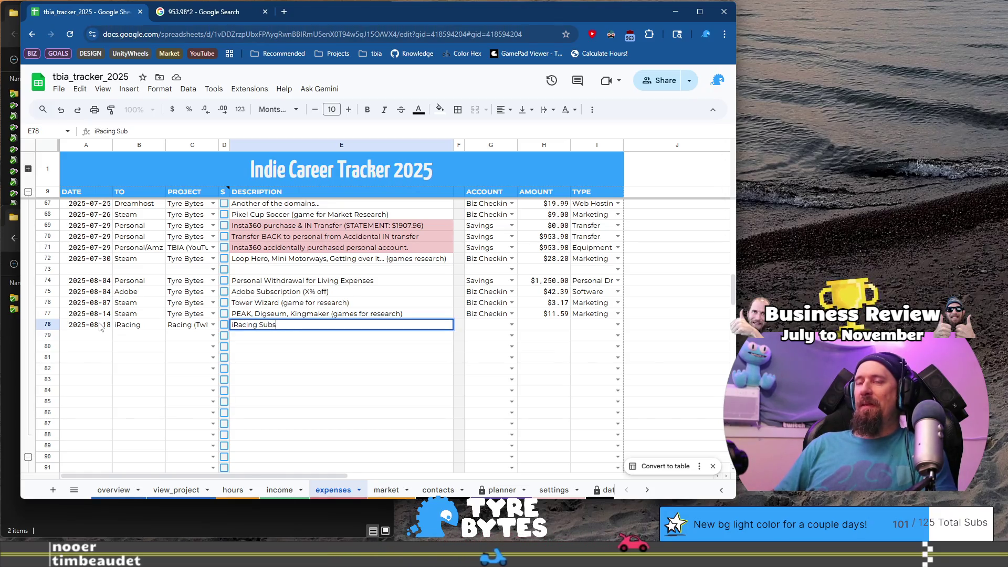
pyautogui.write('cription for ')
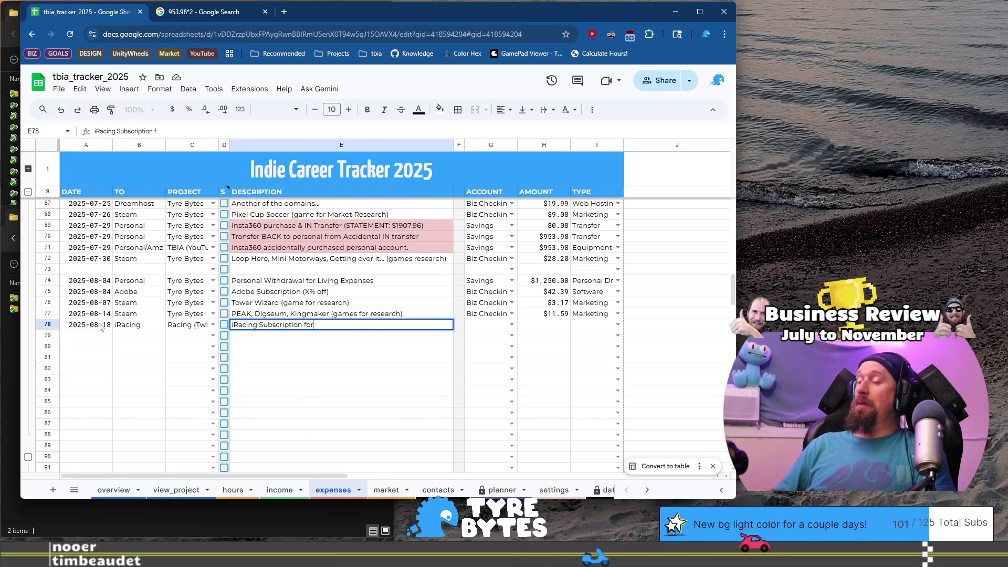
pyautogui.write('12 months.')
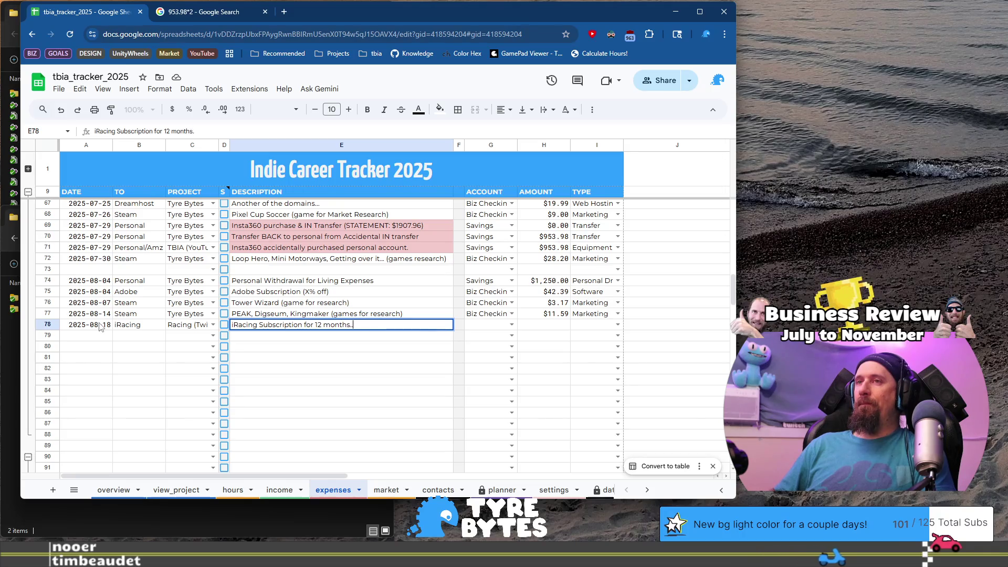
pyautogui.press('Tab')
pyautogui.press('Tab')
pyautogui.write('B')
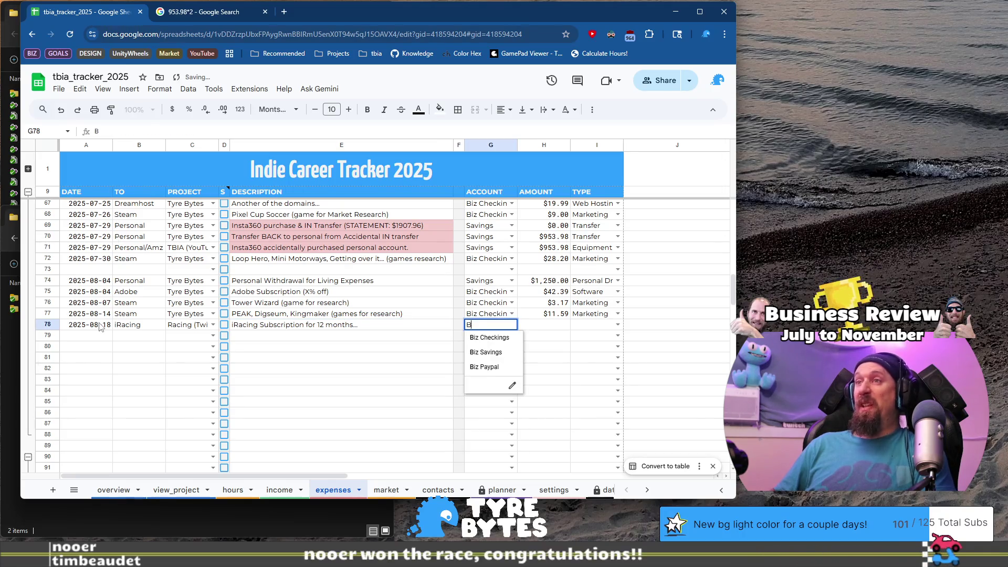
pyautogui.press('Tab')
pyautogui.hotkey('ctrl', 'Right')
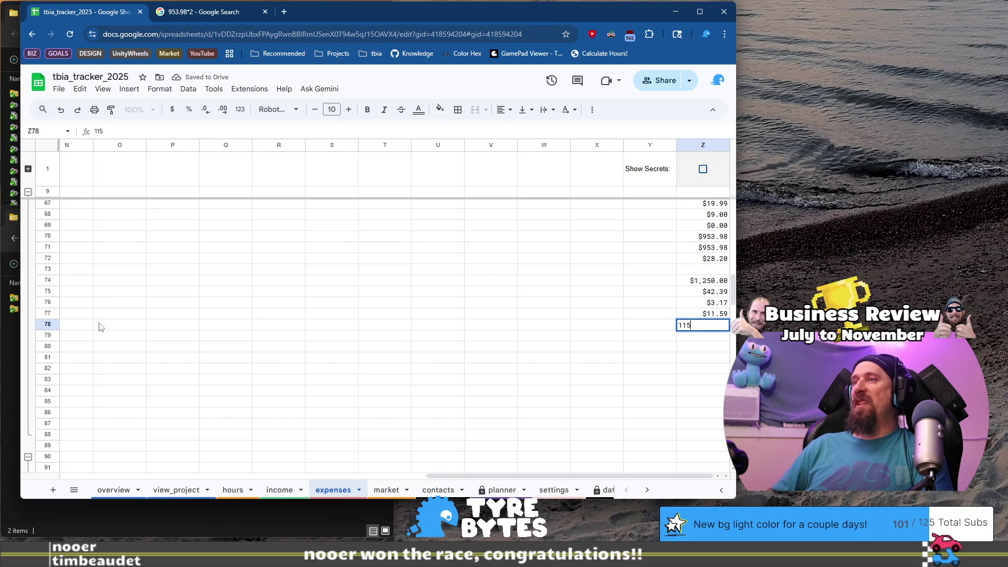
pyautogui.write('.60')
pyautogui.press('Return')
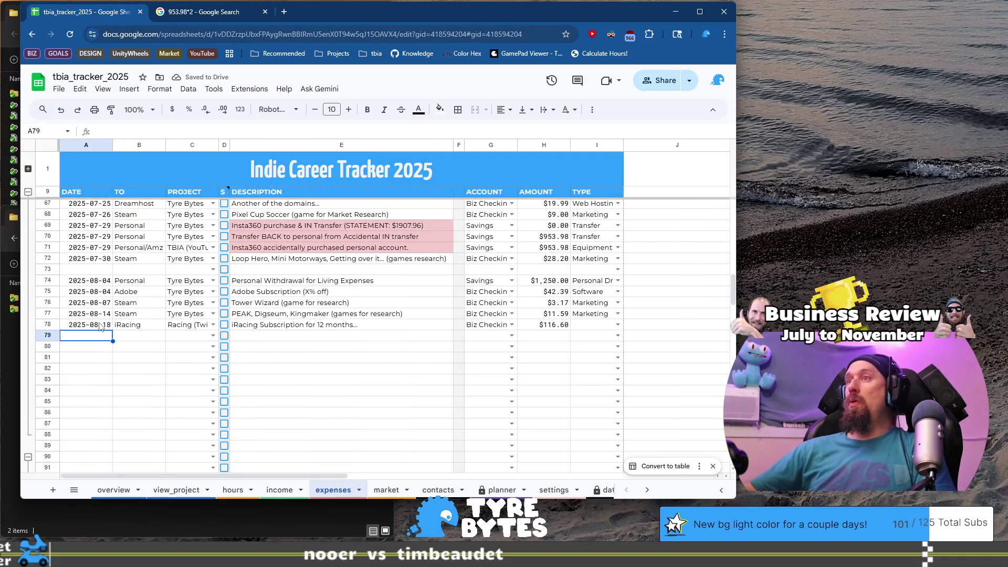
pyautogui.click(618, 325)
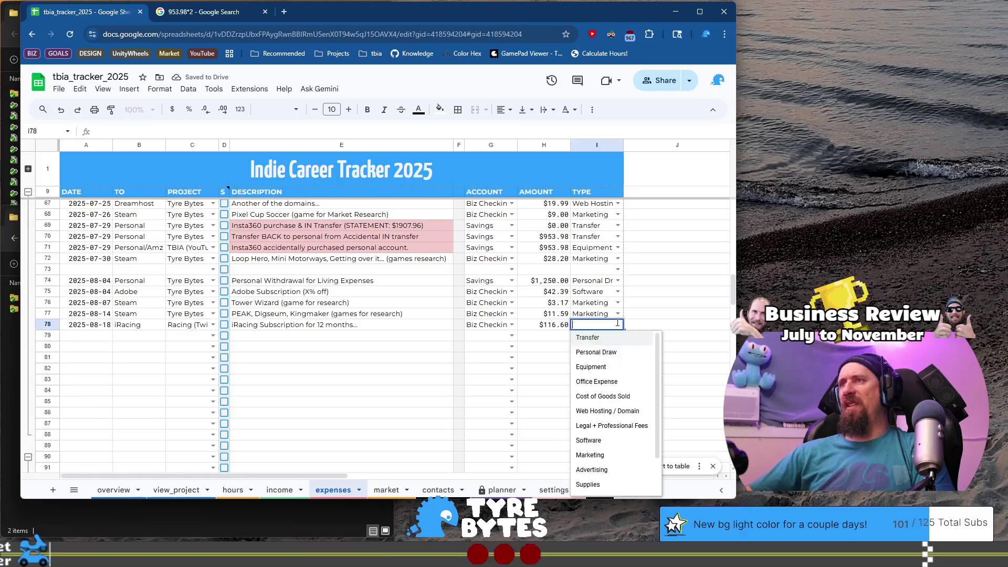
pyautogui.click(622, 445)
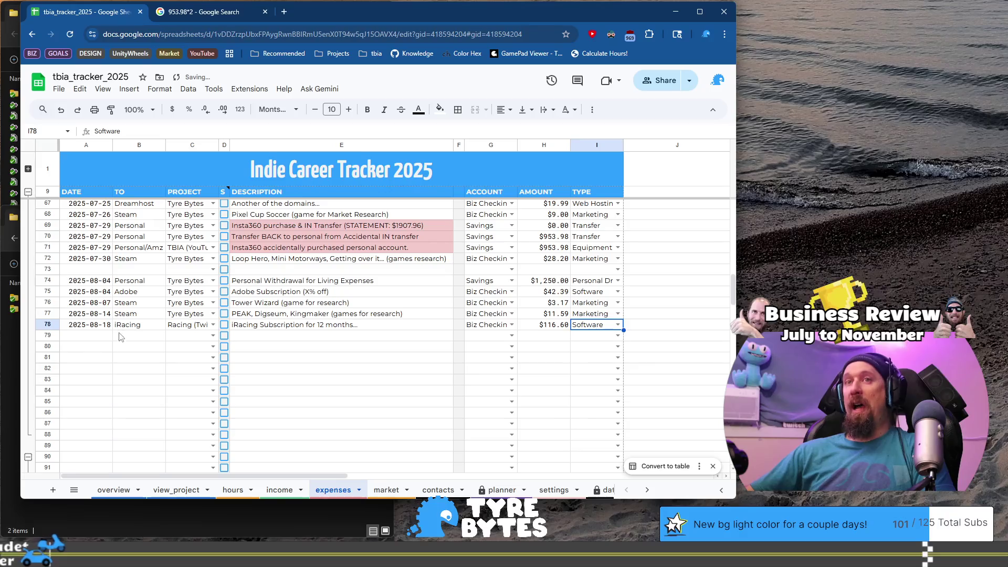
# Copy the 2025-08-18 date from A78 into A79 and start editing it
pyautogui.click(89, 340)
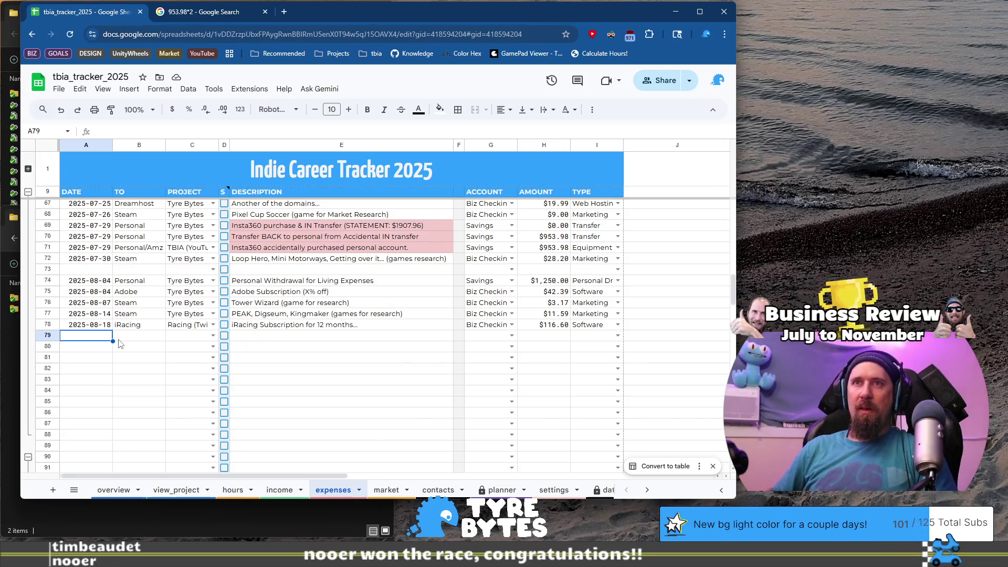
pyautogui.press('Up')
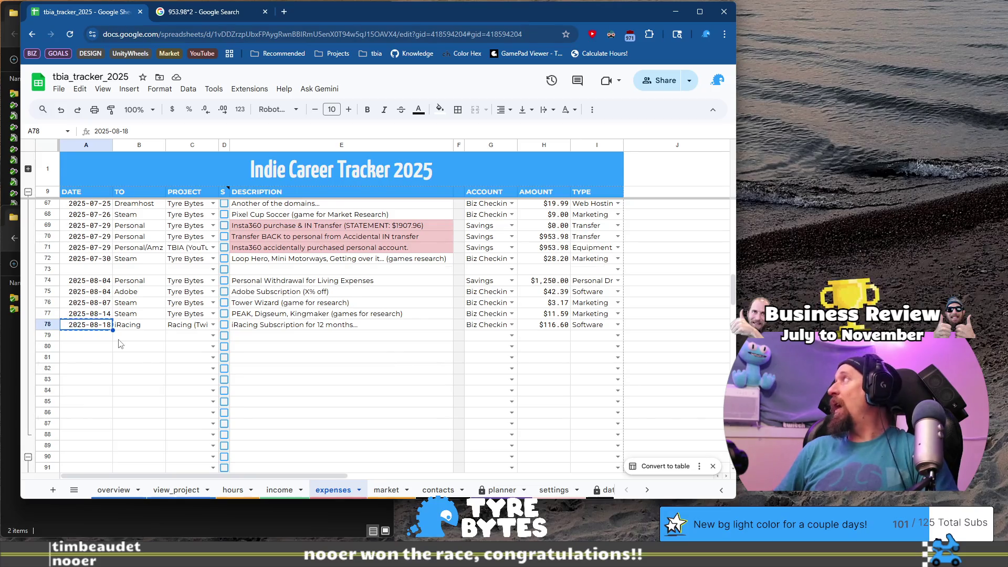
pyautogui.hotkey('ctrl', 'c')
pyautogui.press('Down')
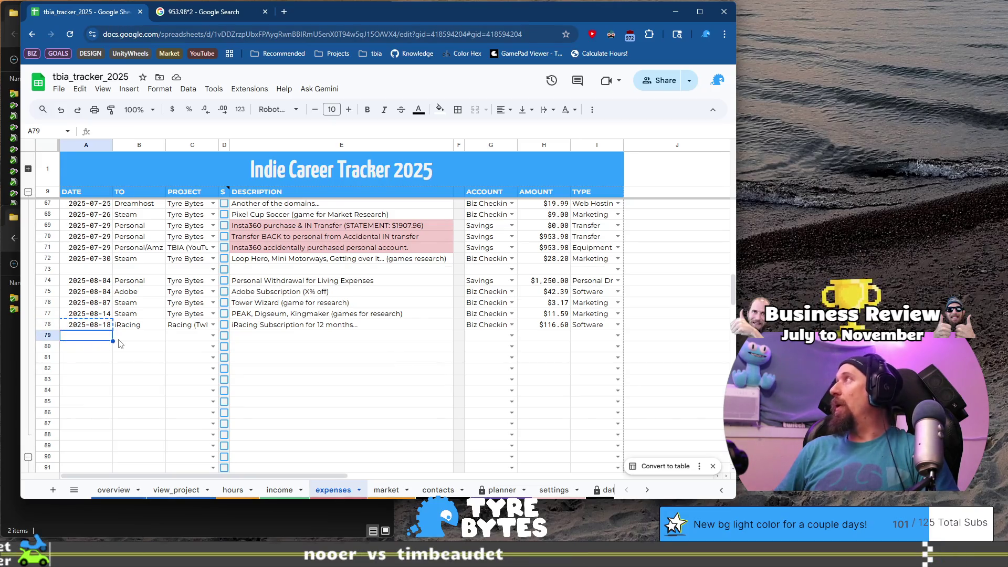
pyautogui.hotkey('ctrl', 'v')
pyautogui.press('Return')
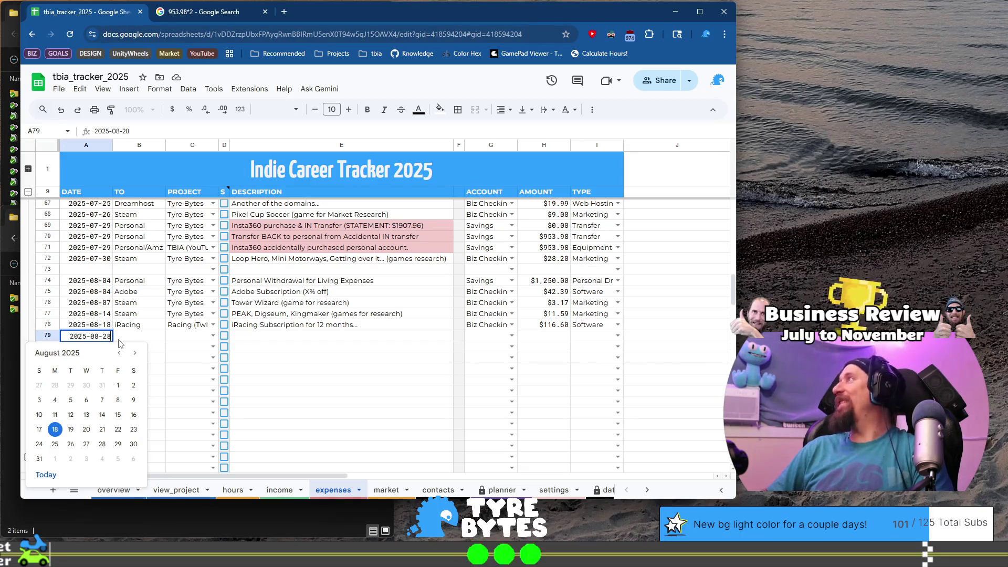
# Fill row 79 with date 2025-08-28, payee Steam, project Tyre Bytes and a games-for-research description (FTL, Spelunky)
pyautogui.press('Tab')
pyautogui.write('S')
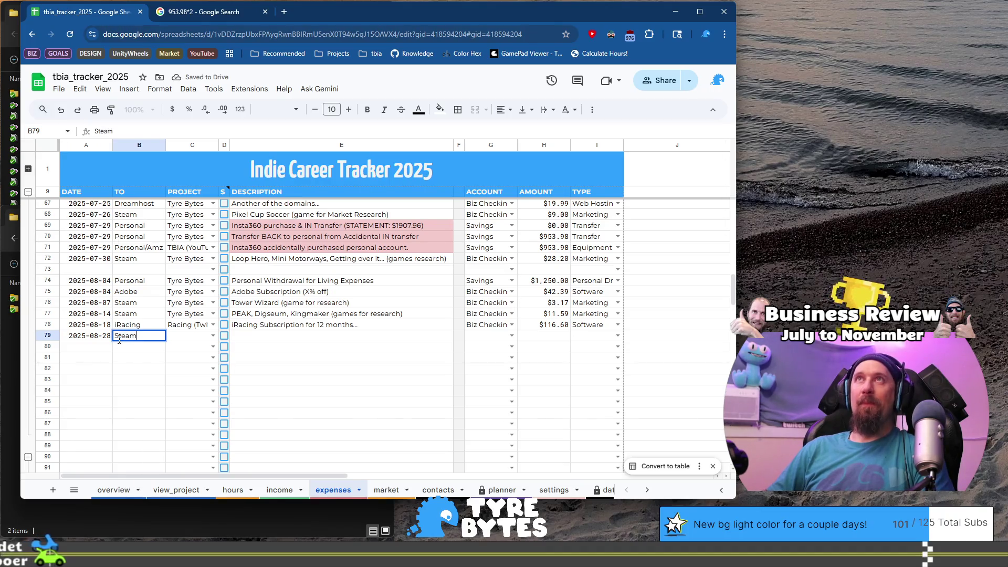
pyautogui.press('Tab')
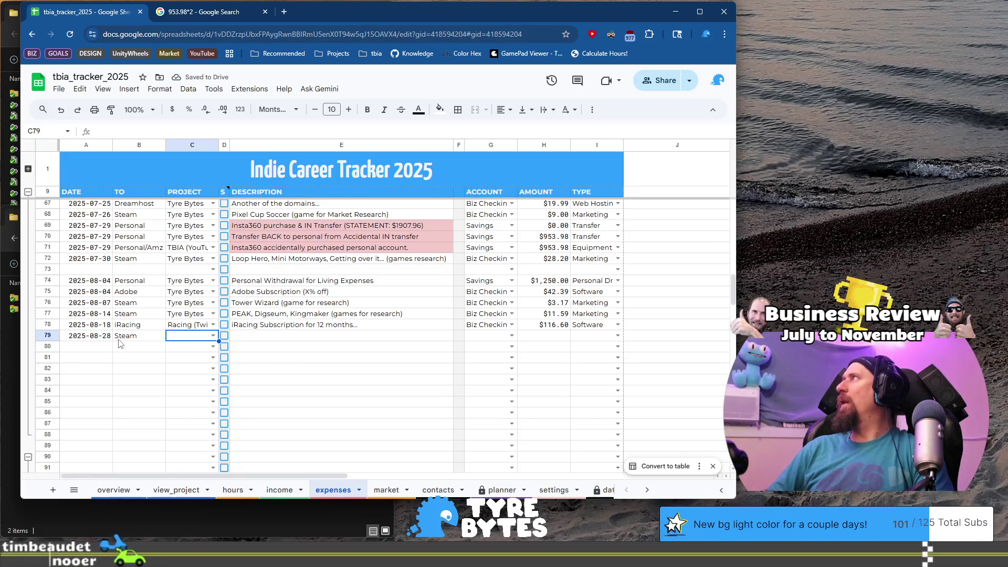
pyautogui.write('Ty')
pyautogui.press('Tab')
pyautogui.press('Tab')
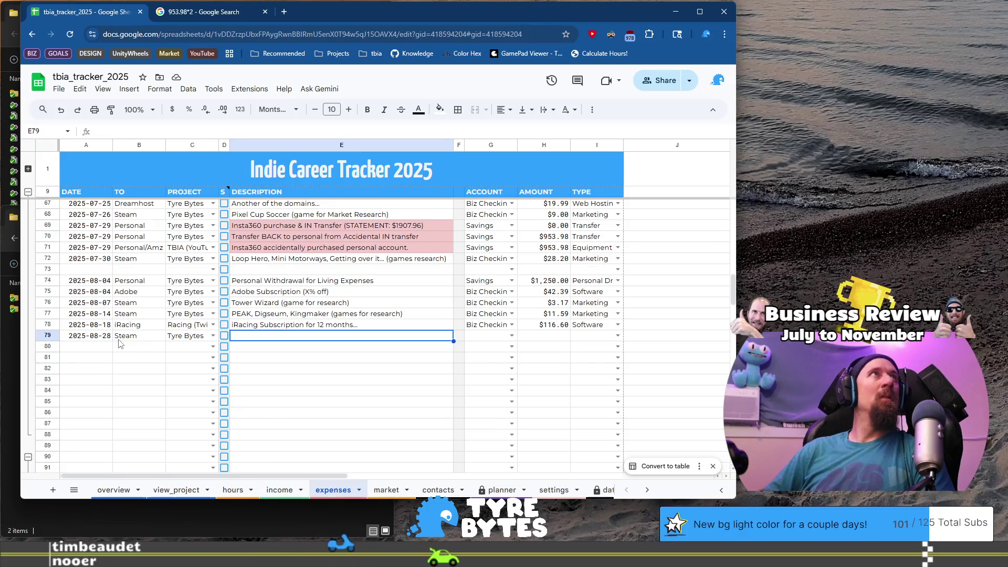
pyautogui.write('FTL, Spelunk')
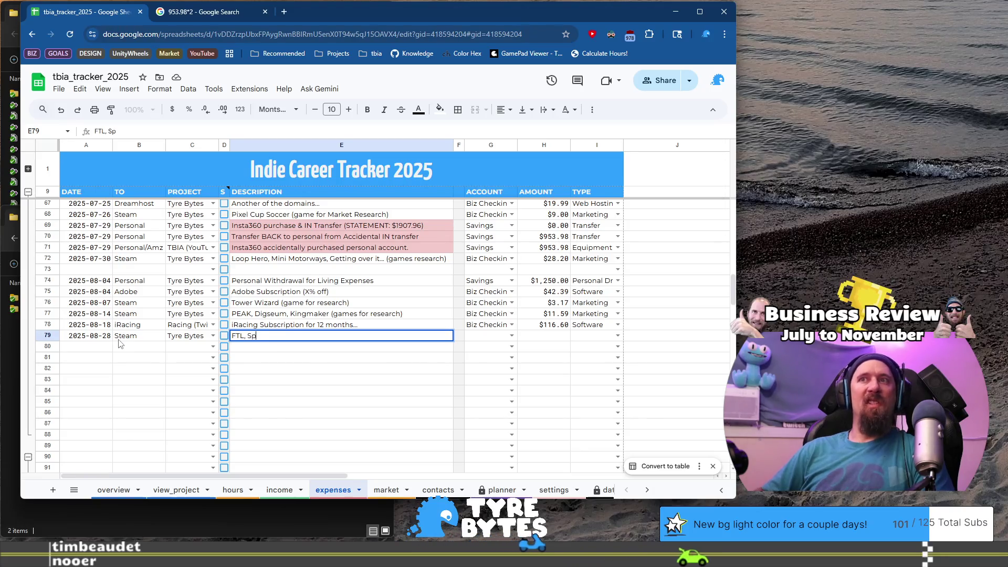
pyautogui.write('y, ')
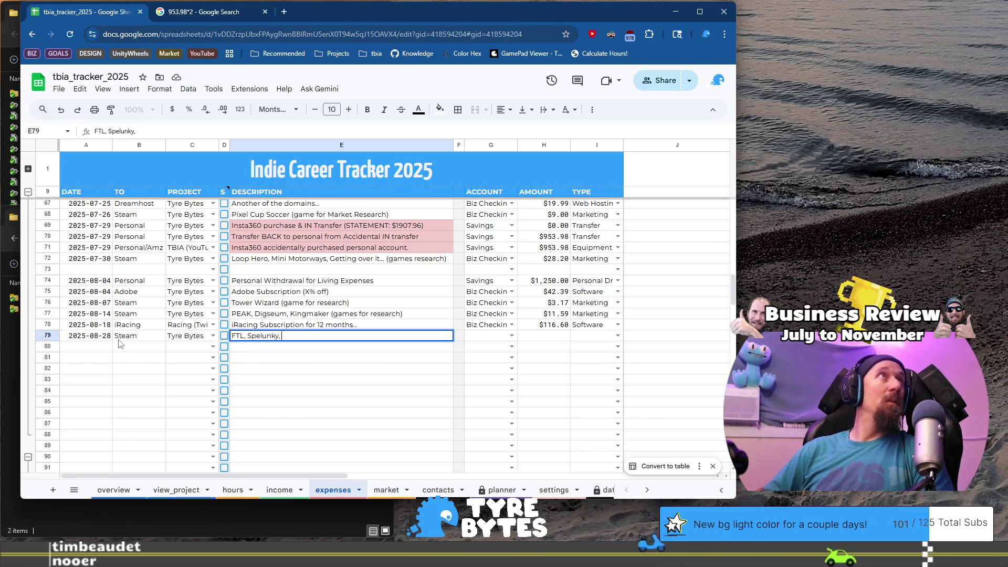
pyautogui.write('Crypt of Ne')
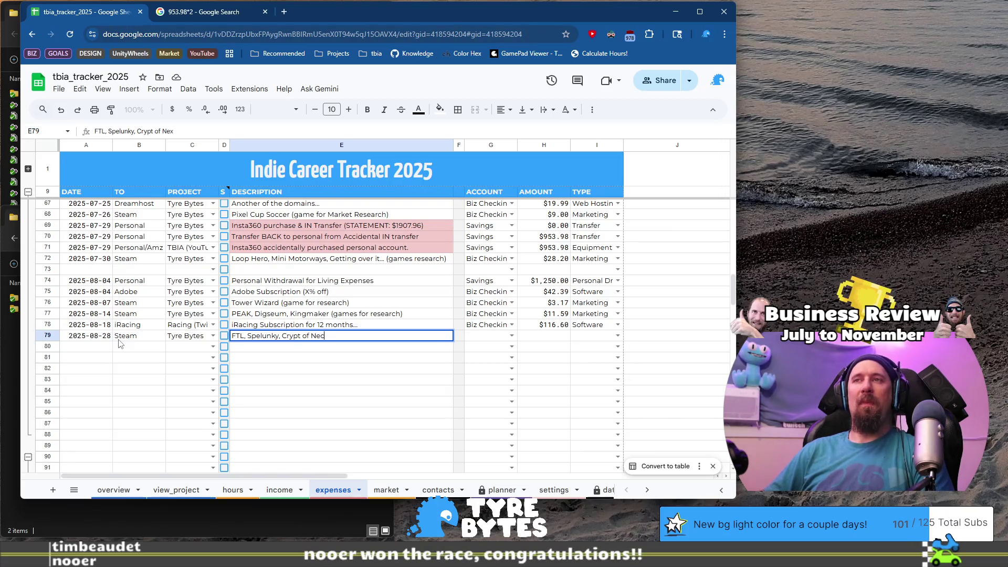
pyautogui.write('cer (games for')
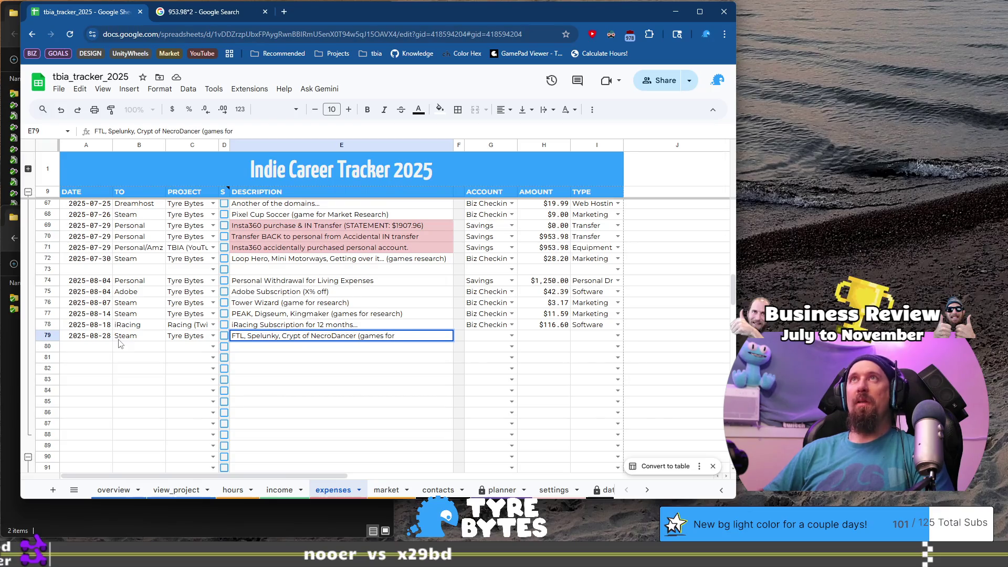
pyautogui.write(' Research')
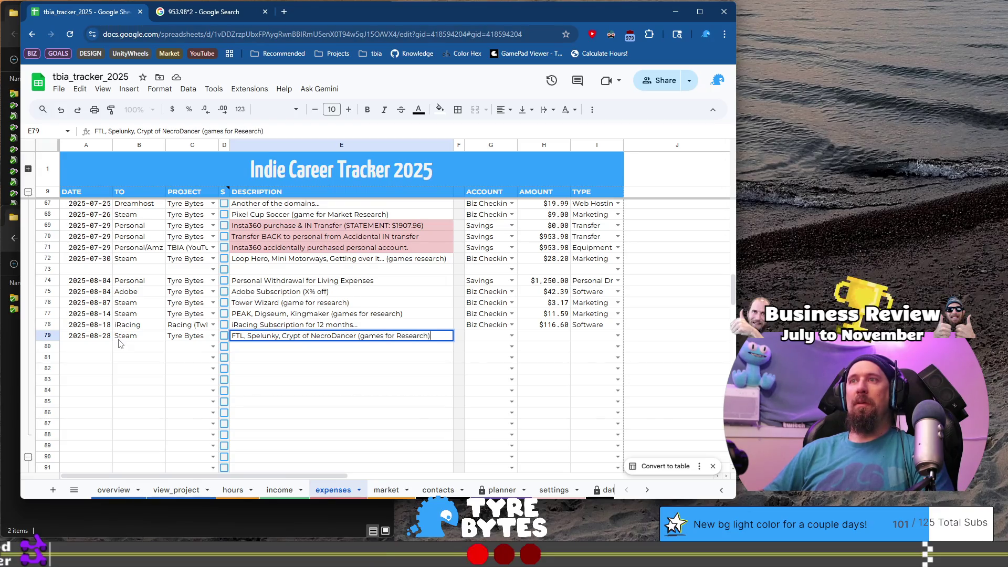
pyautogui.press('Tab')
pyautogui.press('Tab')
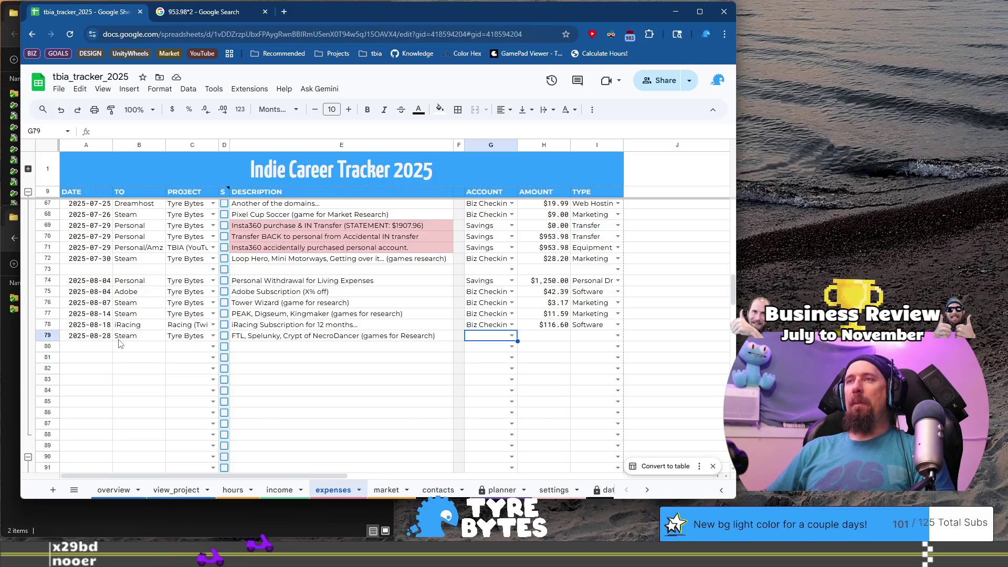
# Set the Steam row's account to Biz Checkings, type Marketing and amount $63.30
pyautogui.write('b')
pyautogui.press('Tab')
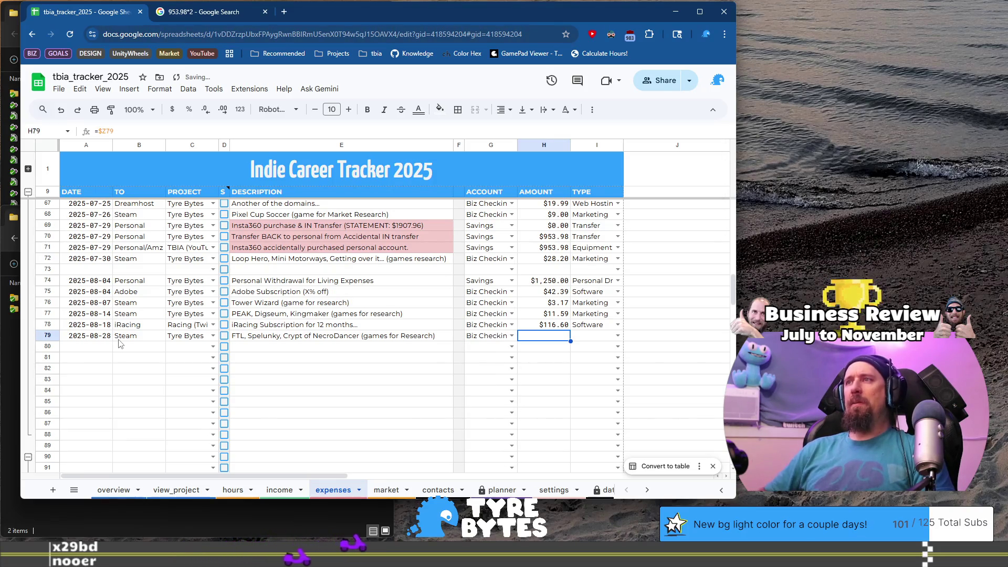
pyautogui.press('Tab')
pyautogui.write('mar')
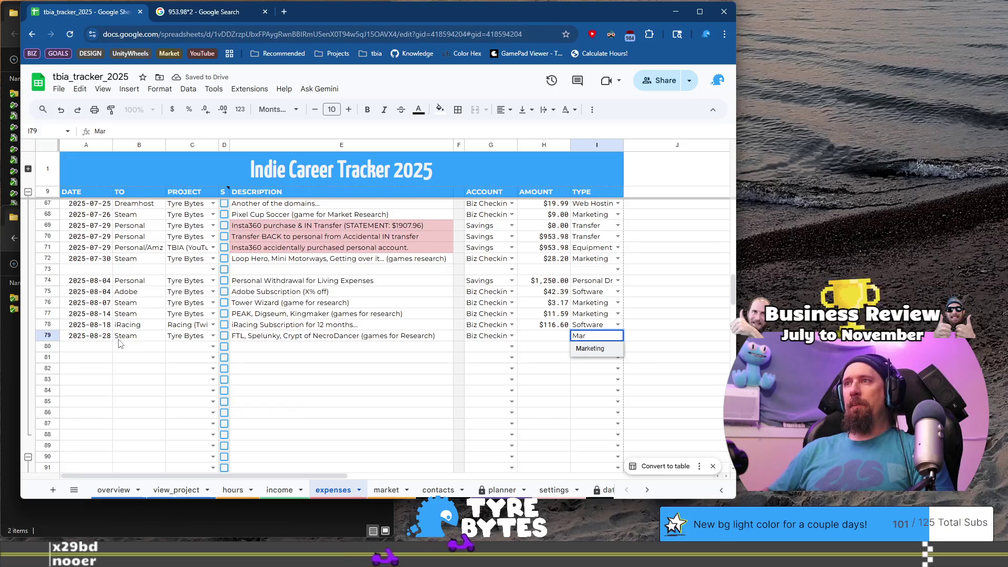
pyautogui.press('Tab')
pyautogui.hotkey('ctrl', 'Right')
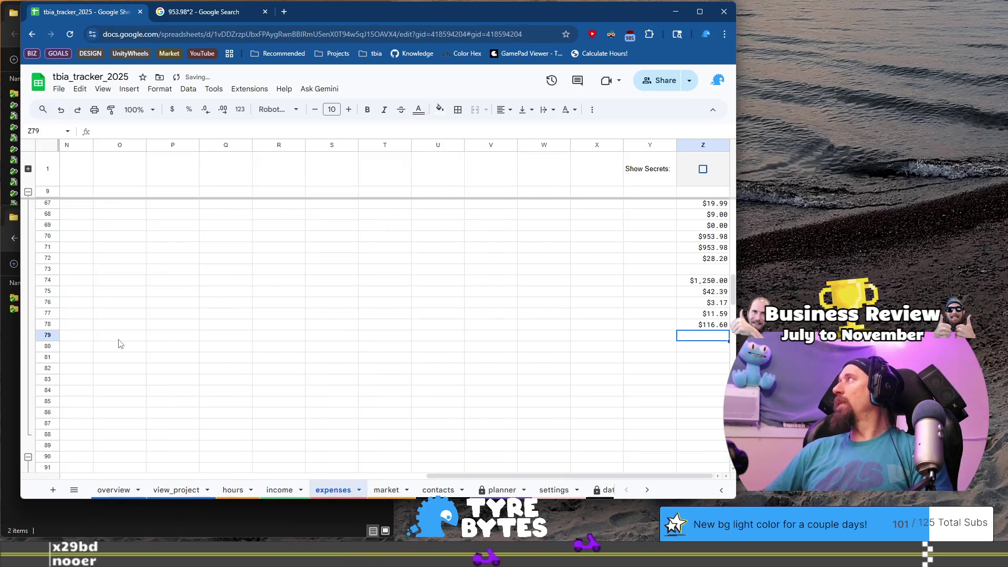
pyautogui.write('6')
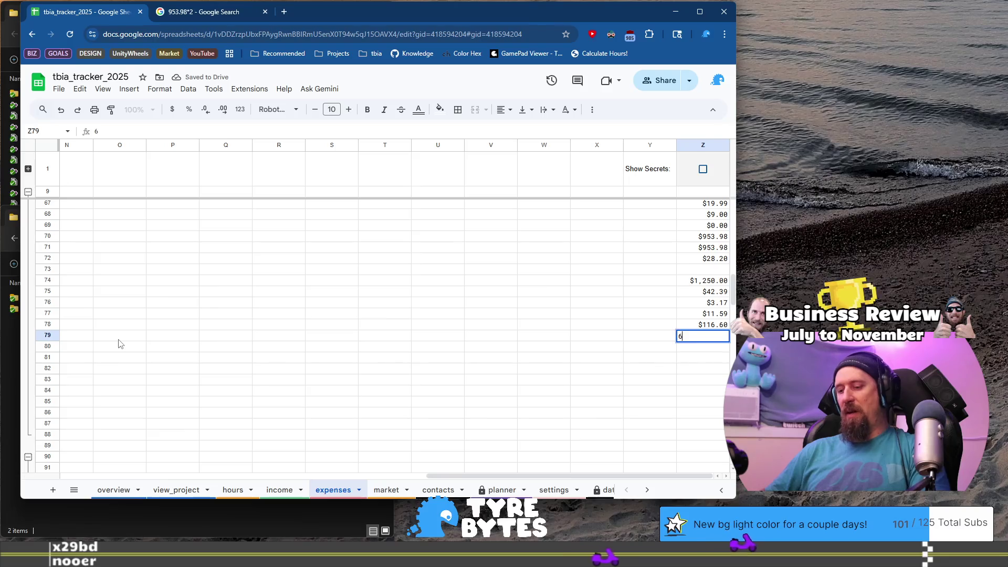
pyautogui.write('3.3')
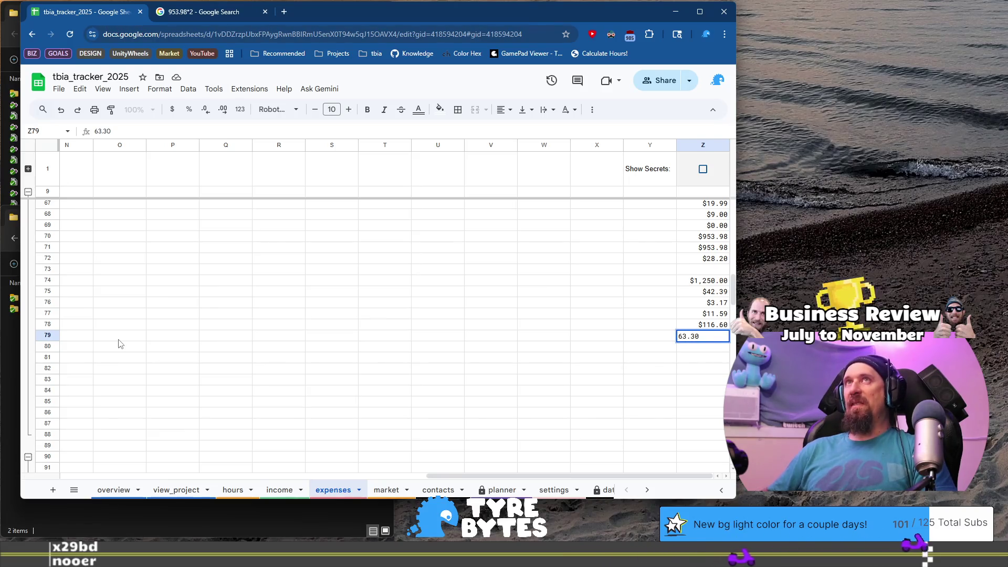
pyautogui.press('Return')
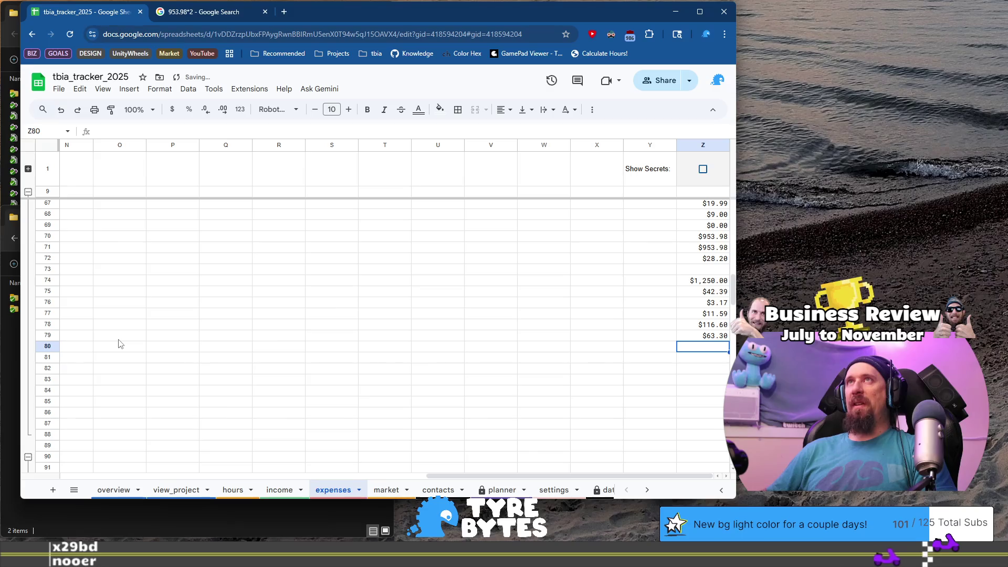
pyautogui.press('Home')
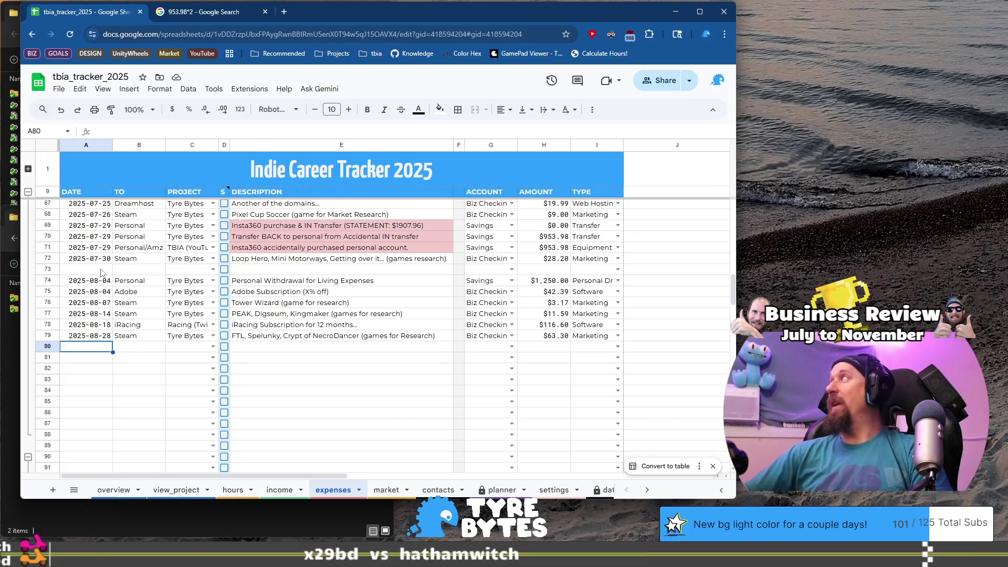
pyautogui.click(279, 489)
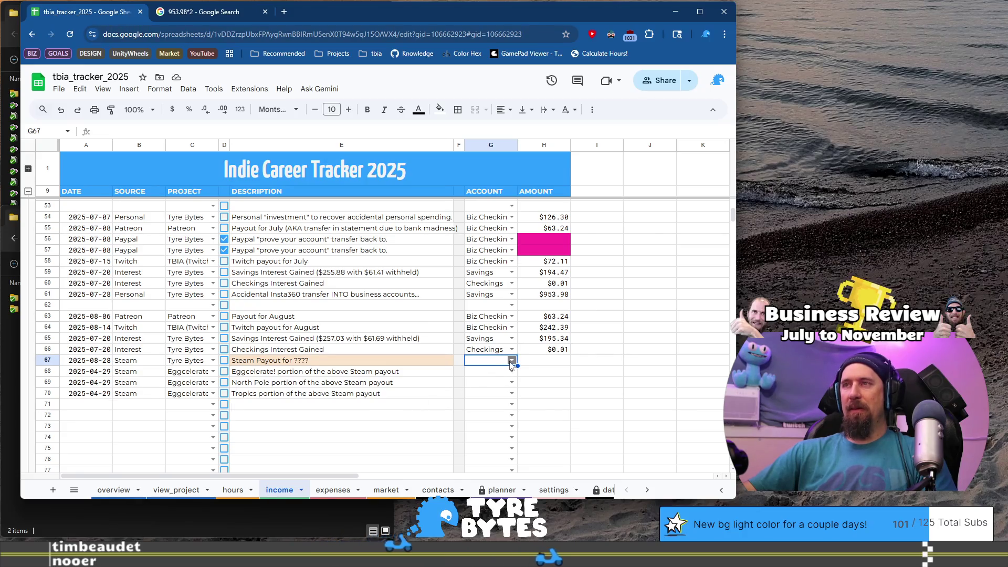
# Copy the business checking account from G64 into the four Steam rows G67:G70
pyautogui.press('Up')
pyautogui.press('Up')
pyautogui.press('Up')
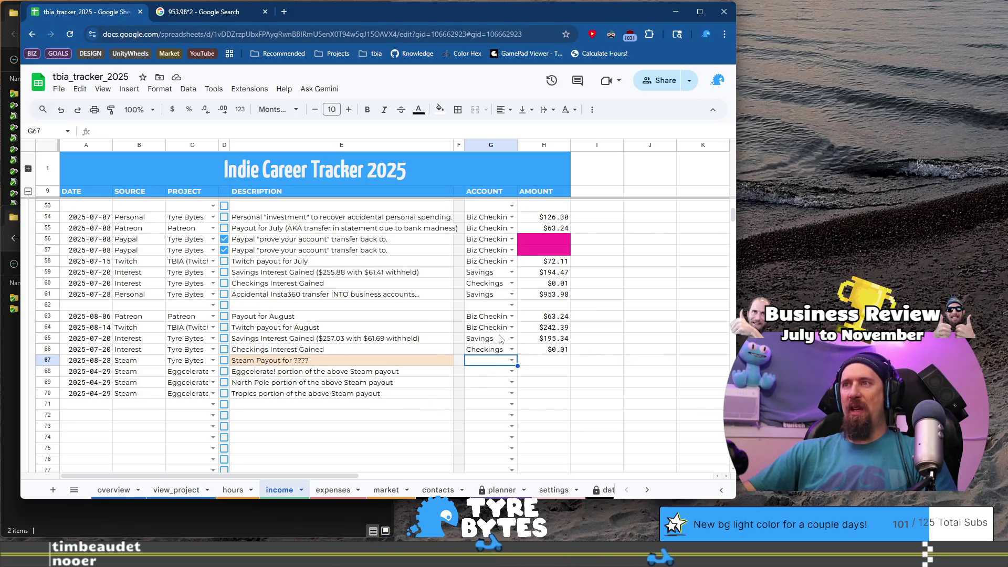
pyautogui.hotkey('ctrl', 'c')
pyautogui.press('Down')
pyautogui.press('Down')
pyautogui.press('Down')
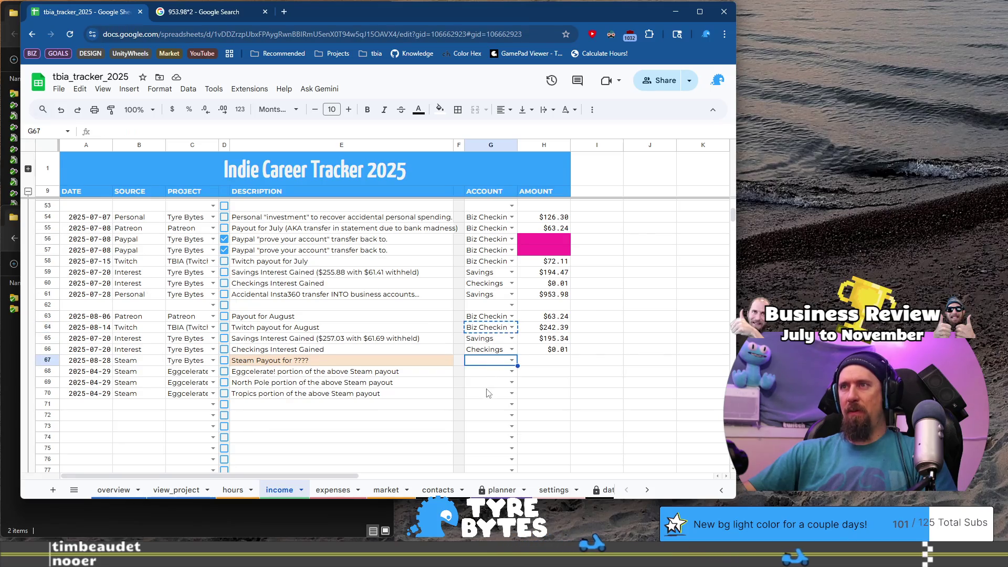
pyautogui.hotkey('shift', 'Down')
pyautogui.hotkey('shift', 'Down')
pyautogui.hotkey('shift', 'Down')
pyautogui.hotkey('ctrl', 'v')
pyautogui.click(533, 361)
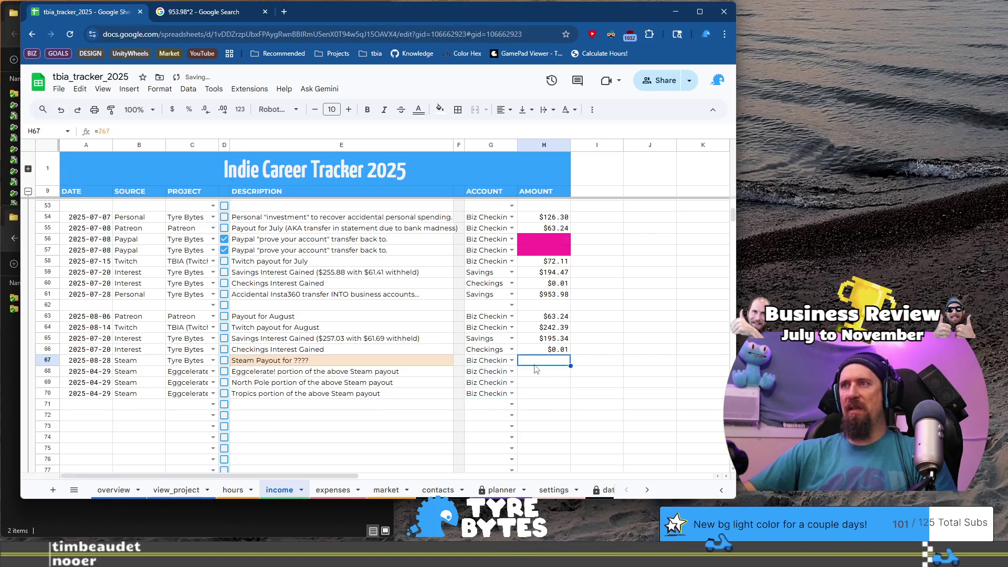
# Enter the $130.68 Steam payout in Z67 and $0.00 portion amounts through row 70
pyautogui.hotkey('ctrl', 'Right')
pyautogui.press('Down')
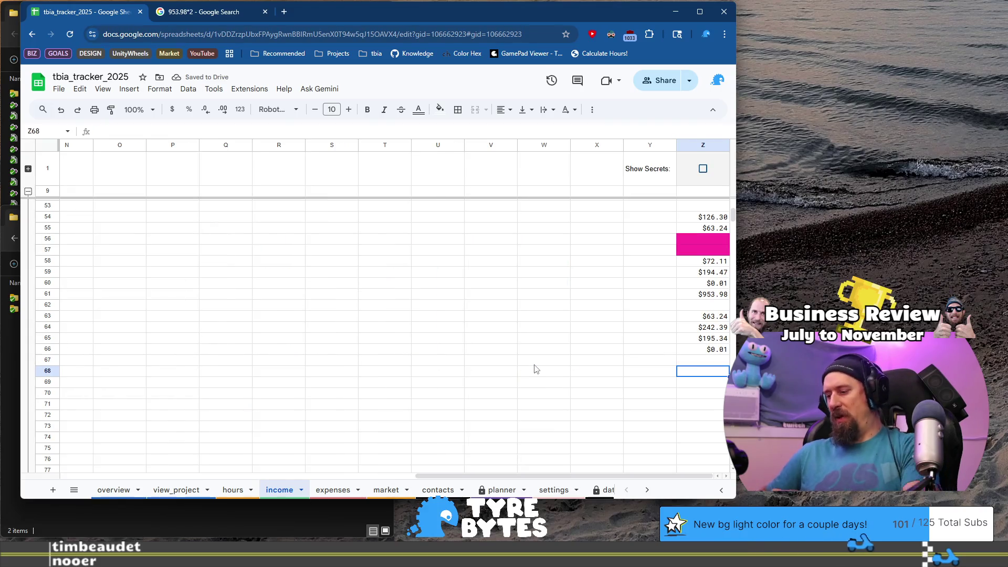
pyautogui.hotkey('shift', 'Down')
pyautogui.hotkey('shift', 'Down')
pyautogui.hotkey('ctrl', 'v')
pyautogui.press('Up')
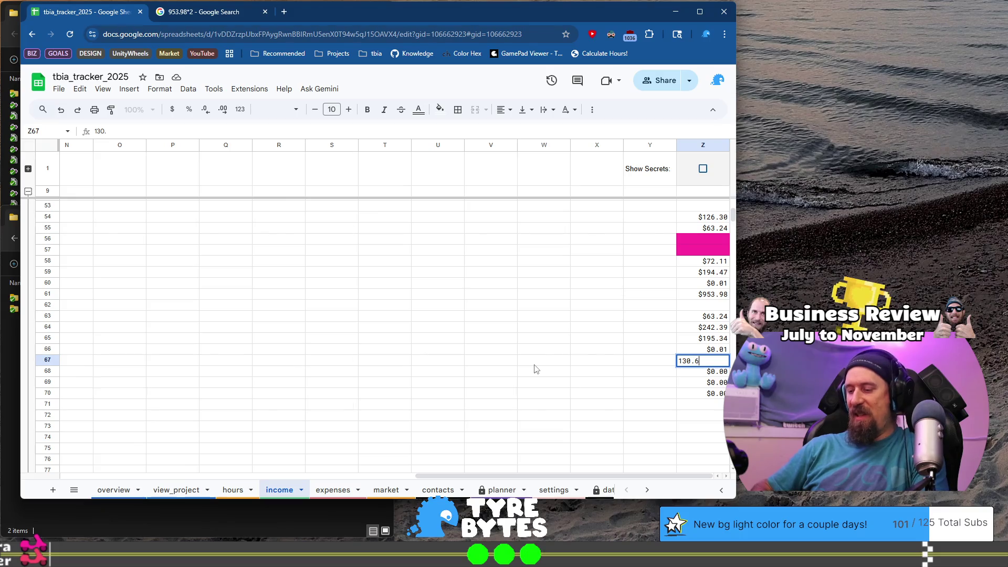
pyautogui.write('8')
pyautogui.press('Return')
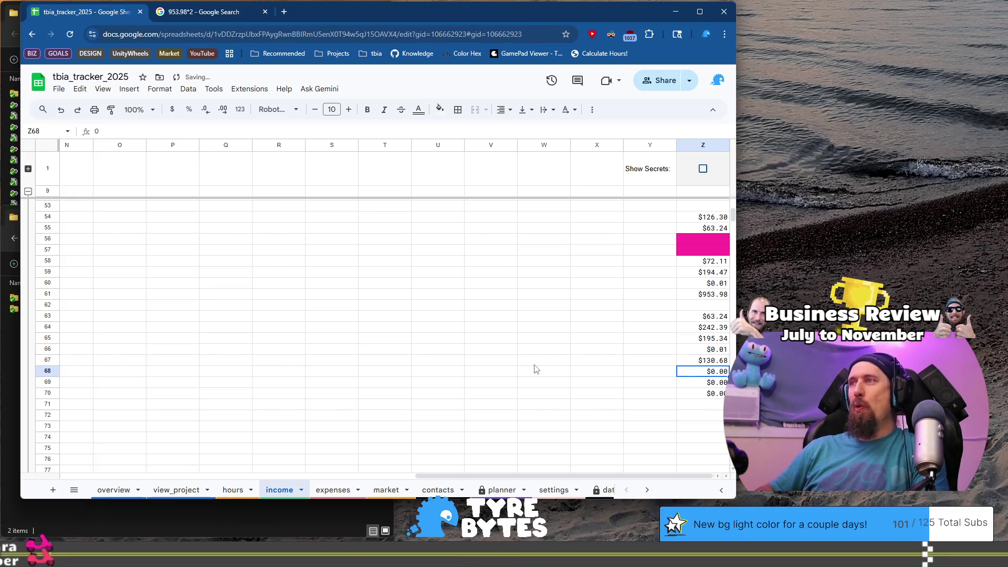
# Paste the 2025-08-28 payout date into cells A68, A69 and A70
pyautogui.press('Home')
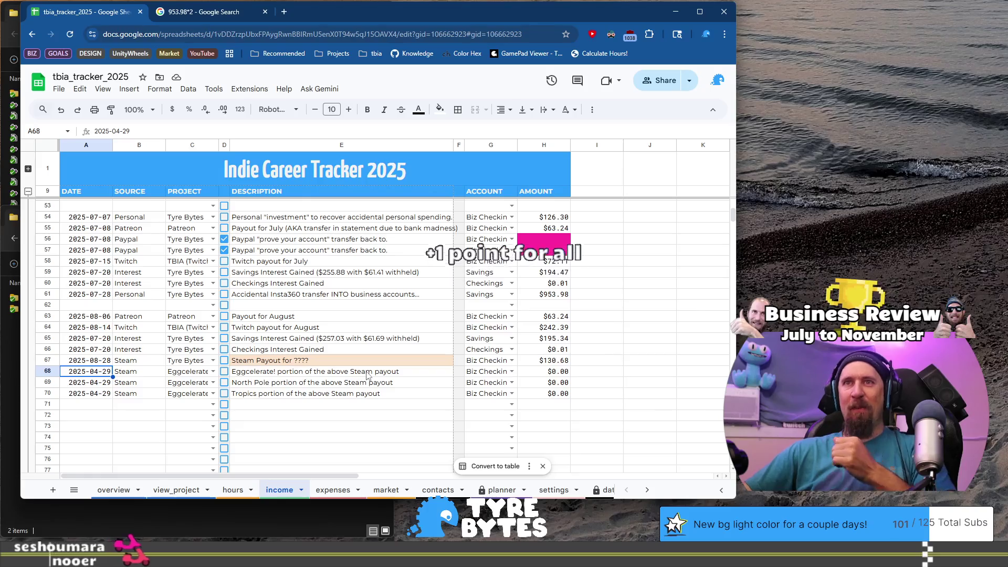
pyautogui.press('Up')
pyautogui.click(100, 374)
pyautogui.hotkey('ctrl', 'v')
pyautogui.click(98, 383)
pyautogui.hotkey('ctrl', 'v')
pyautogui.click(97, 395)
pyautogui.hotkey('ctrl', 'v')
pyautogui.click(315, 405)
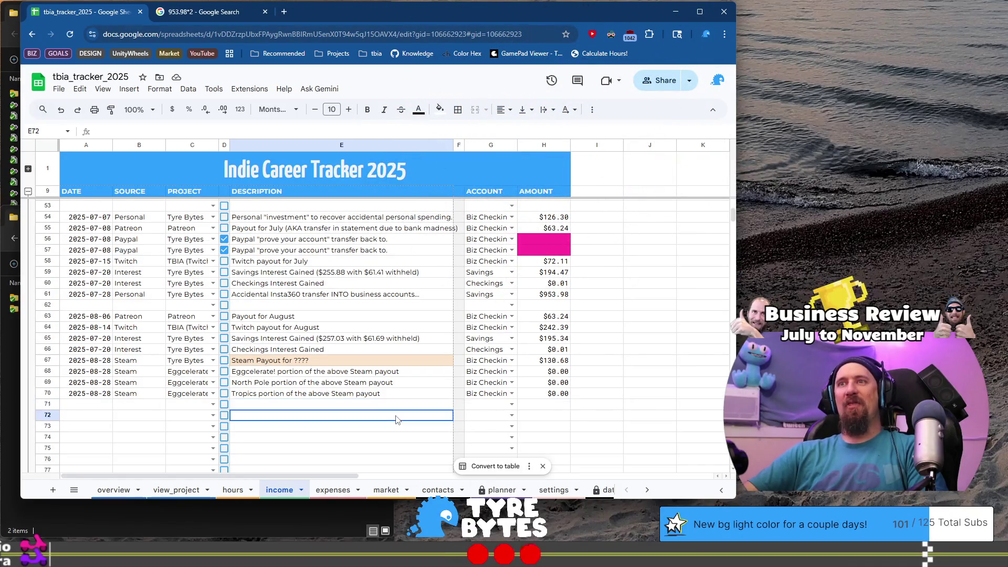
pyautogui.click(486, 493)
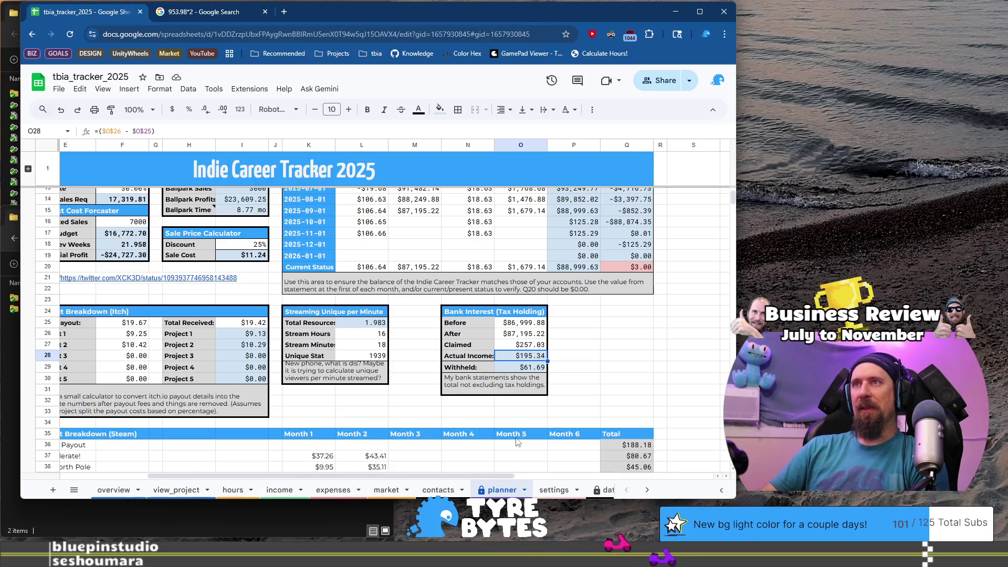
pyautogui.click(275, 496)
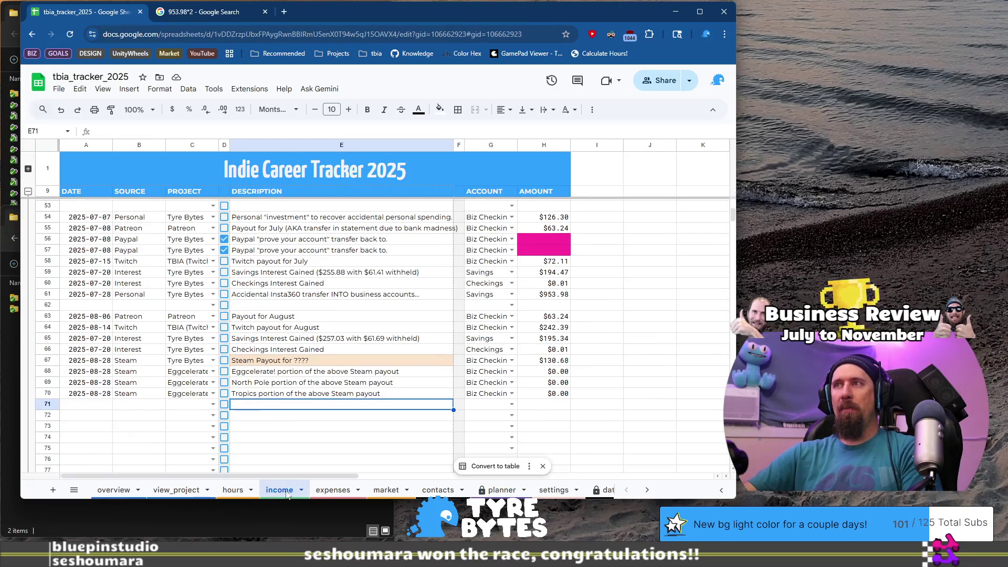
pyautogui.click(327, 495)
pyautogui.click(563, 307)
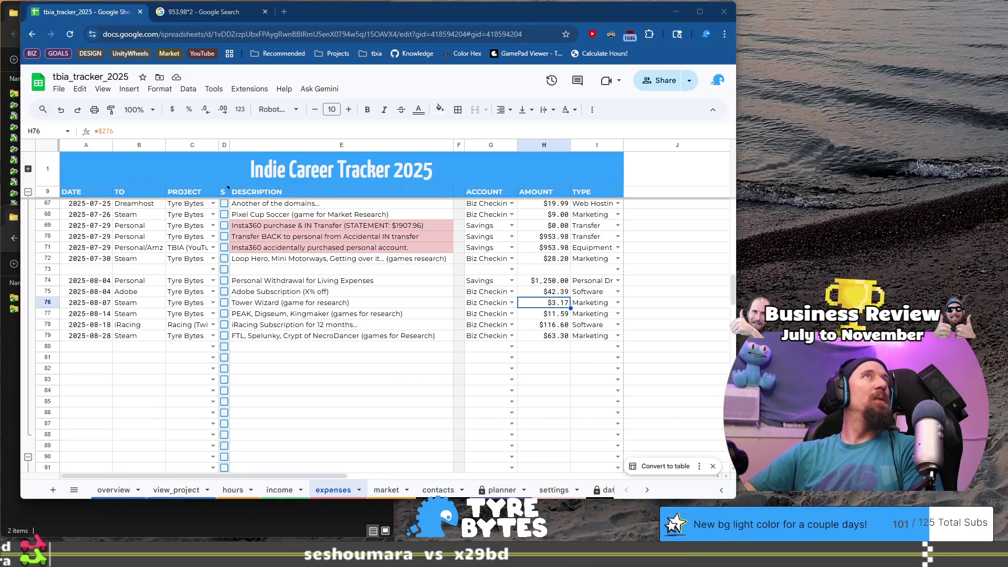
pyautogui.click(500, 490)
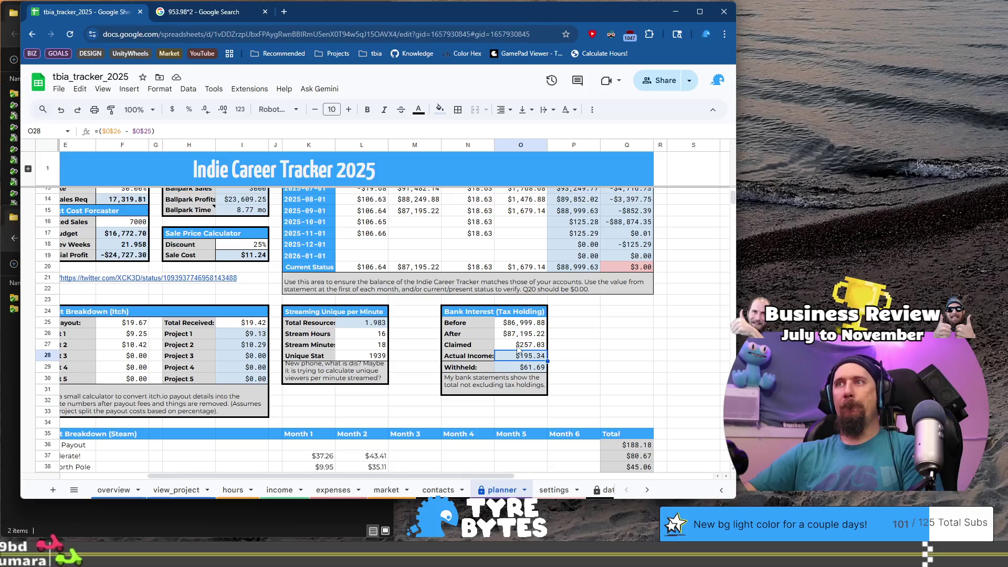
pyautogui.click(280, 490)
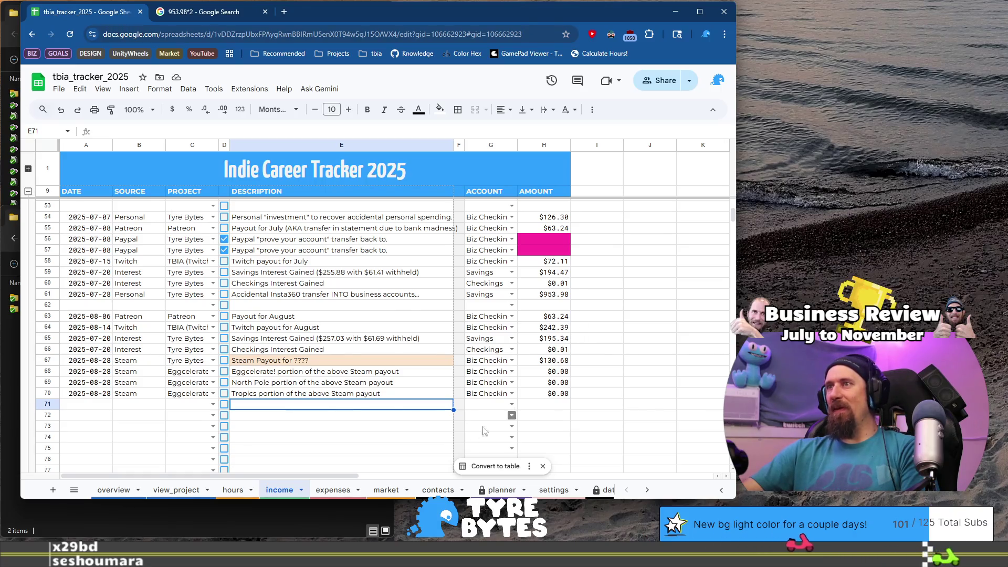
pyautogui.click(329, 492)
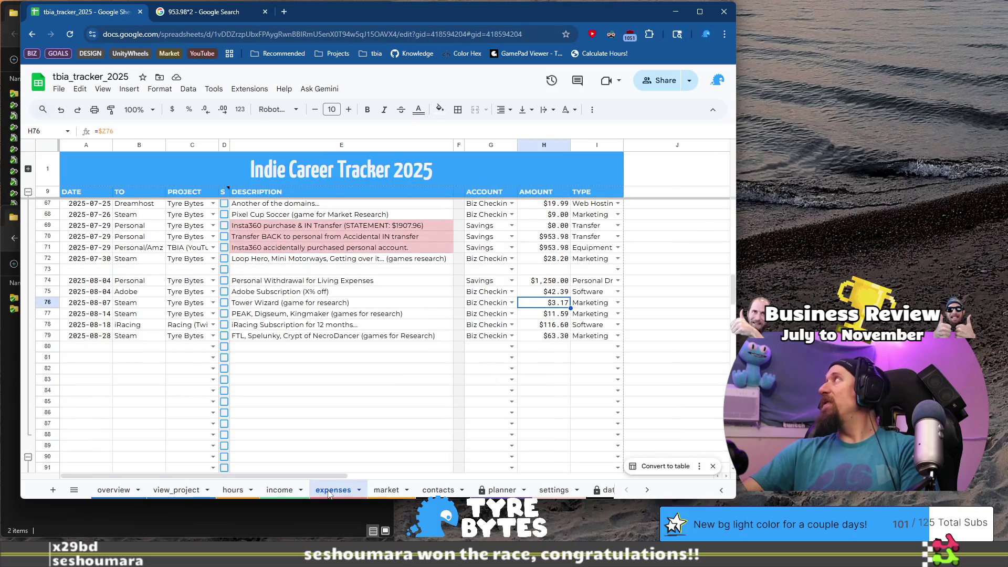
# Compare the $42.39 Adobe, $63.24 payout, $3.17 Tower Wizard and $242.39 Twitch amounts against the planner balance
pyautogui.click(562, 293)
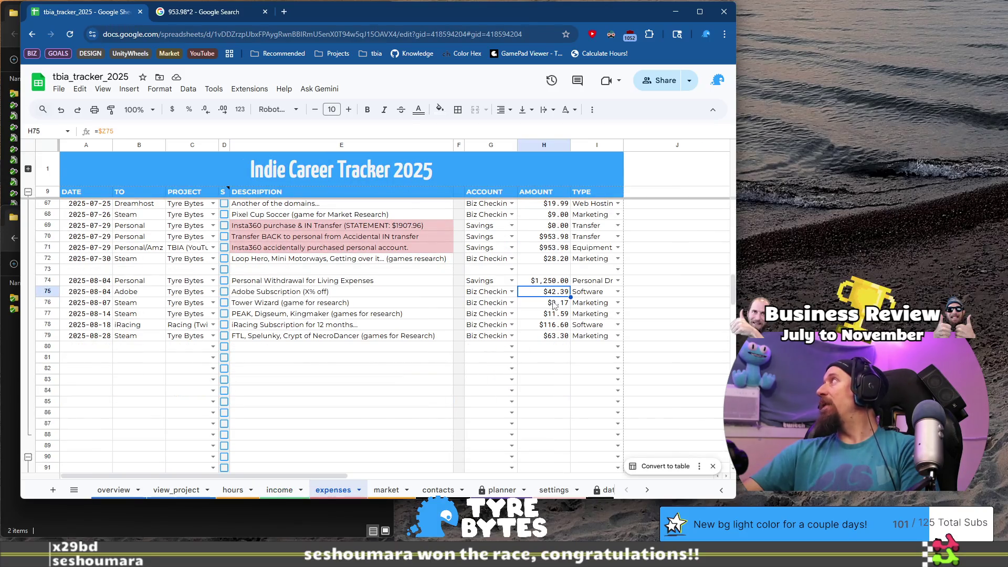
pyautogui.click(281, 490)
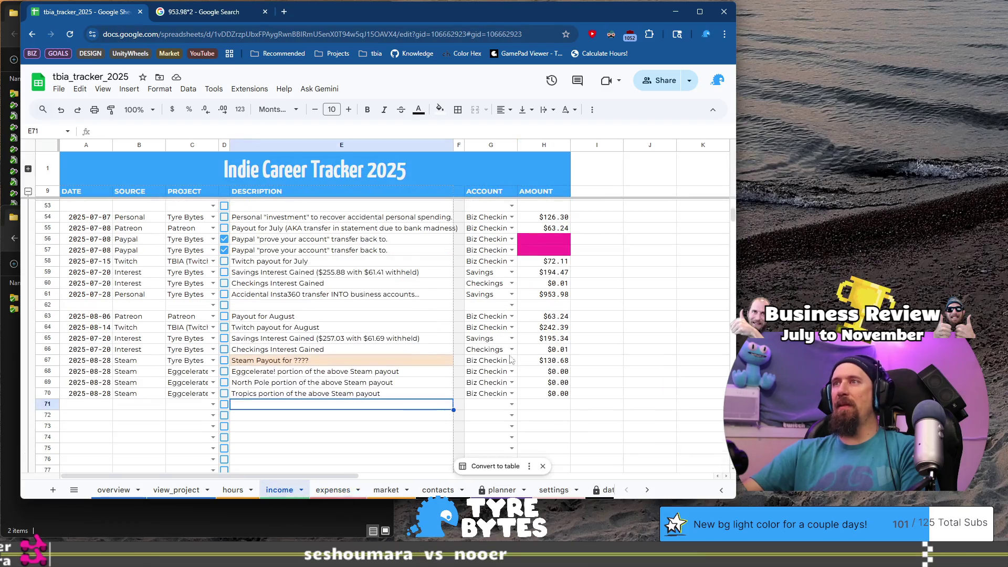
pyautogui.click(564, 317)
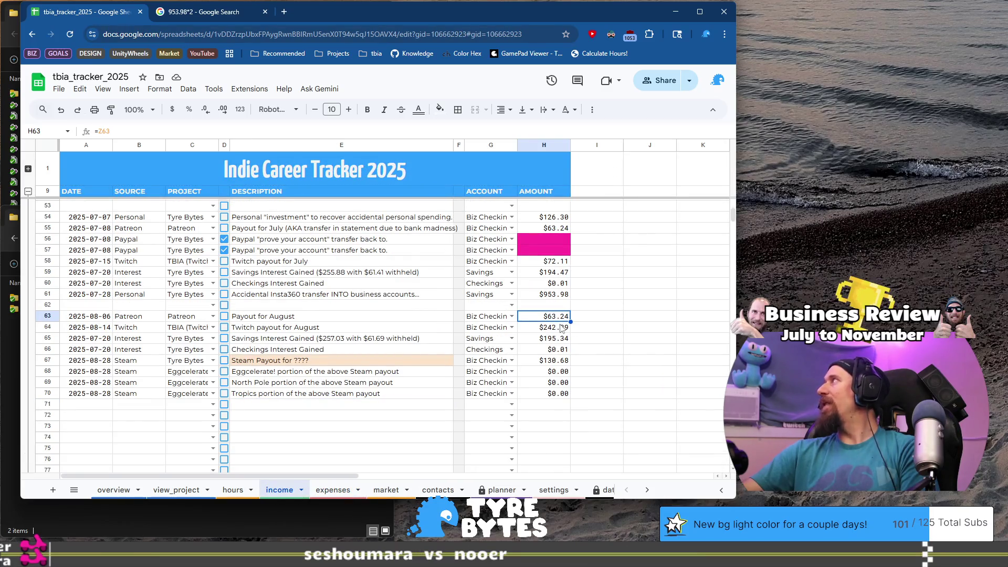
pyautogui.click(333, 490)
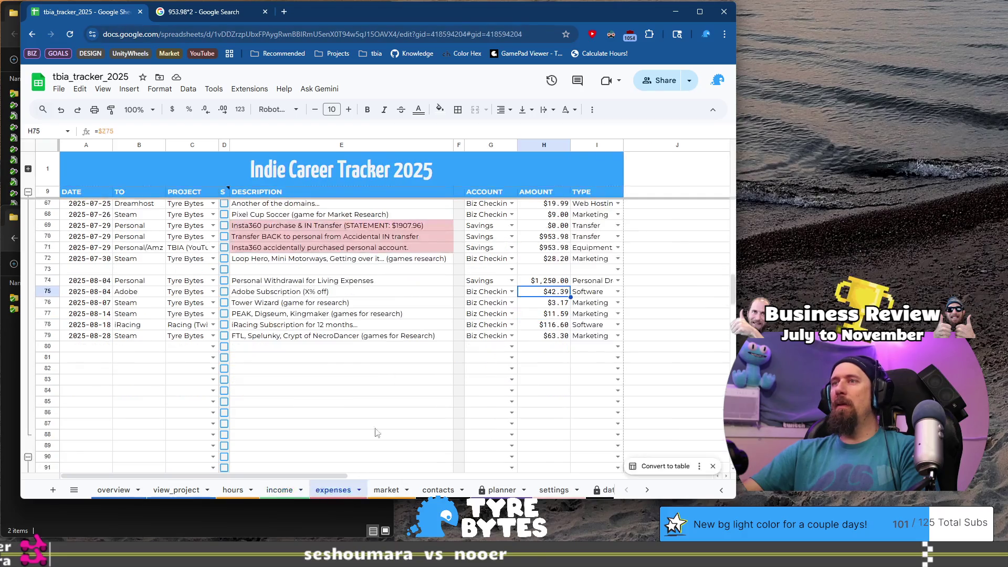
pyautogui.click(551, 303)
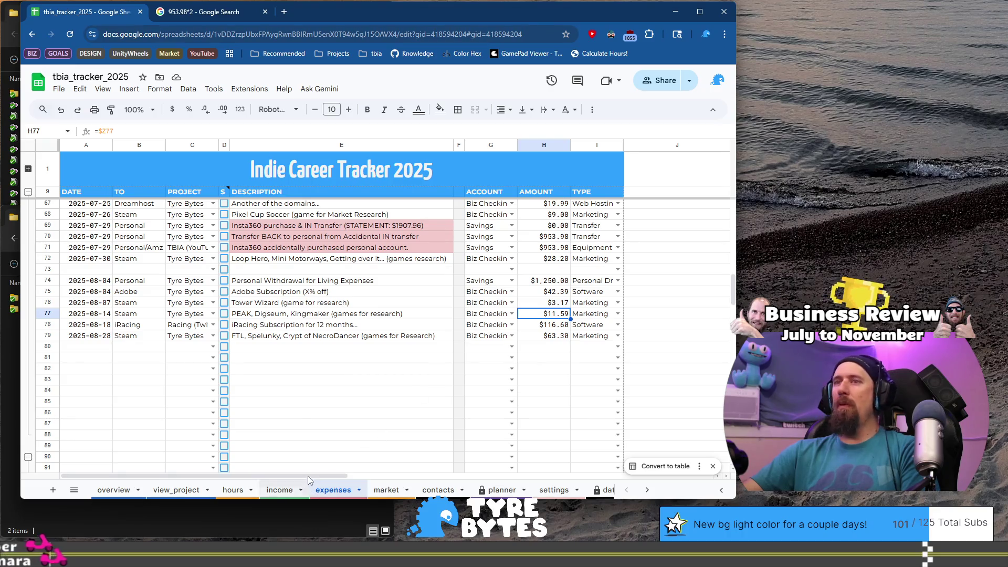
pyautogui.click(280, 490)
pyautogui.click(547, 331)
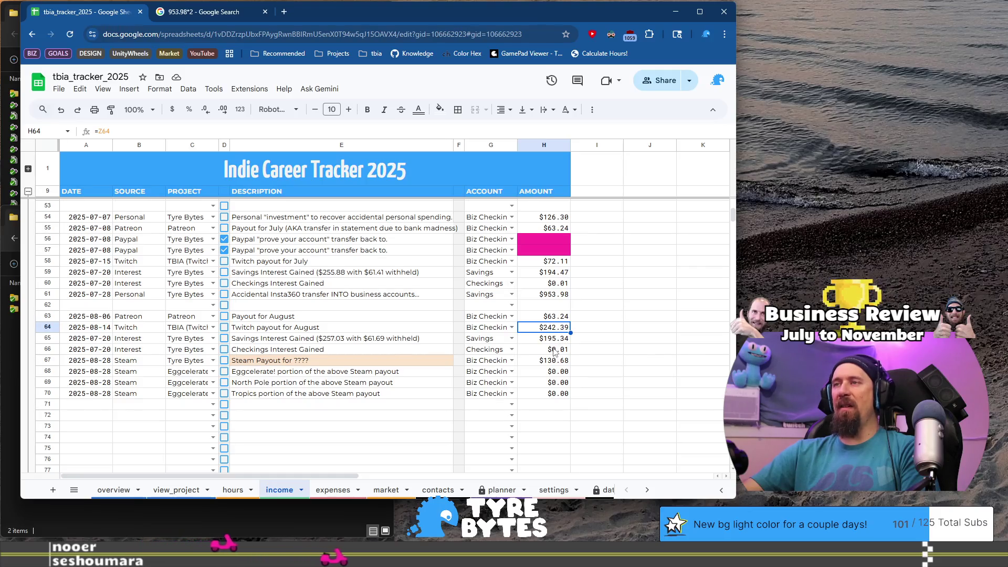
pyautogui.click(502, 490)
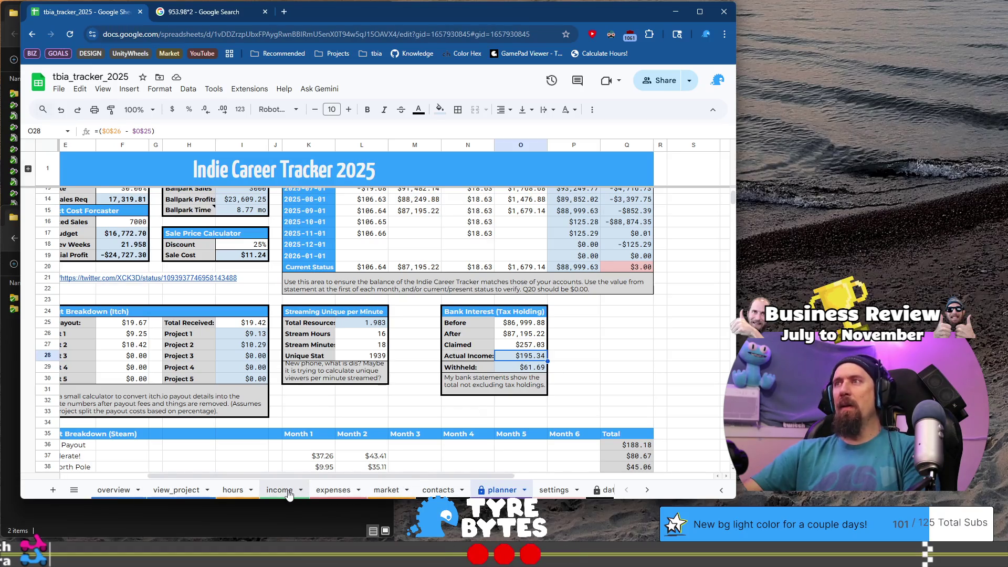
pyautogui.click(338, 491)
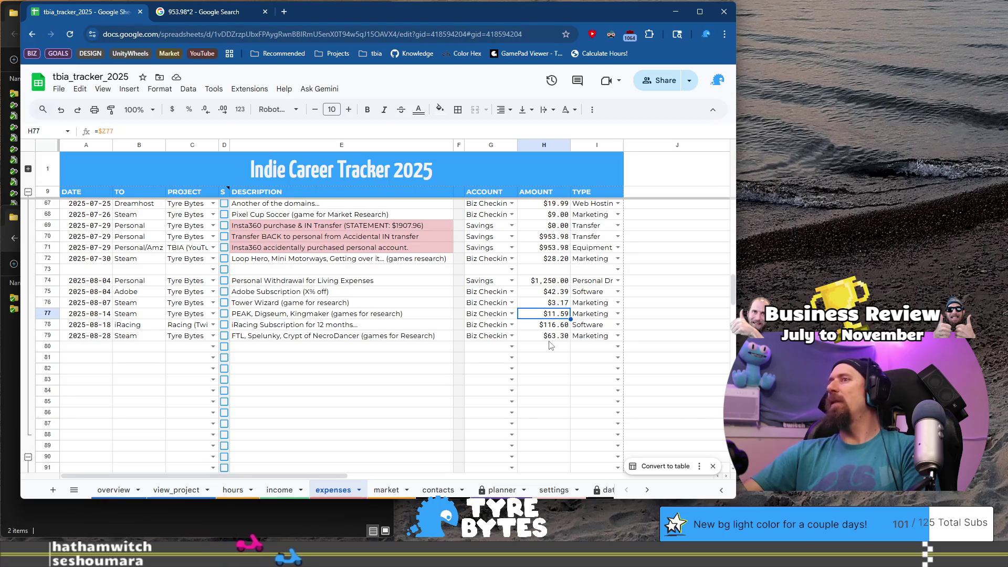
# Change the row 79 Steam expense from 63.3 to $60.30 and confirm the planner balance
pyautogui.press('Down')
pyautogui.press('Down')
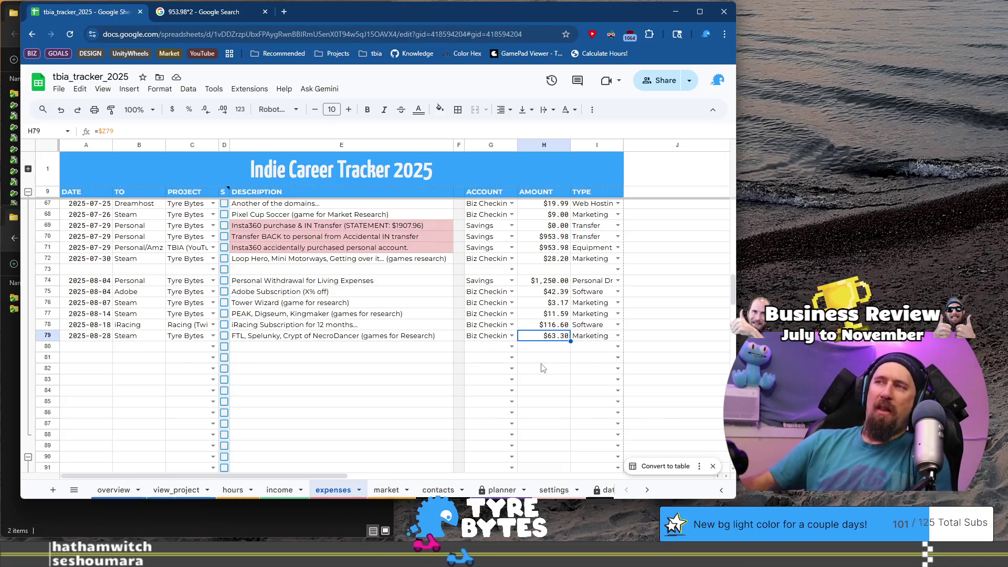
pyautogui.press('End')
pyautogui.press('Return')
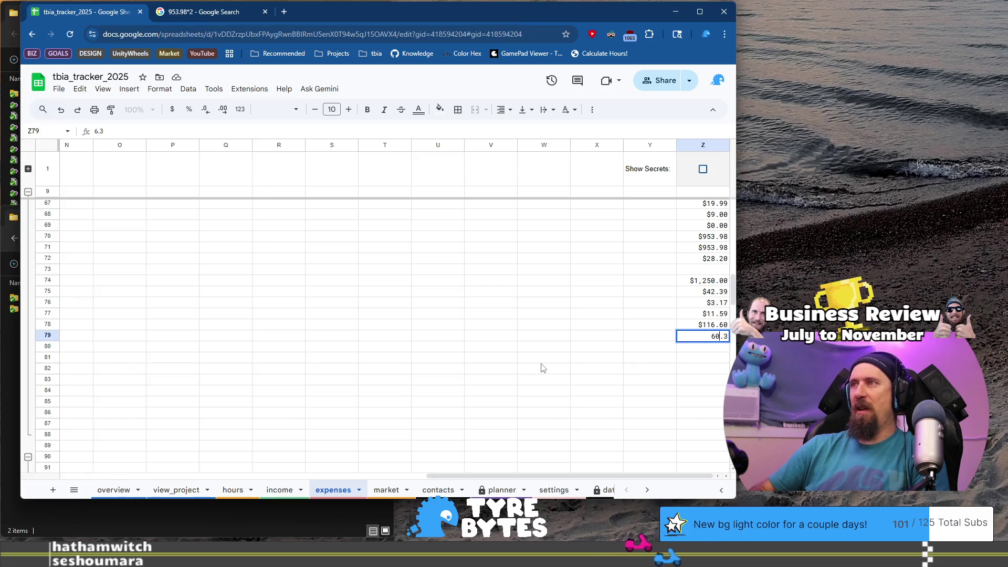
pyautogui.press('Return')
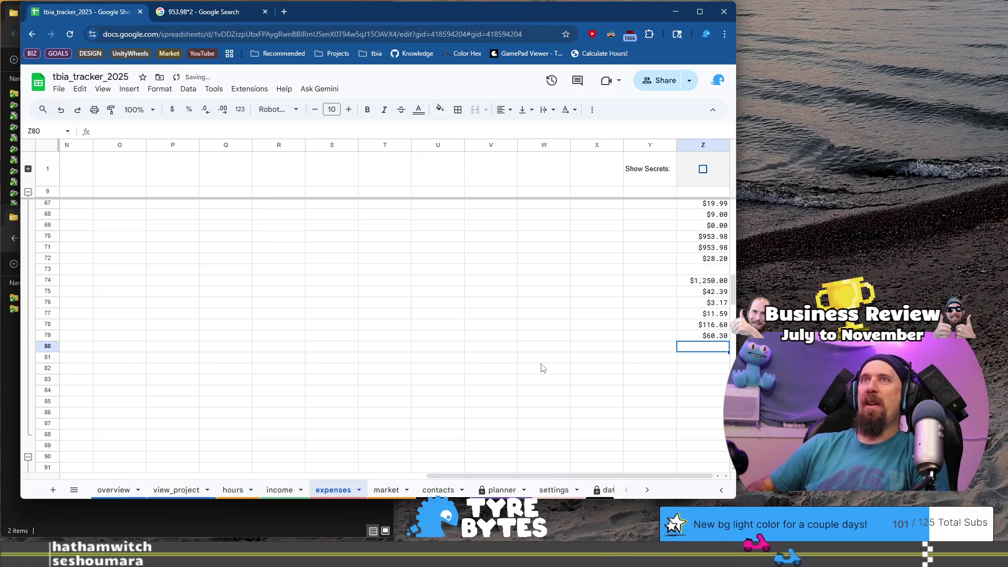
pyautogui.press('Home')
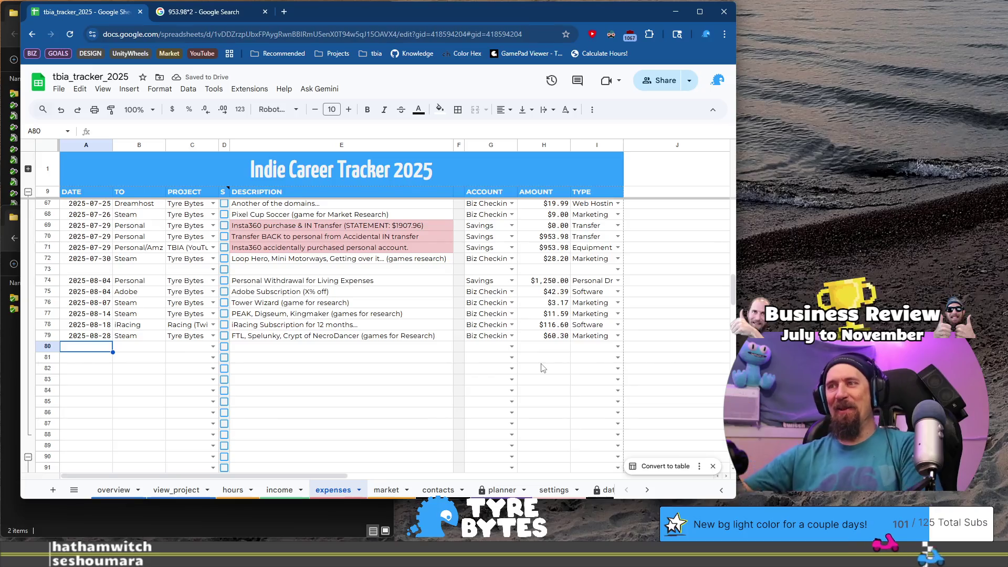
pyautogui.click(492, 492)
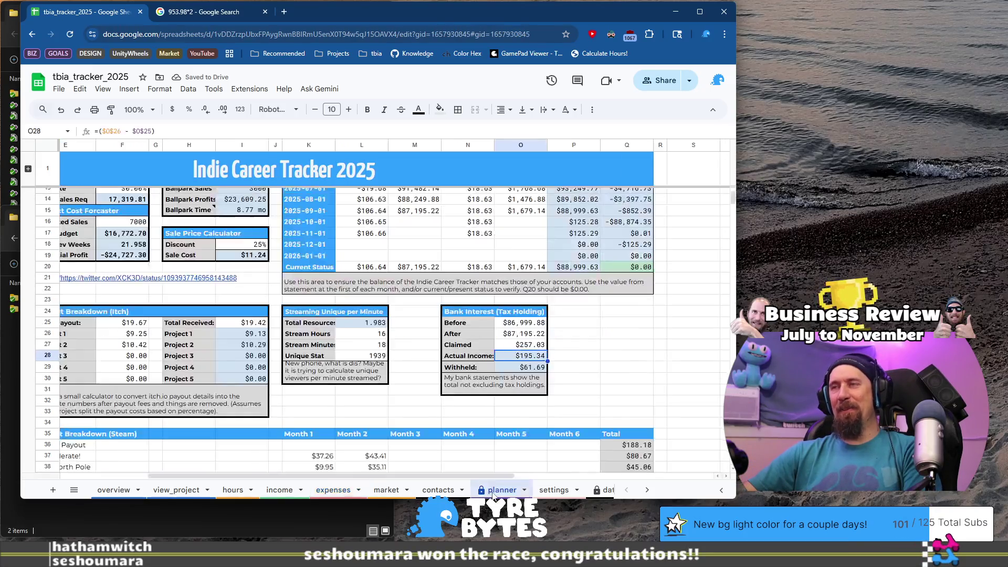
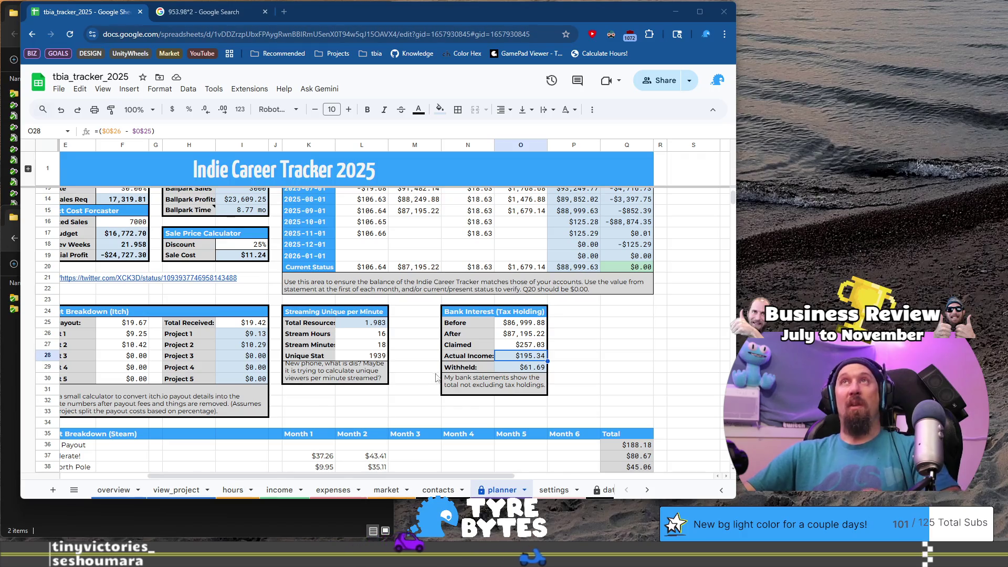
# Go through the contacts and hours tabs to the income sheet and bring the July–August 2025 rows into view at A66
pyautogui.click(438, 490)
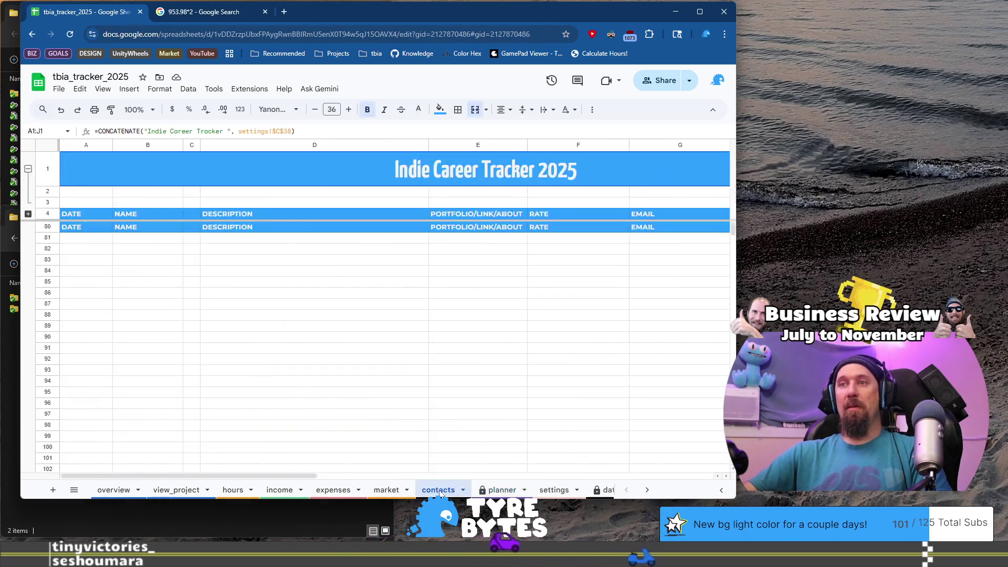
pyautogui.click(236, 491)
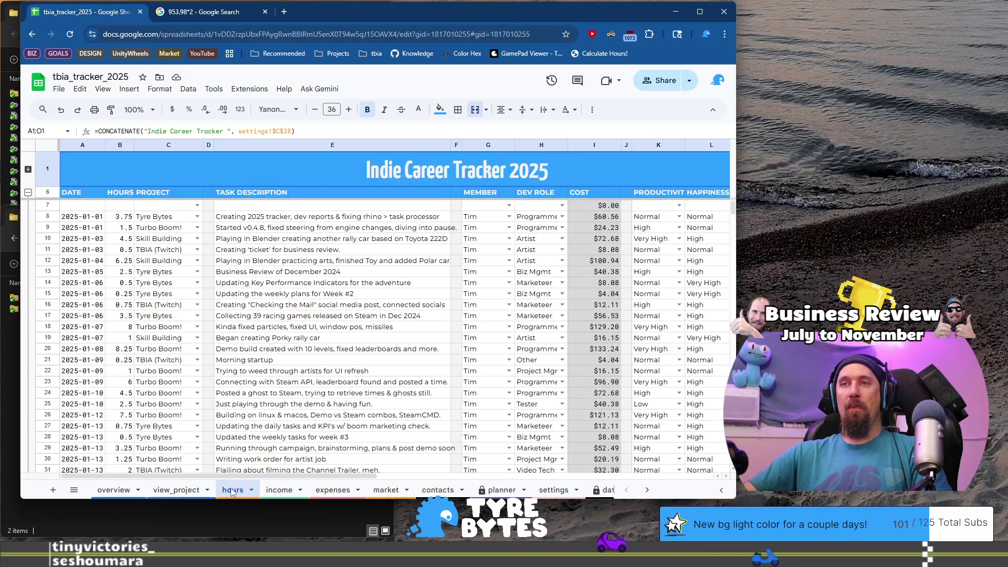
pyautogui.click(279, 490)
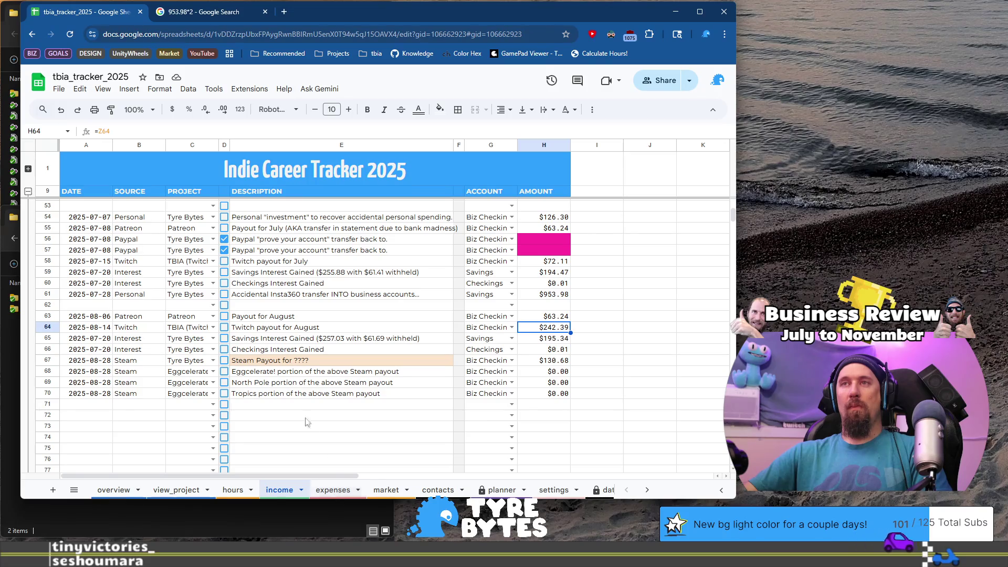
pyautogui.scroll(9, 292, 384)
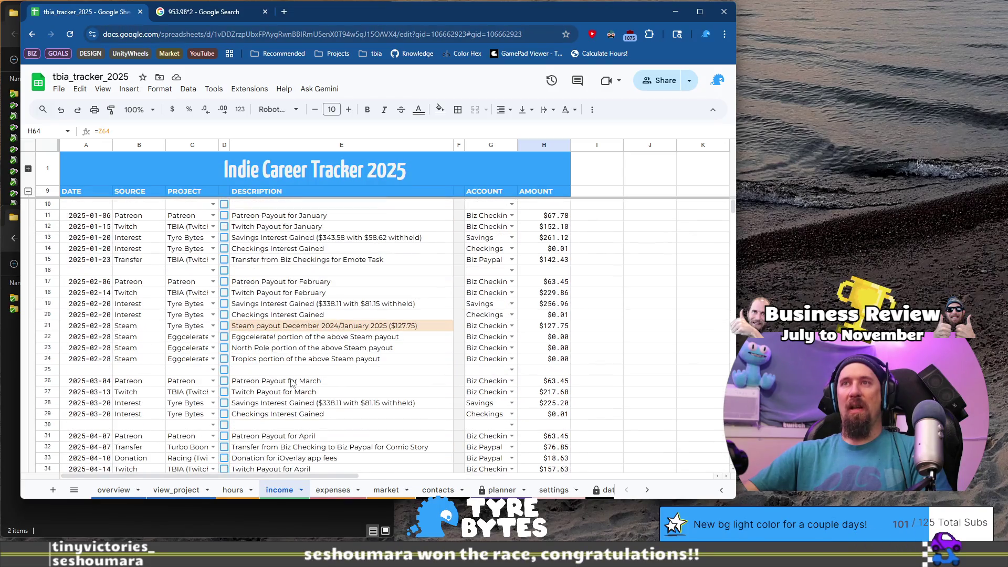
pyautogui.scroll(-5, 292, 383)
pyautogui.click(91, 306)
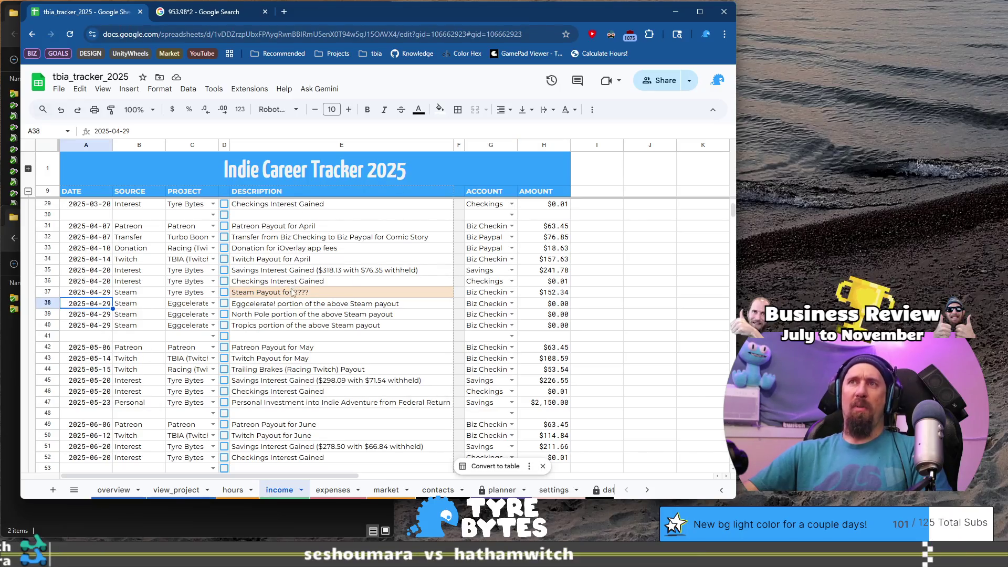
pyautogui.scroll(-5, 284, 273)
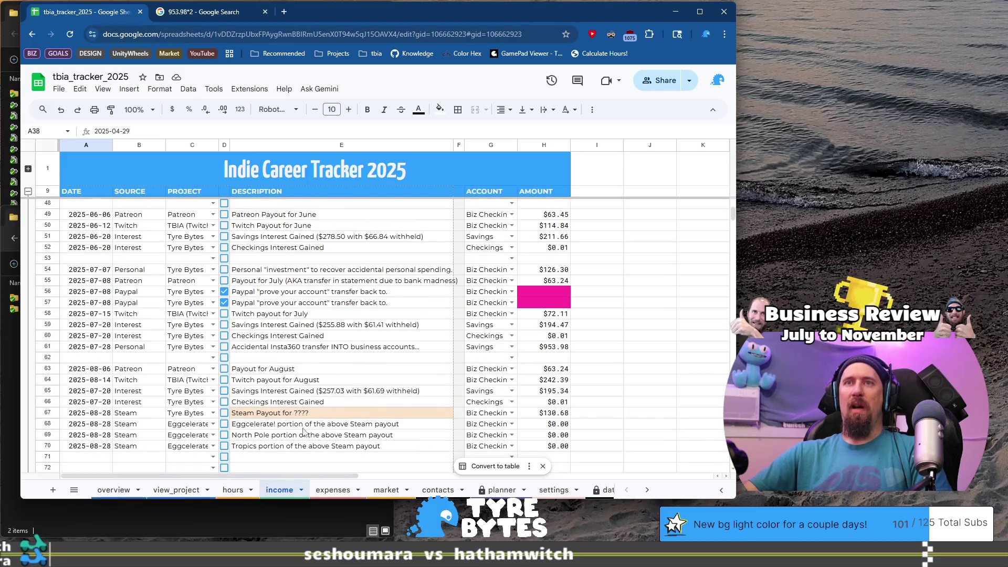
pyautogui.scroll(5, 304, 432)
pyautogui.scroll(-6, 308, 428)
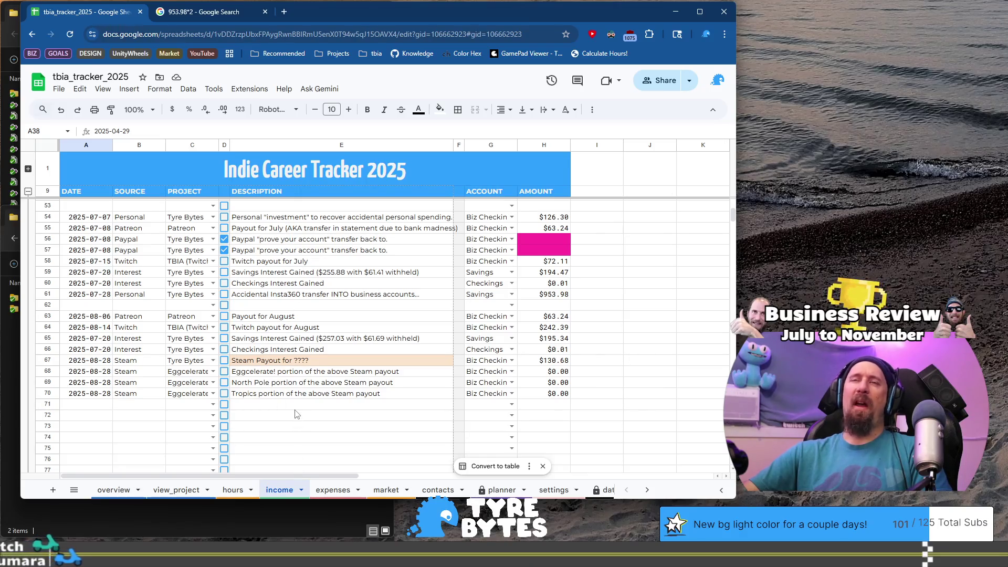
pyautogui.scroll(-1, 294, 415)
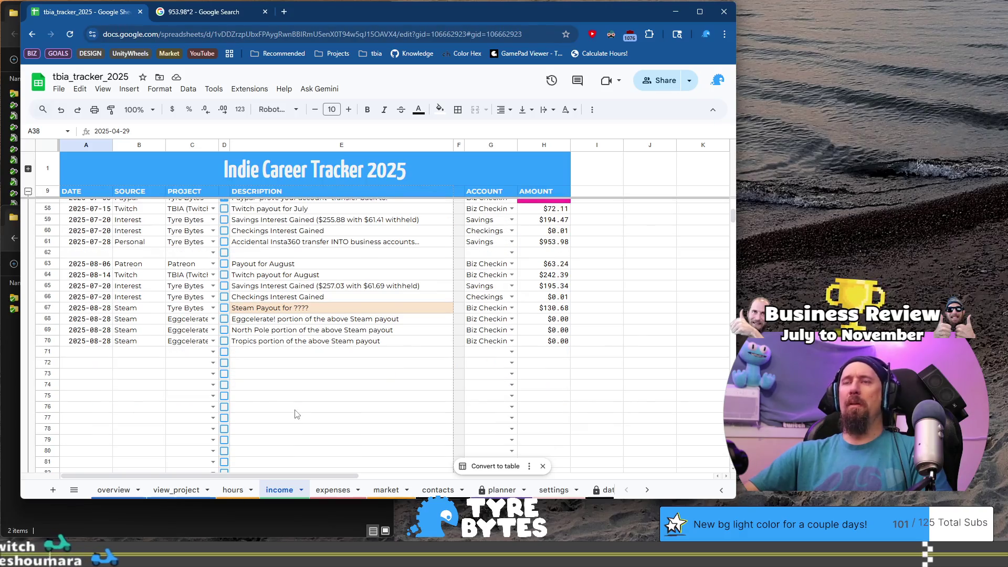
pyautogui.click(103, 363)
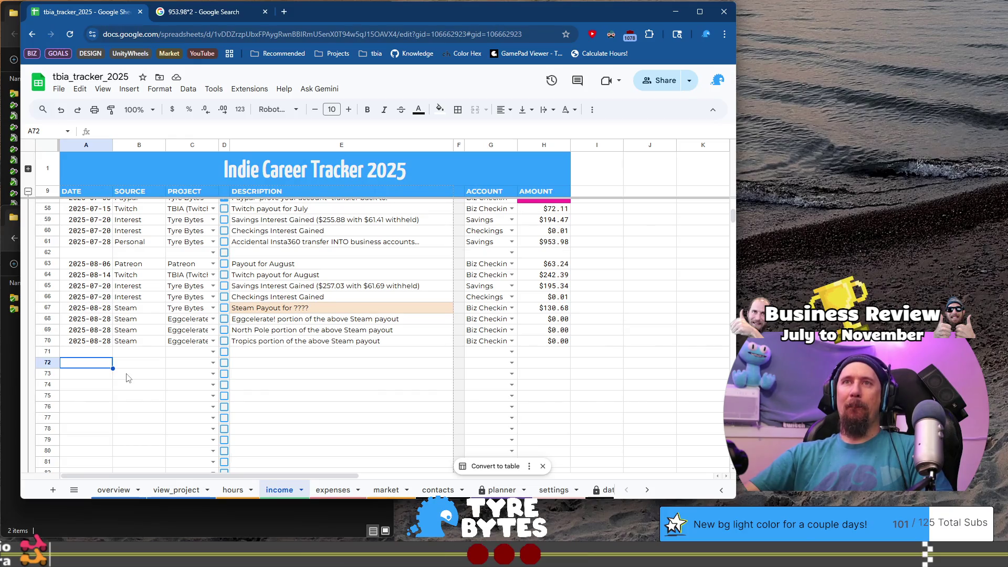
pyautogui.click(100, 300)
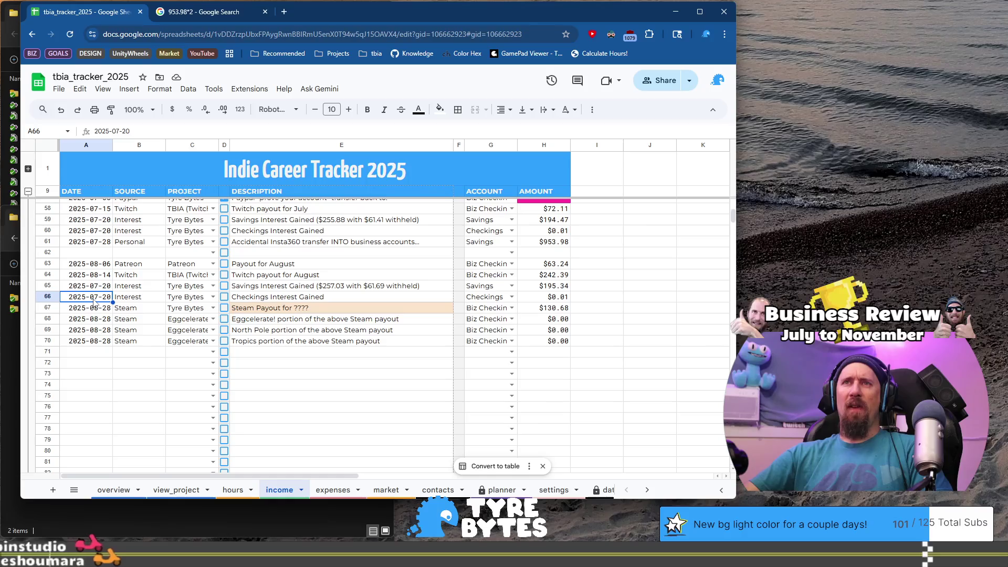
# Change the dates in A66 and A65 from 2025-07-20 to 2025-08-20
pyautogui.doubleClick(100, 299)
pyautogui.press('Left')
pyautogui.press('Left')
pyautogui.press('Left')
pyautogui.press('BackSpace')
pyautogui.write('8')
pyautogui.hotkey('shift', 'Return')
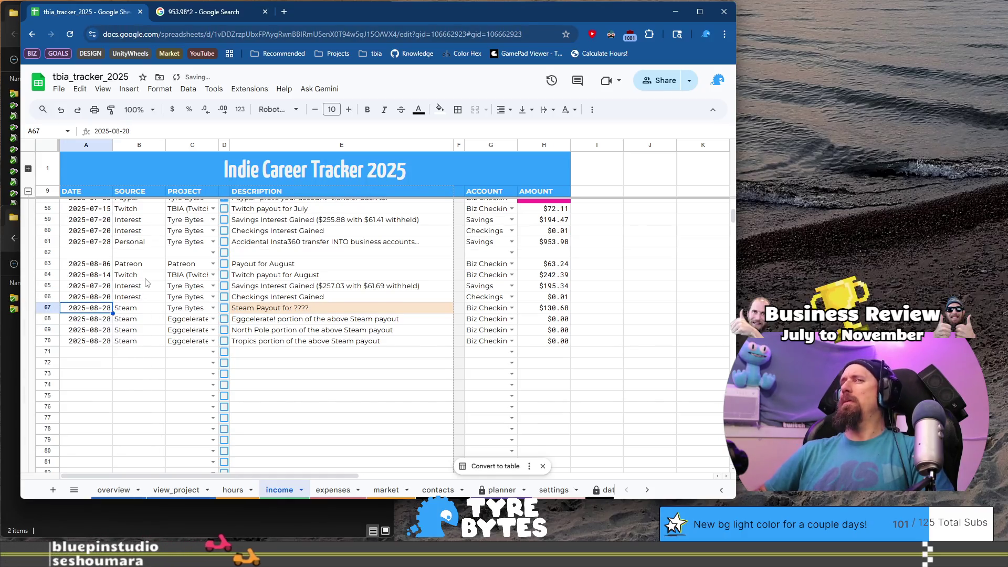
pyautogui.press('Return')
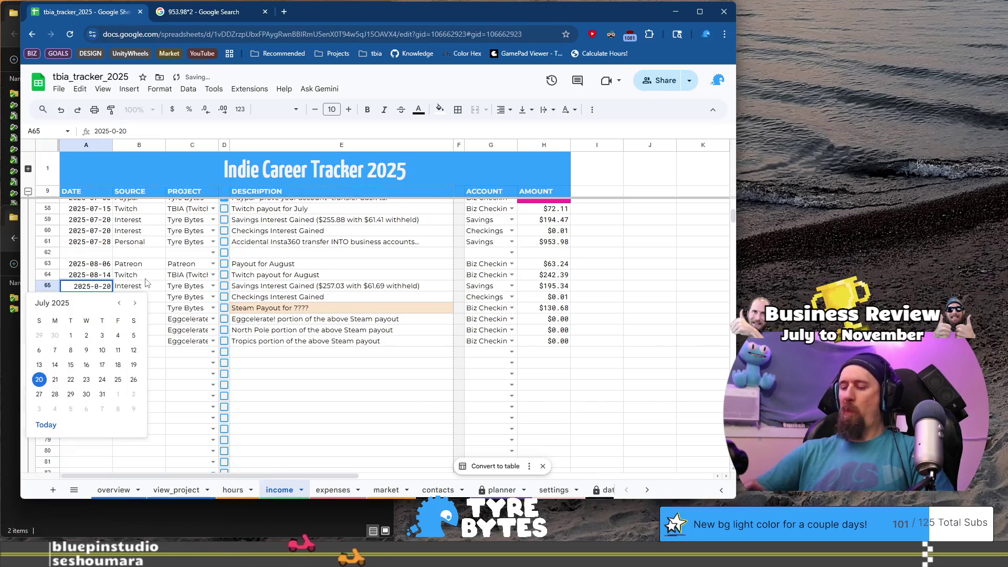
pyautogui.press('BackSpace')
pyautogui.write('8')
pyautogui.press('Return')
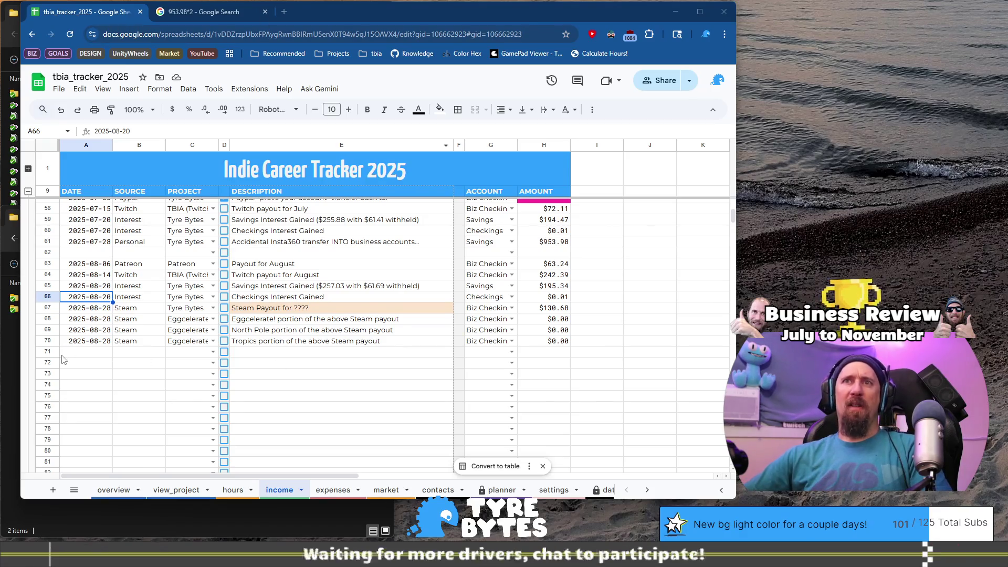
pyautogui.click(85, 367)
pyautogui.scroll(-3, 262, 341)
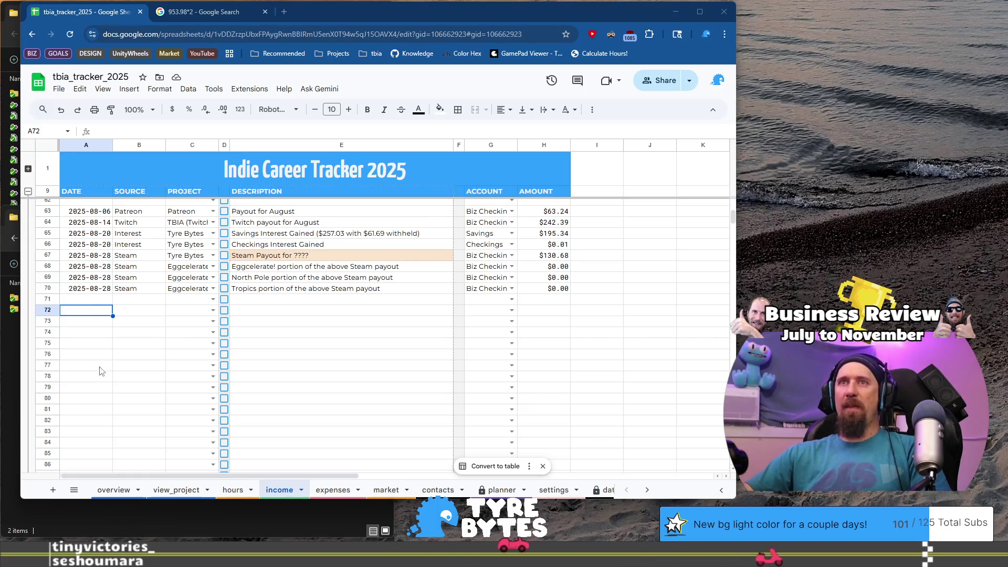
pyautogui.click(90, 314)
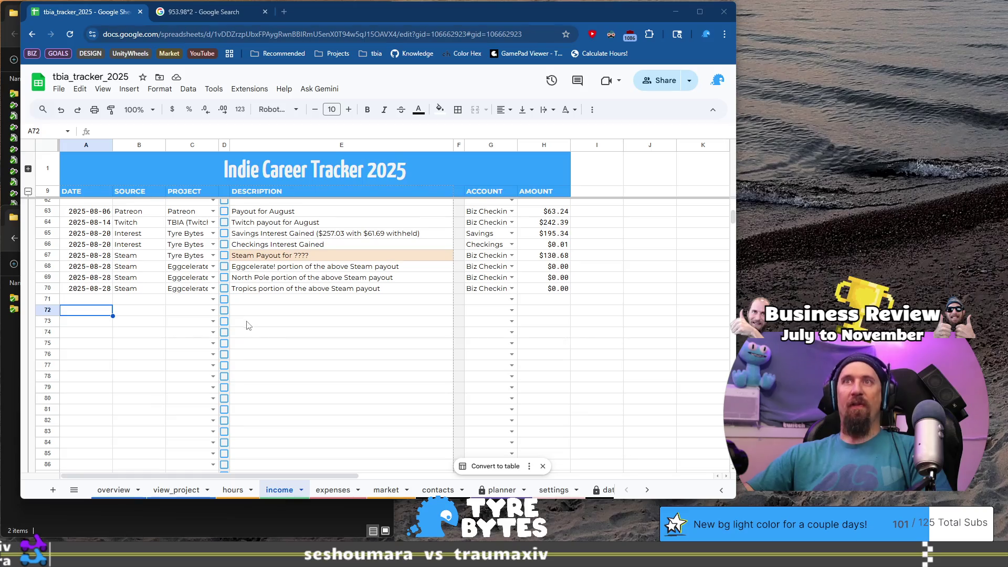
# On the expenses sheet, duplicate the row 74 withdrawal into row 81, dated 2025-09-01
pyautogui.click(331, 490)
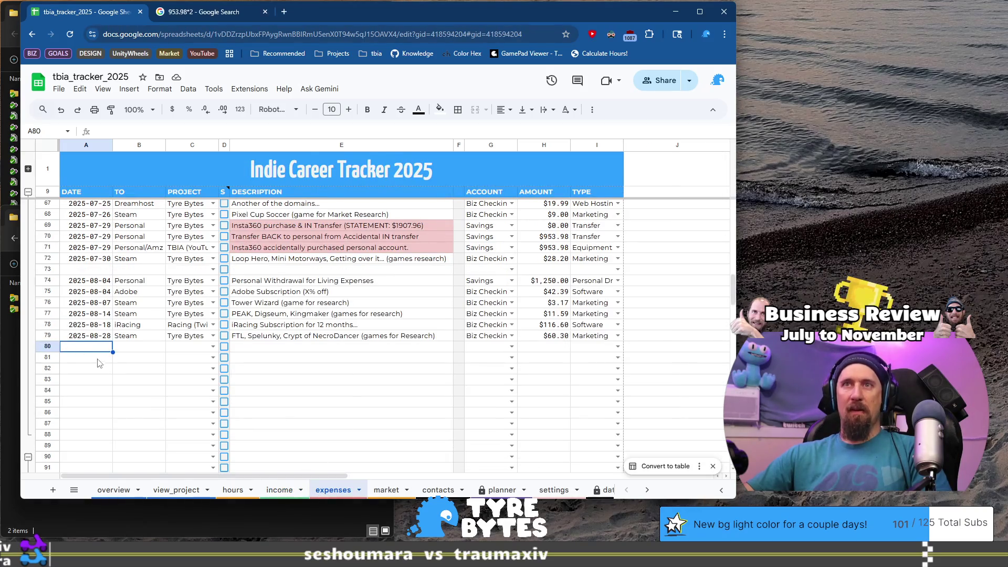
pyautogui.moveTo(85, 283); pyautogui.dragTo(315, 281)
pyautogui.hotkey('ctrl', 'c')
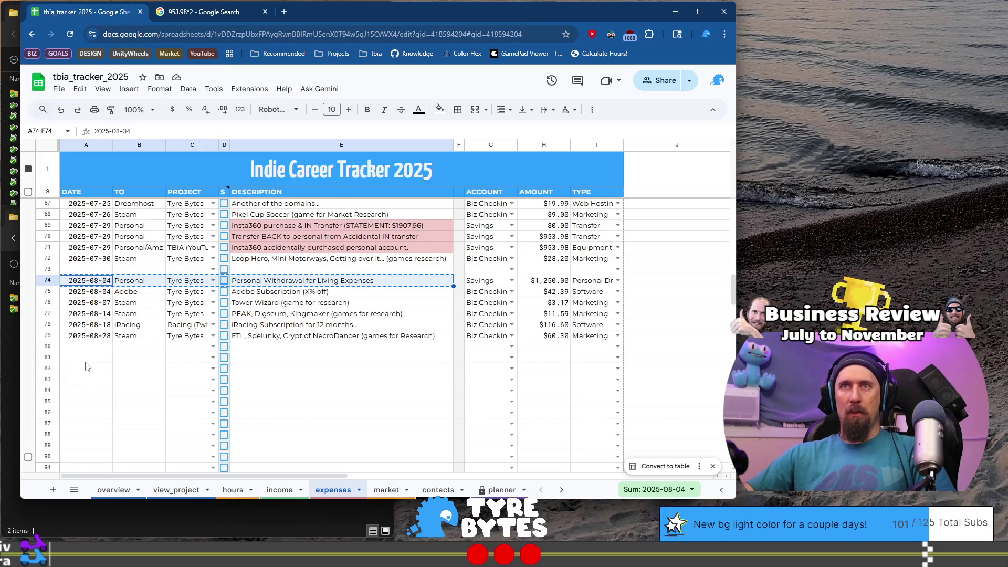
pyautogui.click(86, 358)
pyautogui.hotkey('ctrl', 'v')
pyautogui.doubleClick(86, 359)
pyautogui.press('BackSpace')
pyautogui.press('BackSpace')
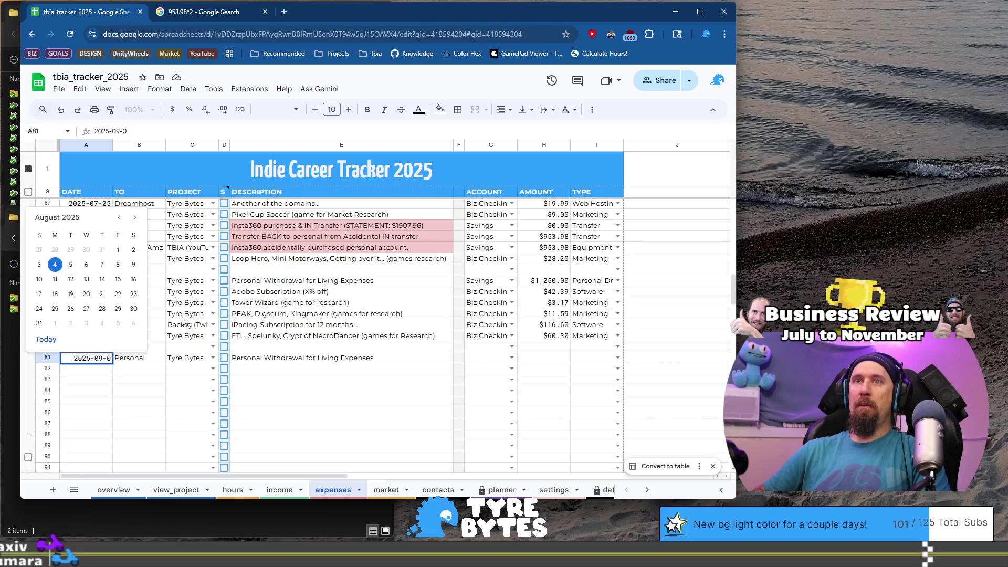
pyautogui.write('1')
pyautogui.press('Tab')
pyautogui.press('Tab')
pyautogui.press('Tab')
pyautogui.press('Tab')
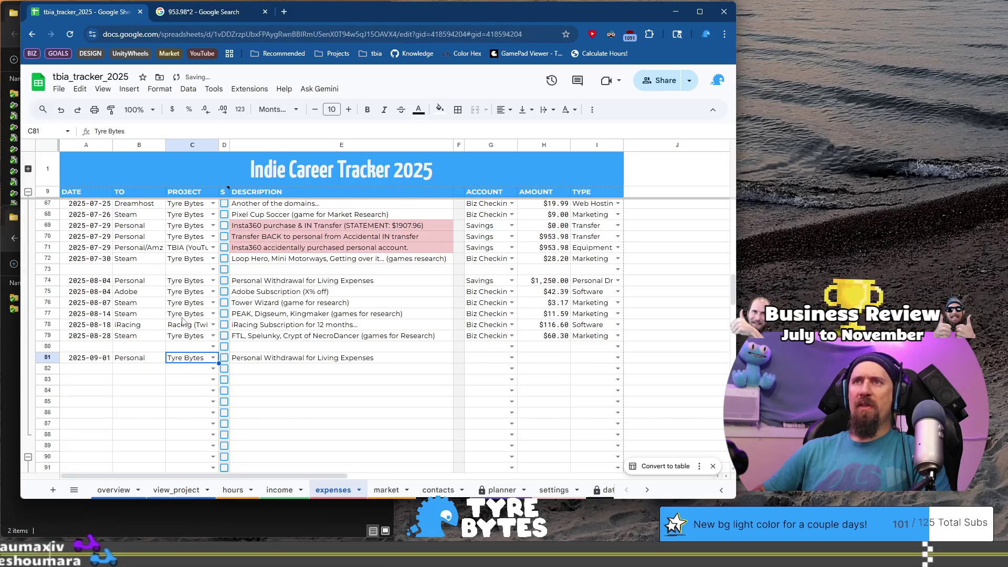
# Copy the 'Bonus #2 ($3500)' wording from the June withdrawal description in E44
pyautogui.press('Return')
pyautogui.press('Escape')
pyautogui.scroll(6, 389, 268)
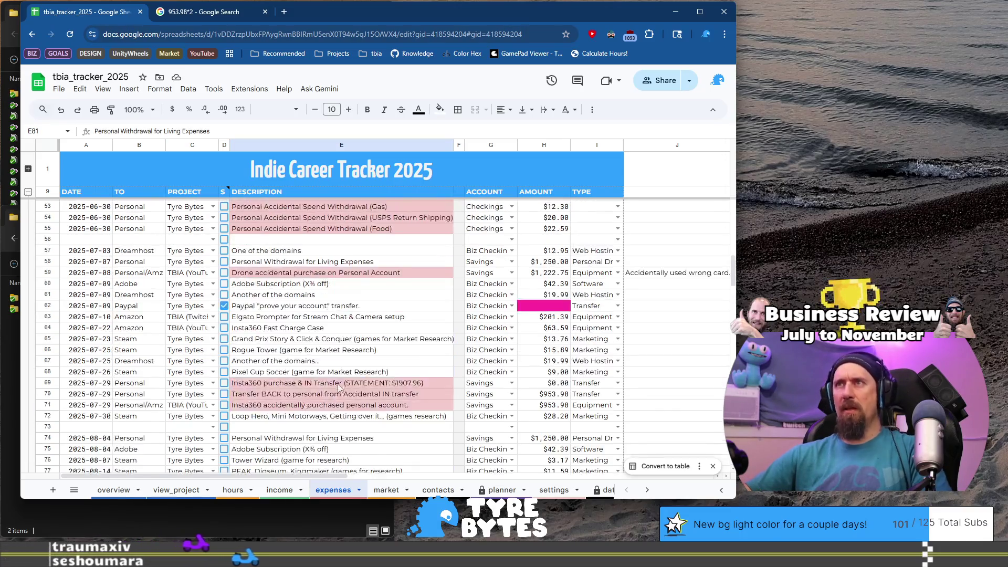
pyautogui.doubleClick(379, 266)
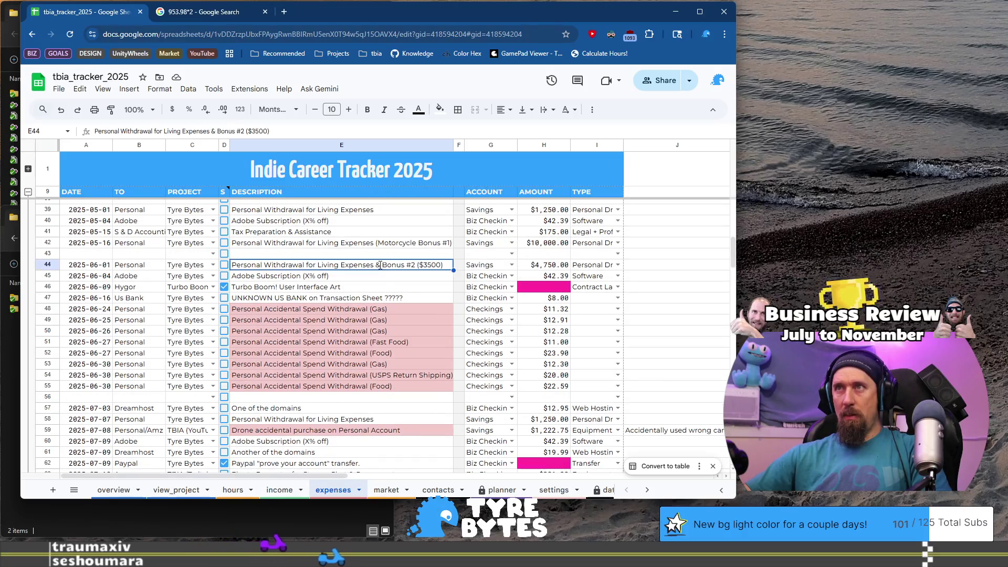
pyautogui.hotkey('shift', 'End')
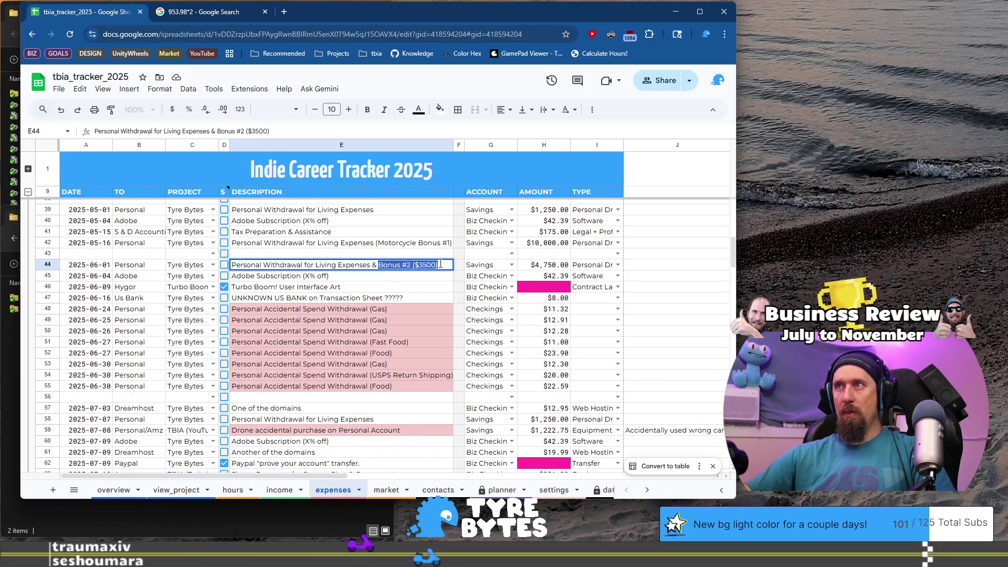
pyautogui.hotkey('ctrl', 'c')
pyautogui.press('Escape')
# Change E81's description to 'Personal Withdrawal for Living Expenses Bonus #3 ($2000)'
pyautogui.scroll(-8, 407, 301)
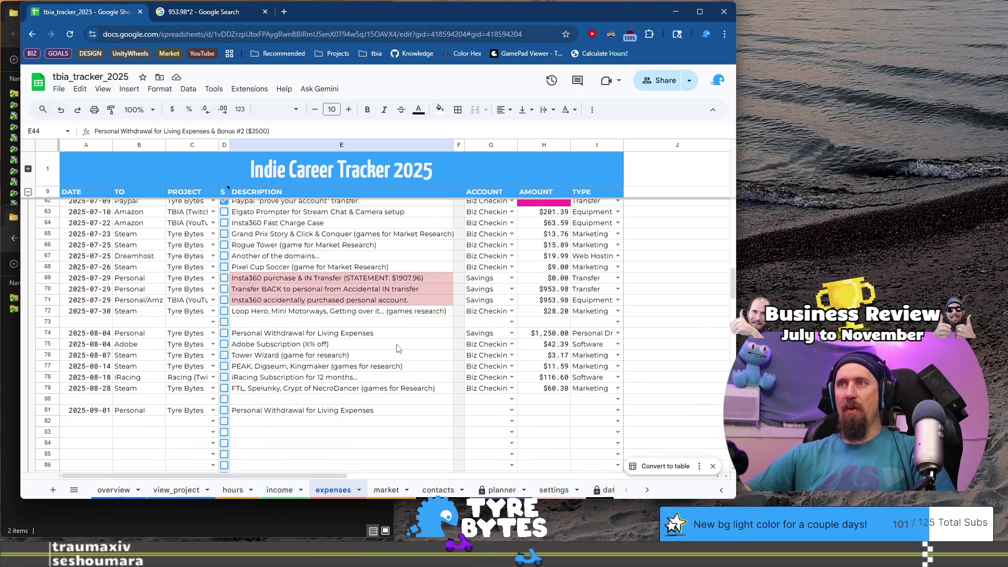
pyautogui.doubleClick(386, 409)
pyautogui.hotkey('ctrl', 'v')
pyautogui.write('3')
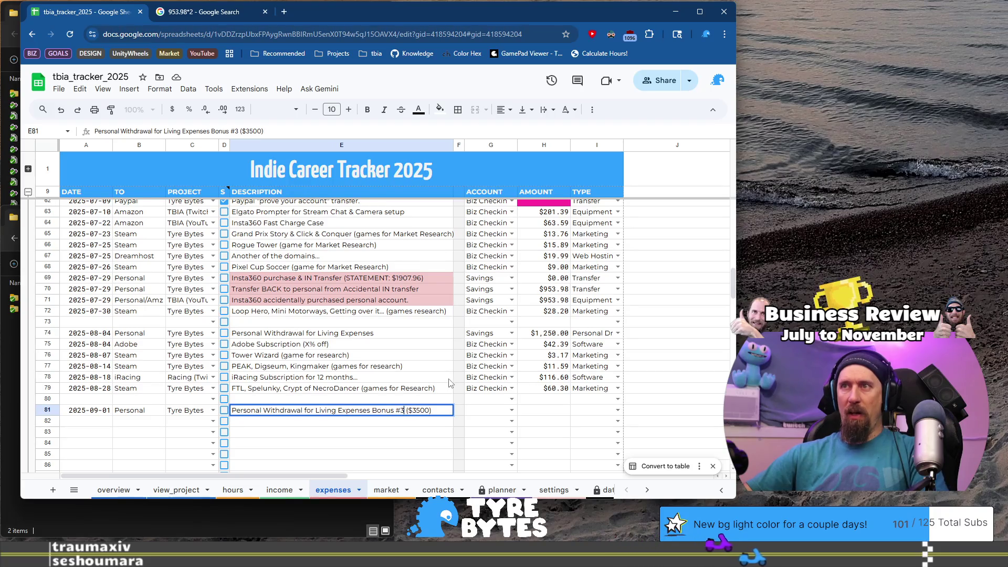
pyautogui.press('BackSpace')
pyautogui.press('Delete')
pyautogui.write('20')
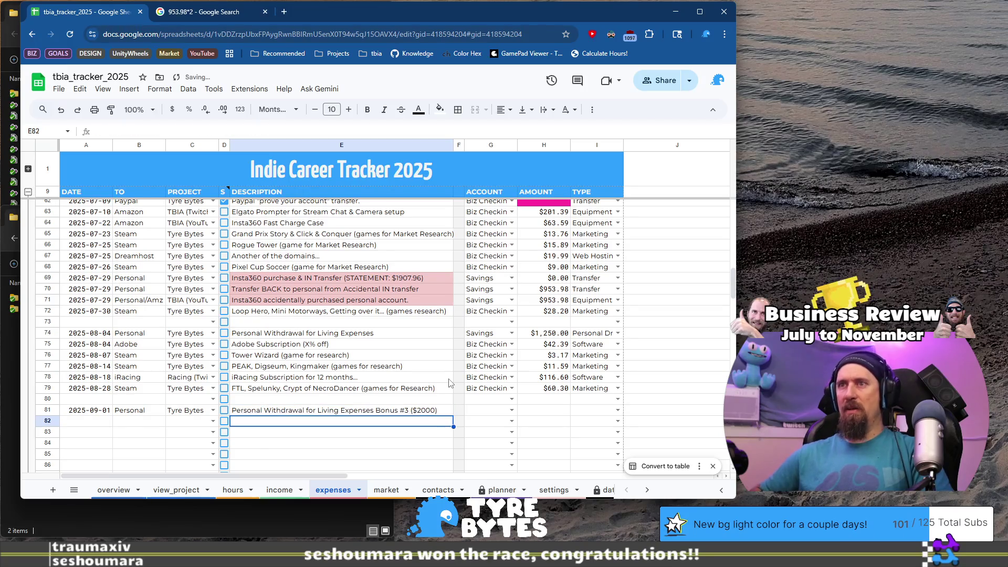
pyautogui.press('Tab')
pyautogui.press('Tab')
pyautogui.scroll(-2, 450, 383)
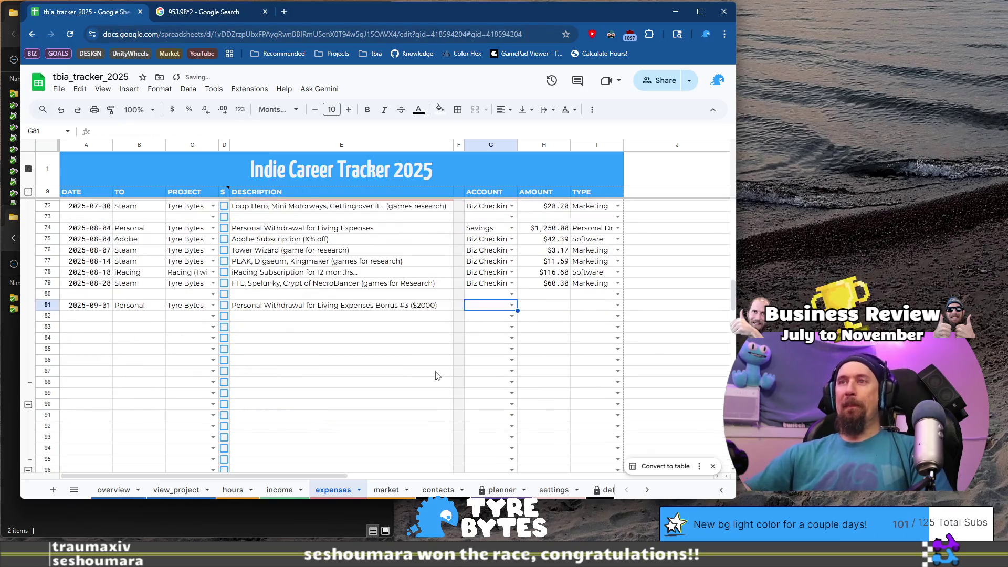
# Set row 81's account to Savings and its amount in Z81 to $3,250.00
pyautogui.click(512, 305)
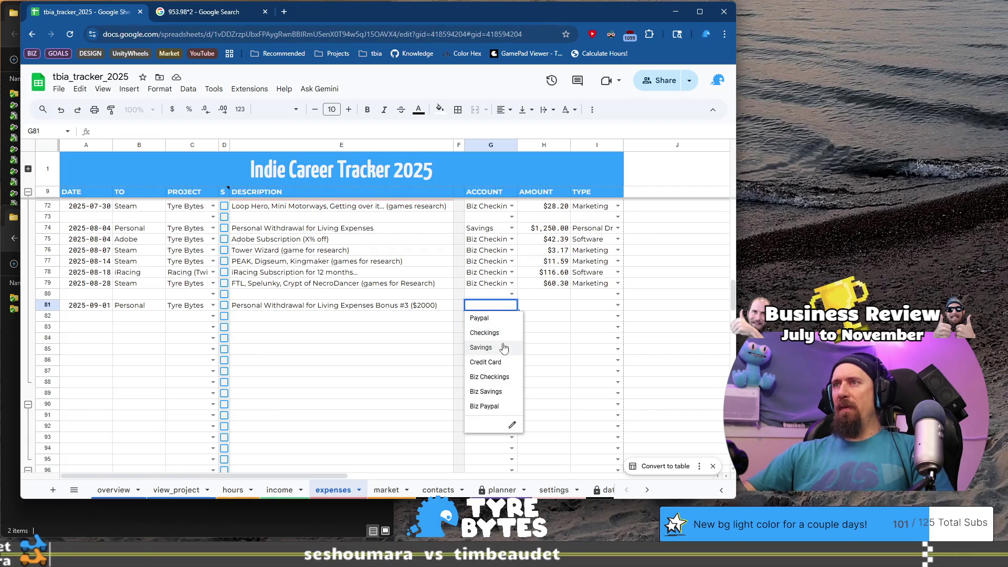
pyautogui.click(501, 347)
pyautogui.click(536, 308)
pyautogui.hotkey('ctrl', 'Right')
pyautogui.write('12')
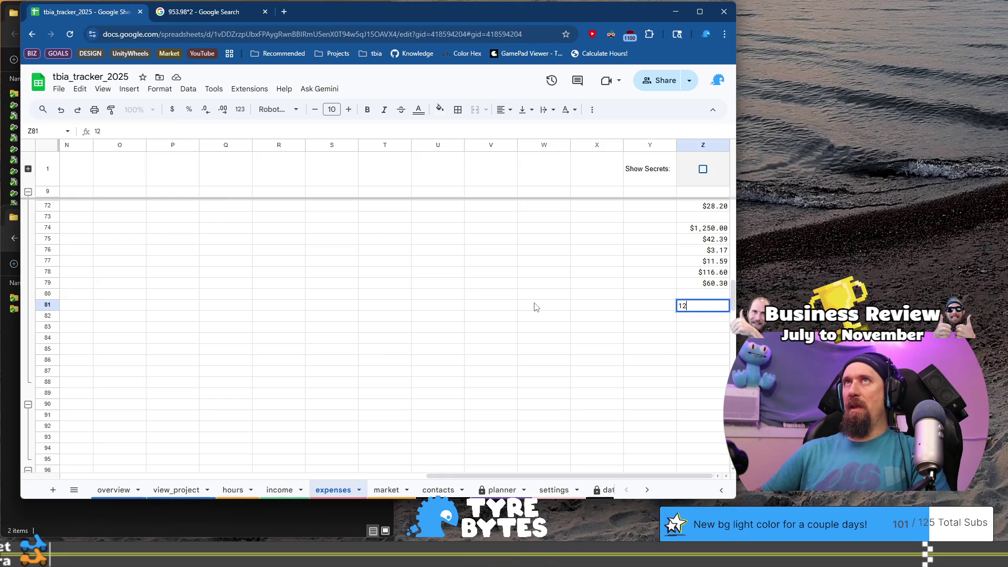
pyautogui.write('50')
pyautogui.press('BackSpace')
pyautogui.press('BackSpace')
pyautogui.press('BackSpace')
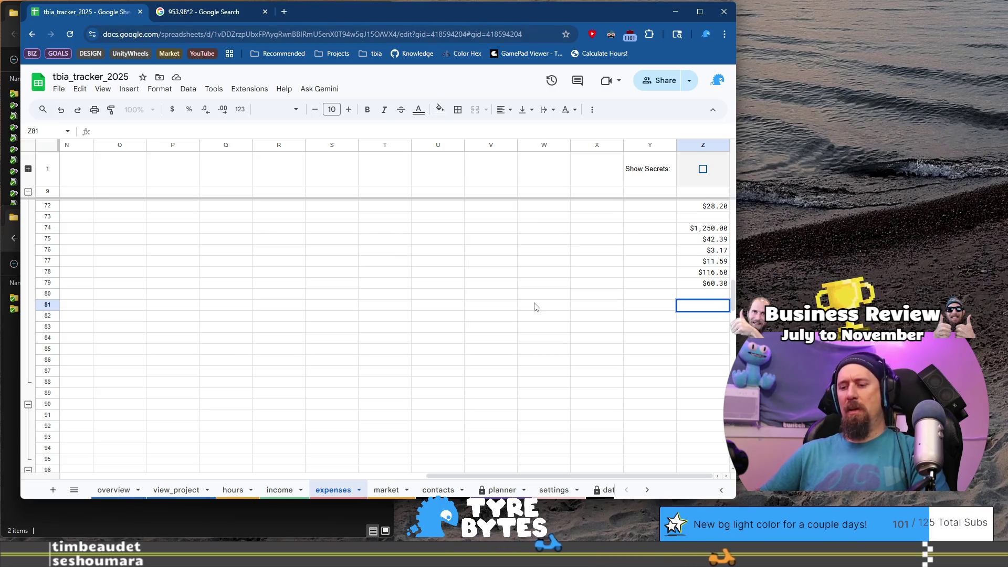
pyautogui.write('3250')
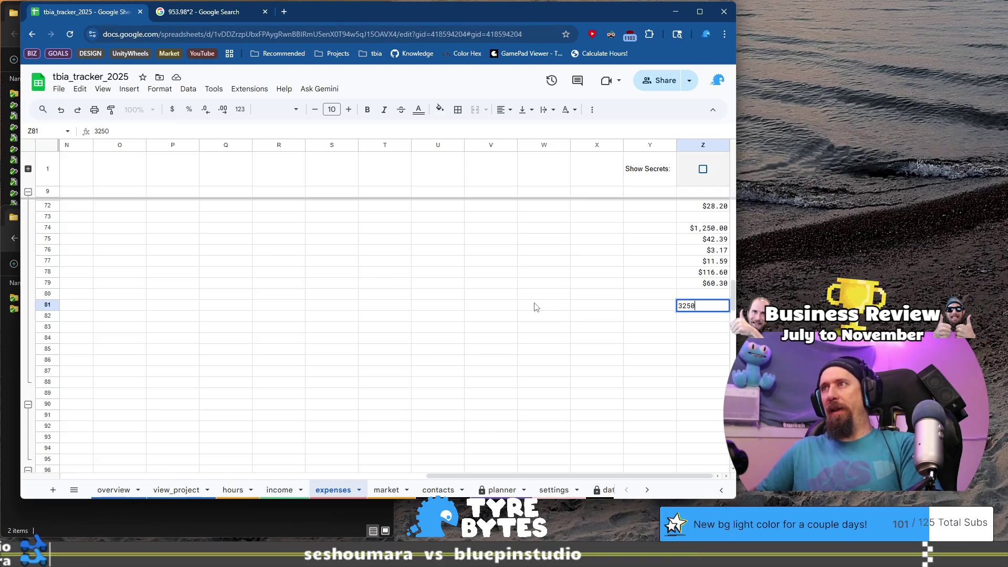
pyautogui.press('Return')
pyautogui.press('Up')
pyautogui.press('Home')
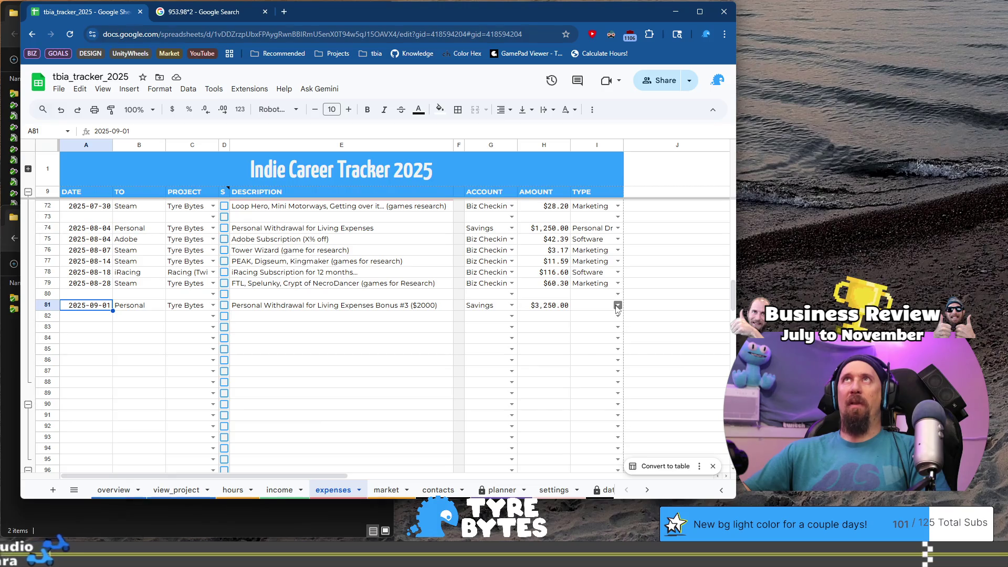
# Set row 81's type to Personal Draw
pyautogui.click(617, 307)
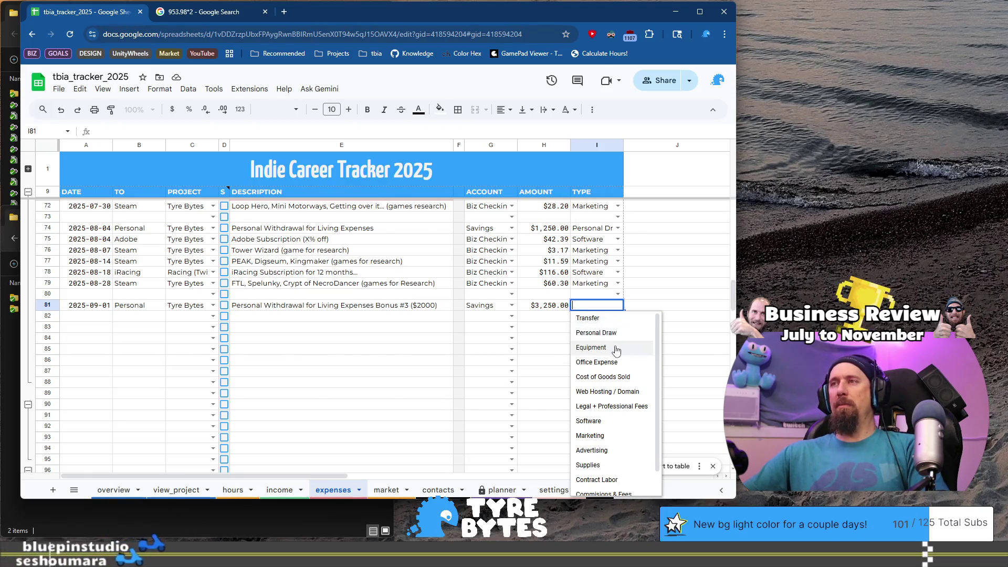
pyautogui.click(618, 306)
pyautogui.click(617, 307)
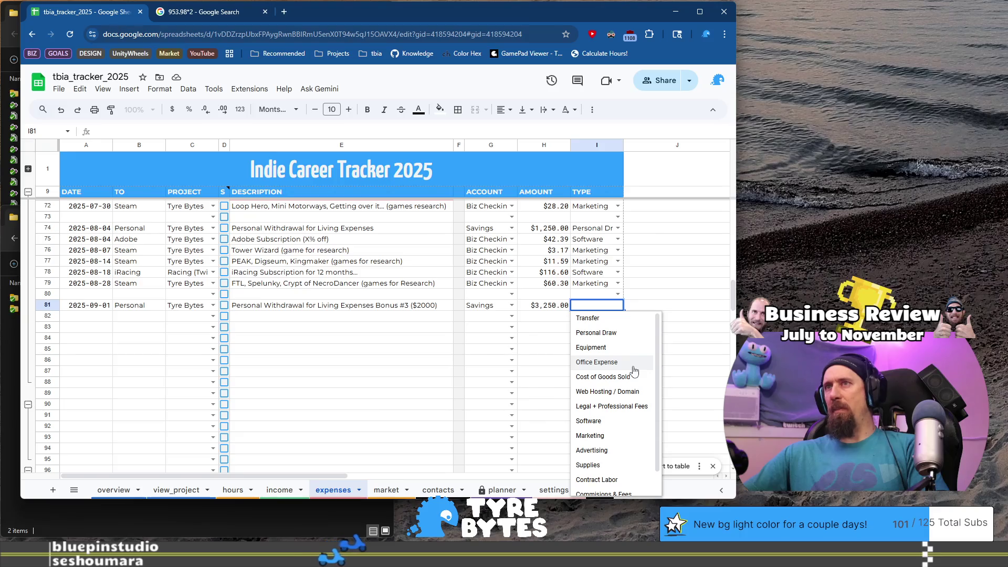
pyautogui.click(632, 335)
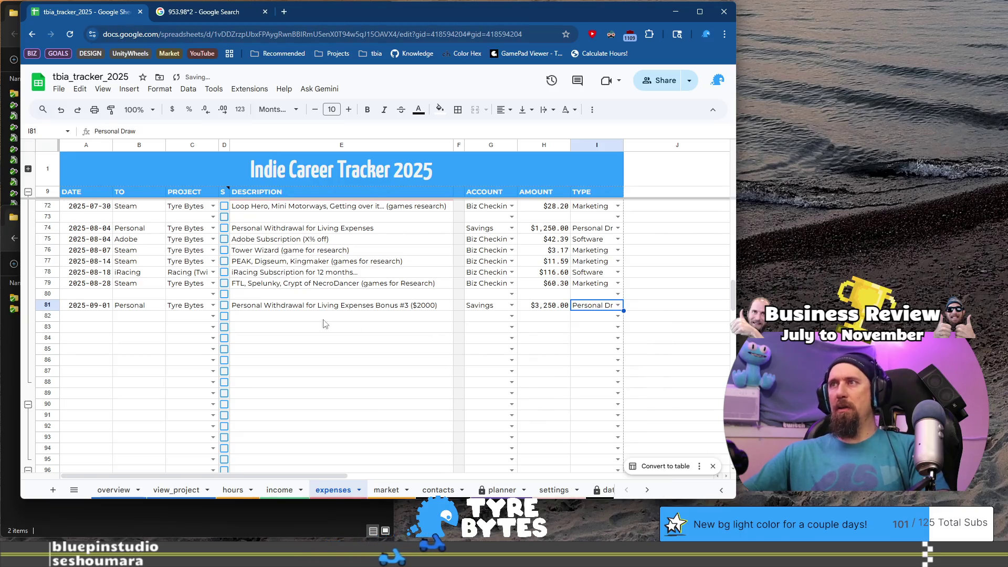
pyautogui.click(86, 317)
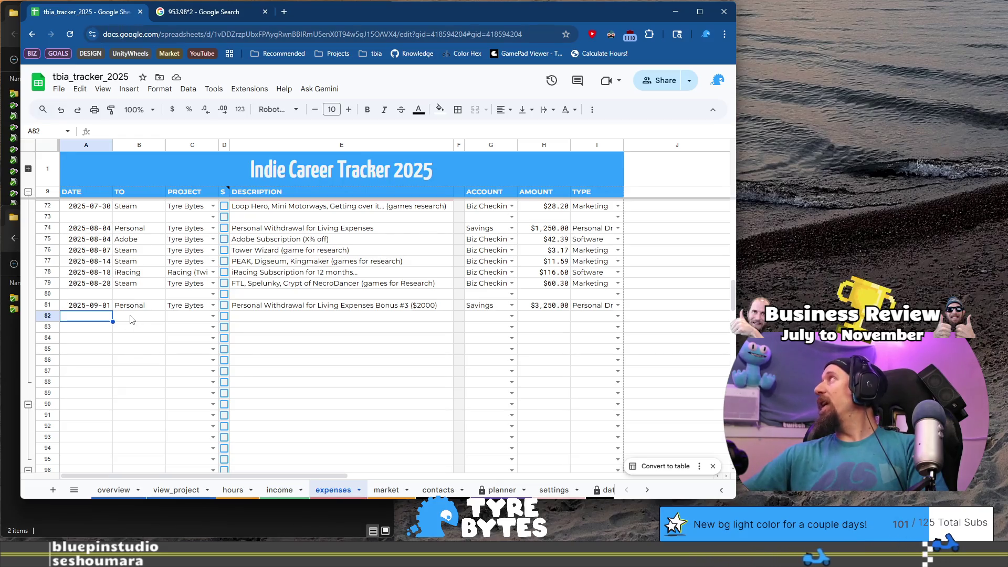
# Copy the row 75 Adobe Subscription entry into row 82, dated 2025-09-04
pyautogui.moveTo(86, 240); pyautogui.dragTo(186, 241)
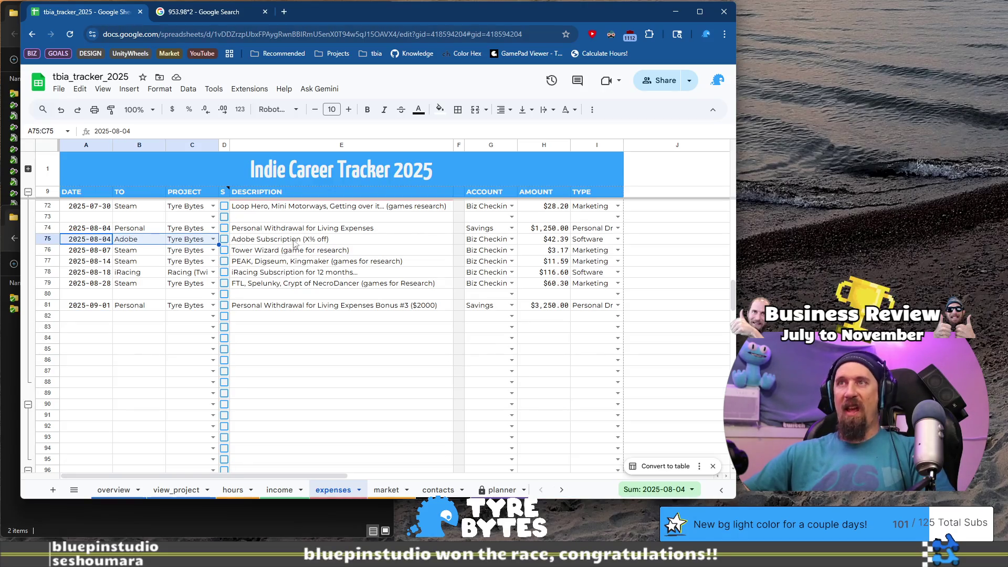
pyautogui.moveTo(294, 243); pyautogui.dragTo(301, 246)
pyautogui.click(84, 319)
pyautogui.hotkey('ctrl', 'v')
pyautogui.doubleClick(99, 316)
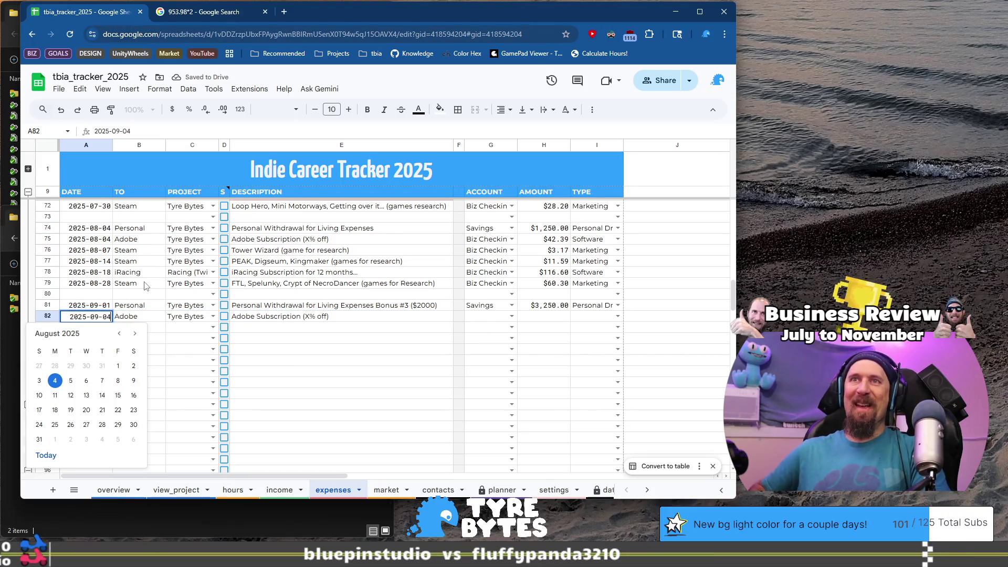
pyautogui.press('Escape')
pyautogui.press('Tab')
pyautogui.press('Tab')
pyautogui.press('Tab')
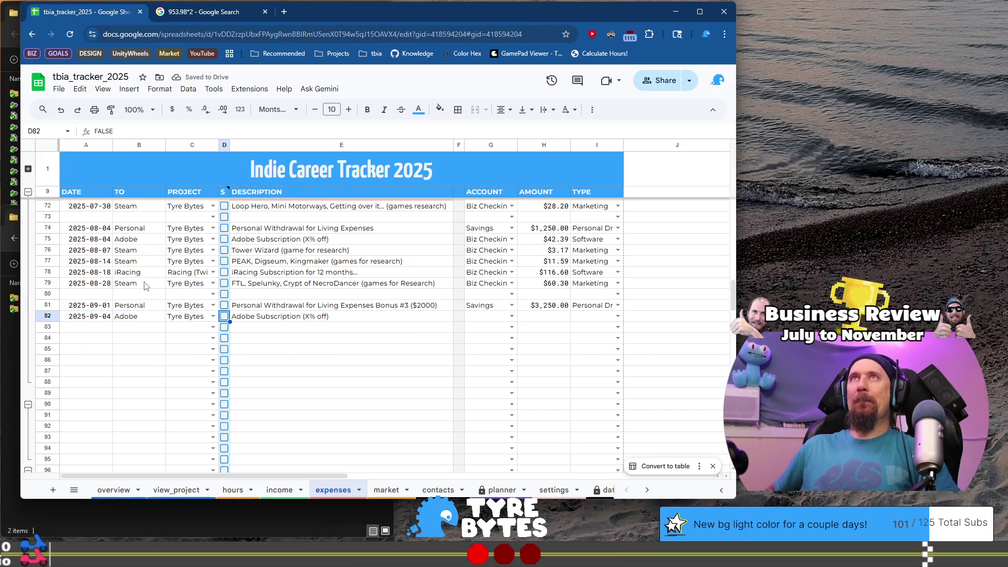
# Give row 82 the Biz Checkings account and a $42.39 amount in the hidden column Z82
pyautogui.press('Left')
pyautogui.press('Left')
pyautogui.press('Right')
pyautogui.press('Right')
pyautogui.press('Right')
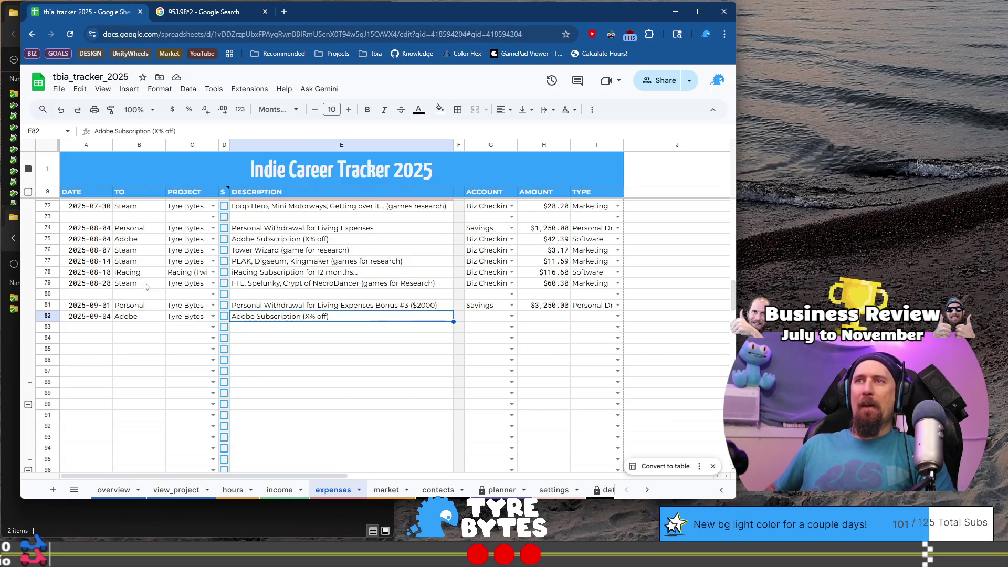
pyautogui.press('Right')
pyautogui.press('Right')
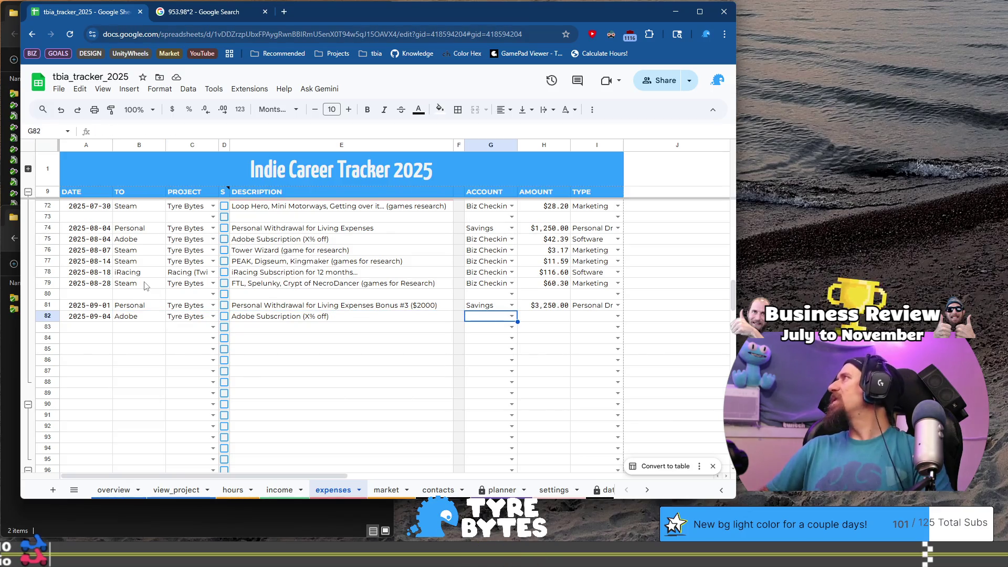
pyautogui.press('Return')
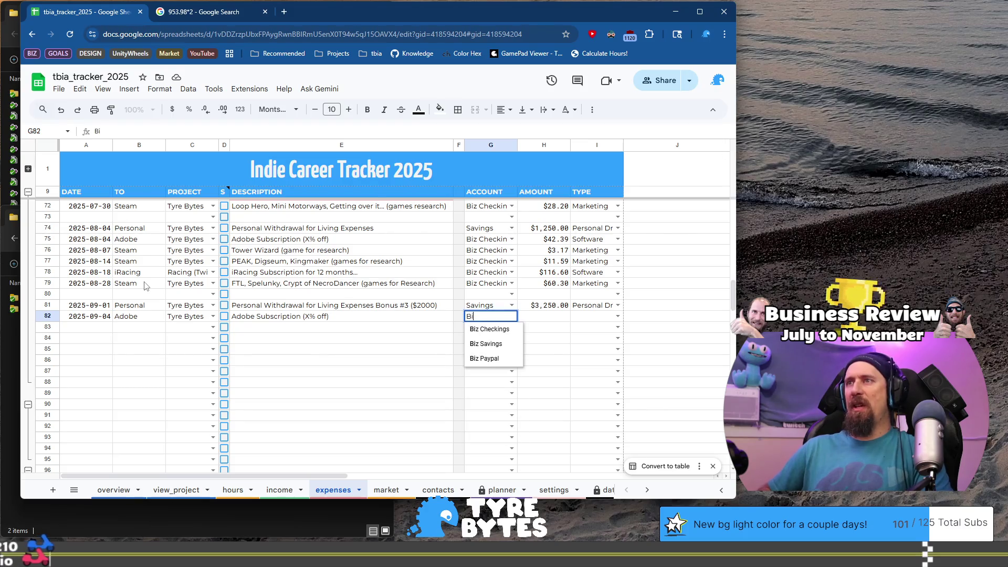
pyautogui.press('Return')
pyautogui.press('Right')
pyautogui.press('Right')
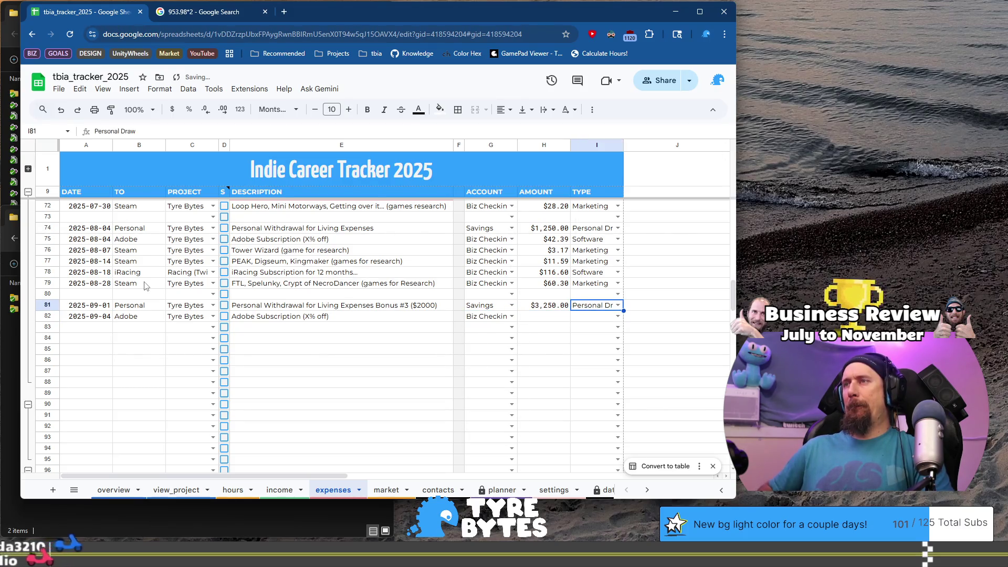
pyautogui.press('Up')
pyautogui.hotkey('ctrl', 'c')
pyautogui.press('Down')
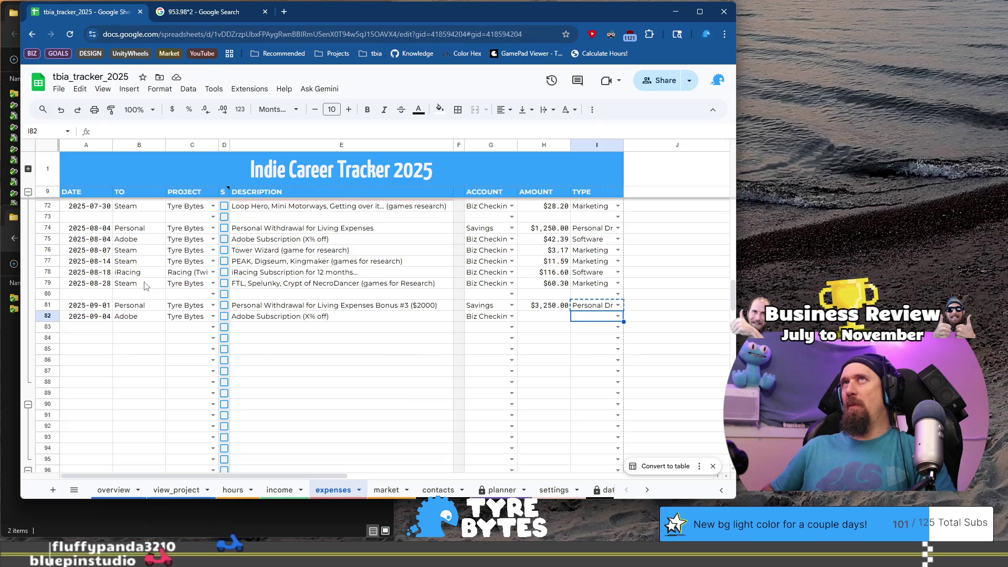
pyautogui.press('Left')
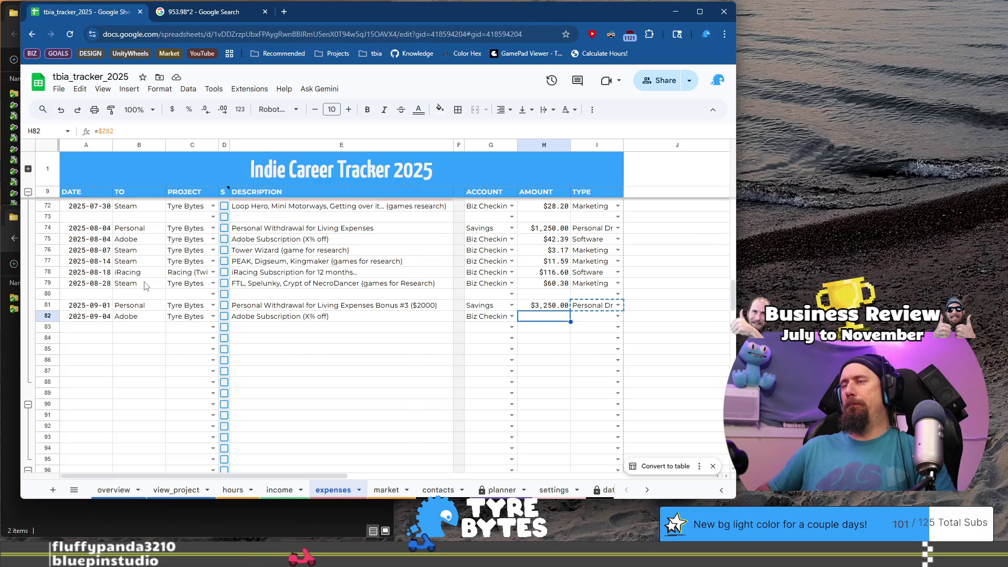
pyautogui.hotkey('ctrl', 'Right')
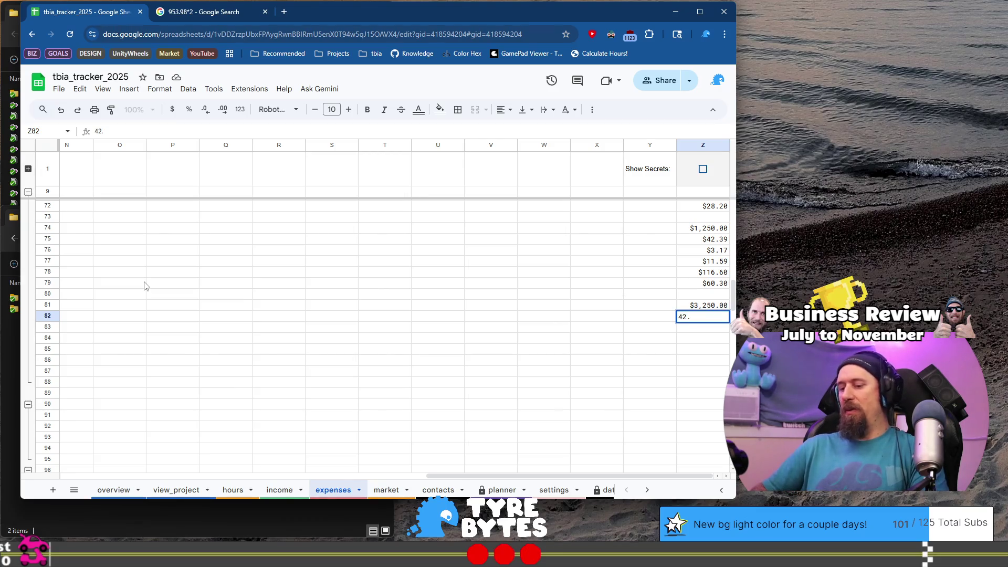
pyautogui.write('39')
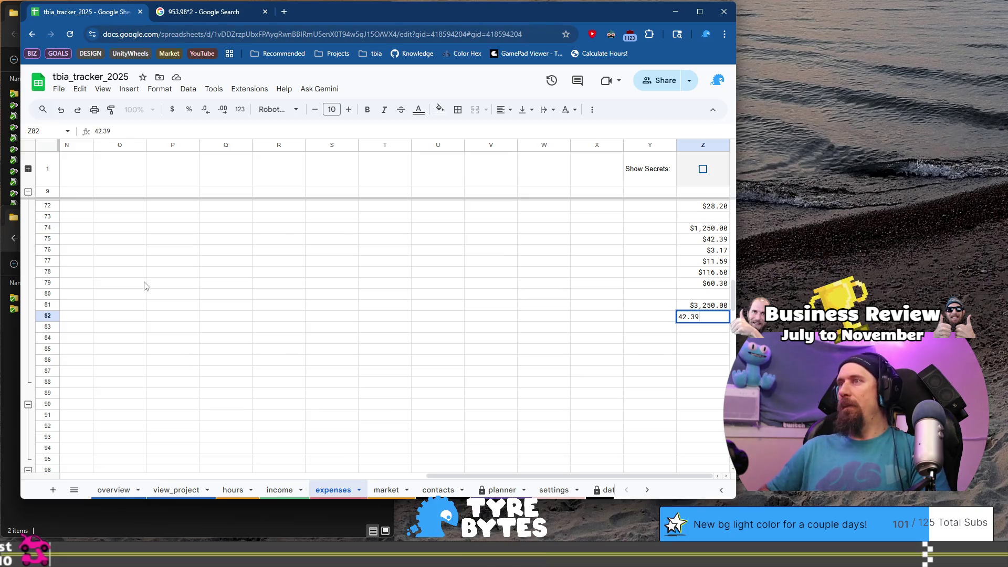
pyautogui.press('Return')
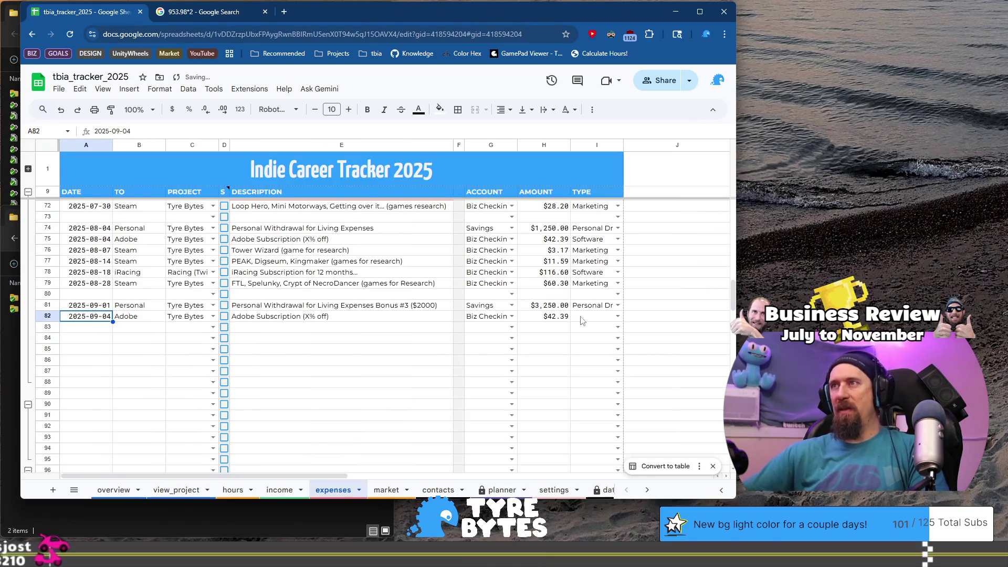
# Set row 82's type to Software
pyautogui.doubleClick(581, 319)
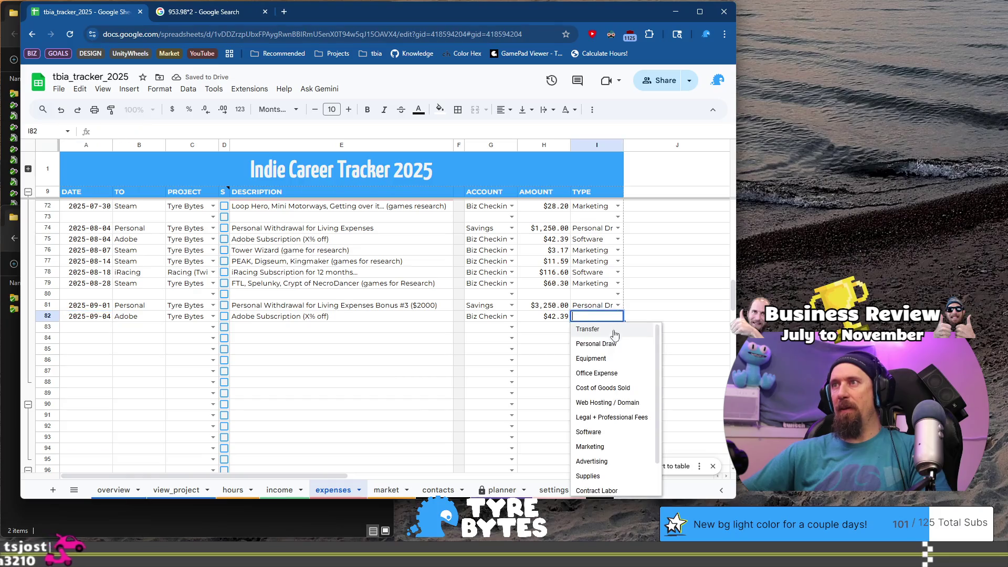
pyautogui.click(611, 433)
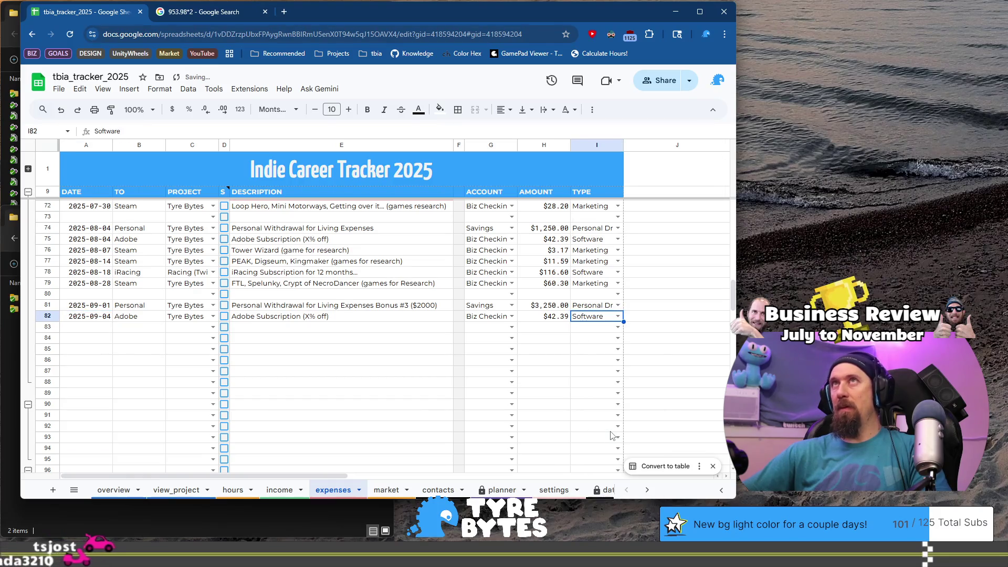
pyautogui.click(102, 330)
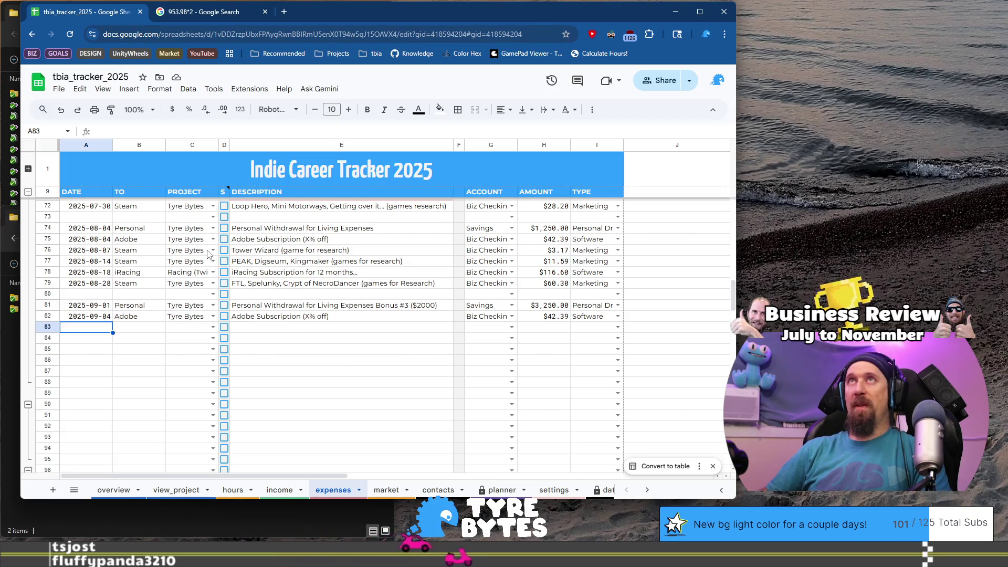
pyautogui.press('Return')
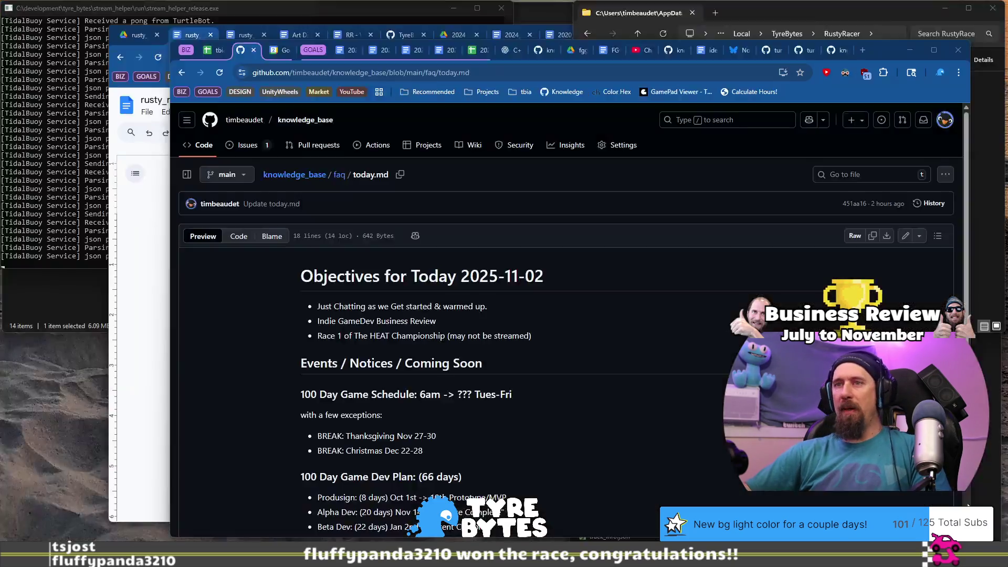
pyautogui.click(279, 489)
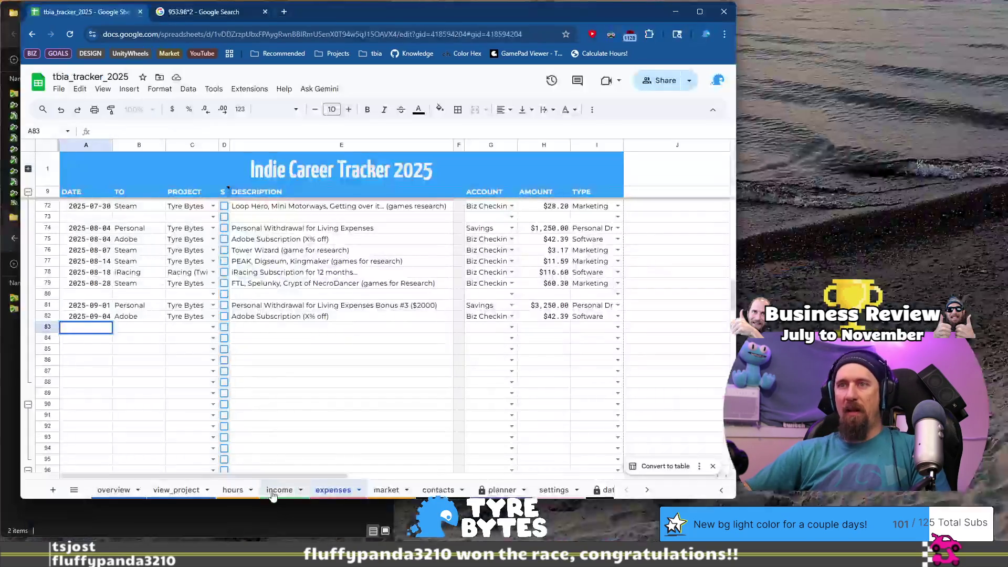
# Date the new income rows 2025-09-08 in A72 and 2025-09-12 in A73
pyautogui.click(102, 290)
pyautogui.hotkey('ctrl', 'c')
pyautogui.click(93, 310)
pyautogui.hotkey('ctrl', 'v')
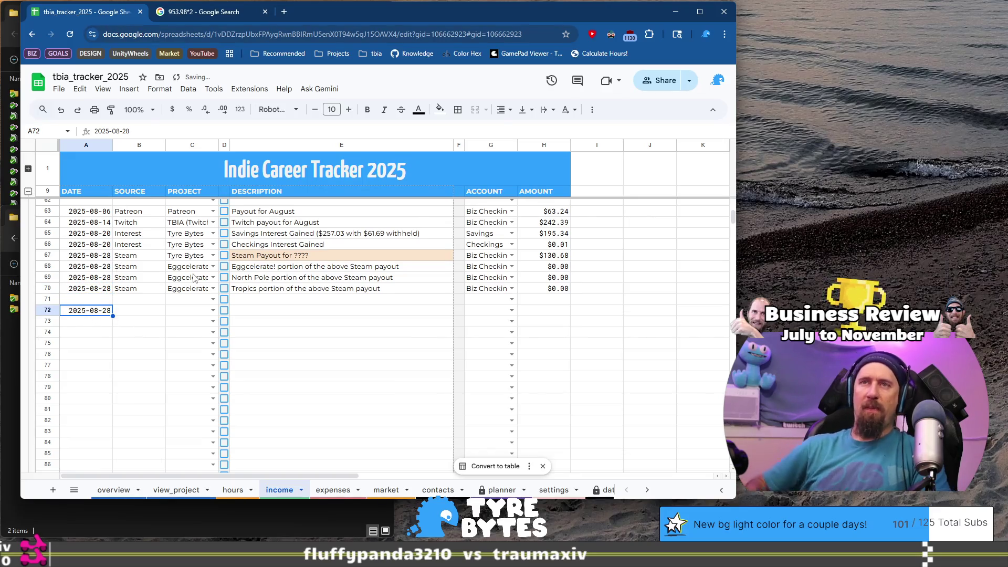
pyautogui.press('F2')
pyautogui.press('BackSpace')
pyautogui.write('9')
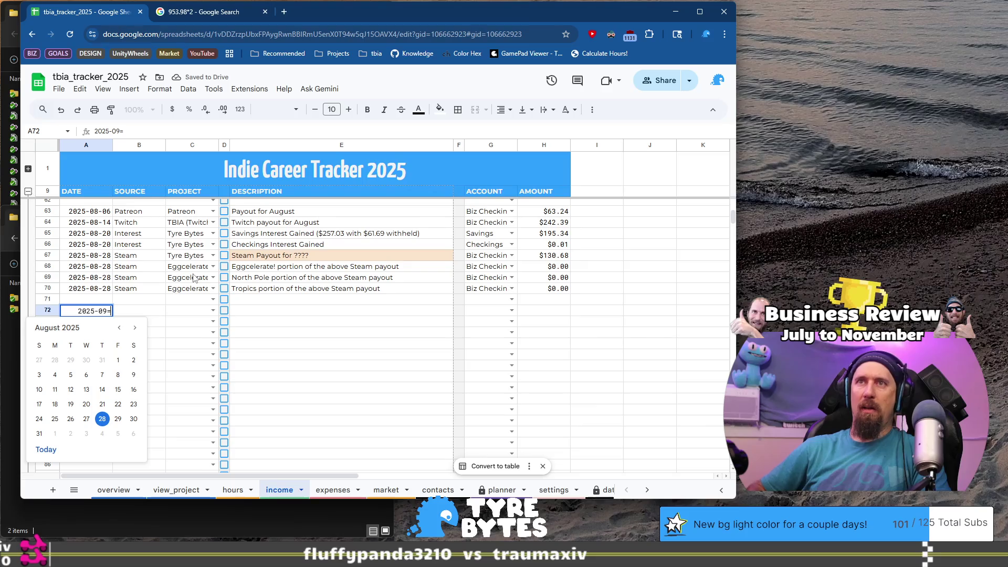
pyautogui.write('-08')
pyautogui.press('Return')
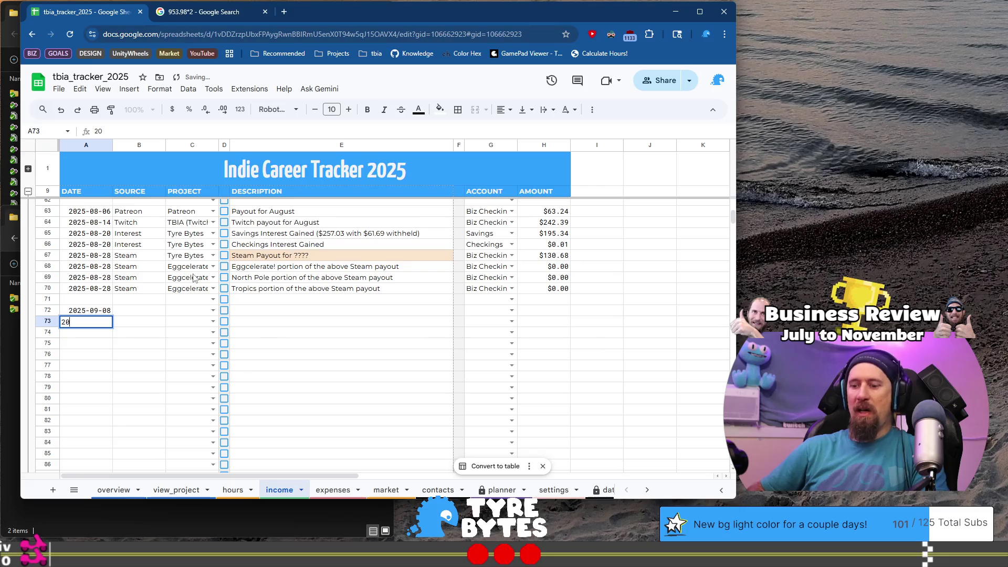
pyautogui.write('5-09-')
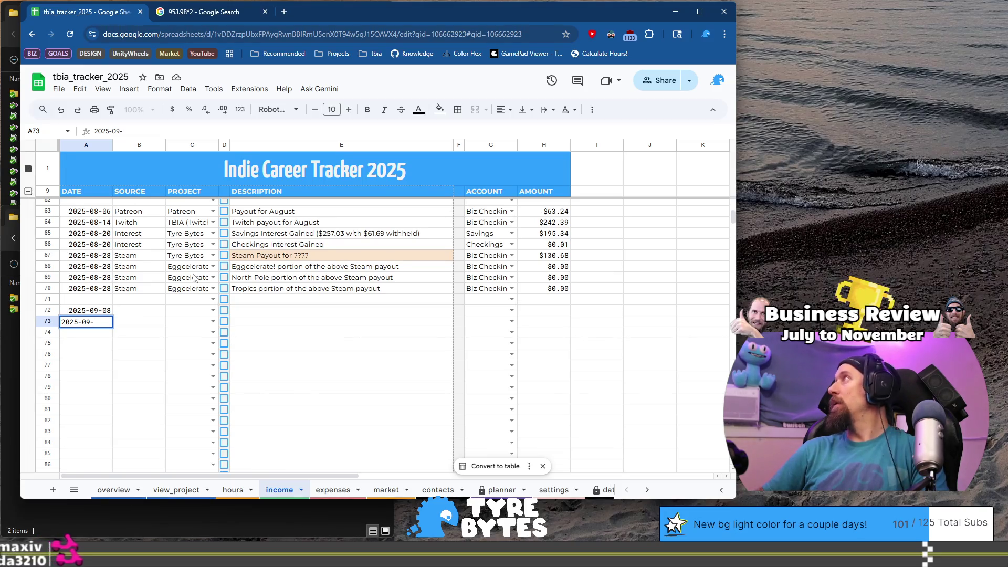
pyautogui.write('12')
pyautogui.press('Return')
# Set row 72's source and project both to Patreon
pyautogui.press('Up')
pyautogui.press('Up')
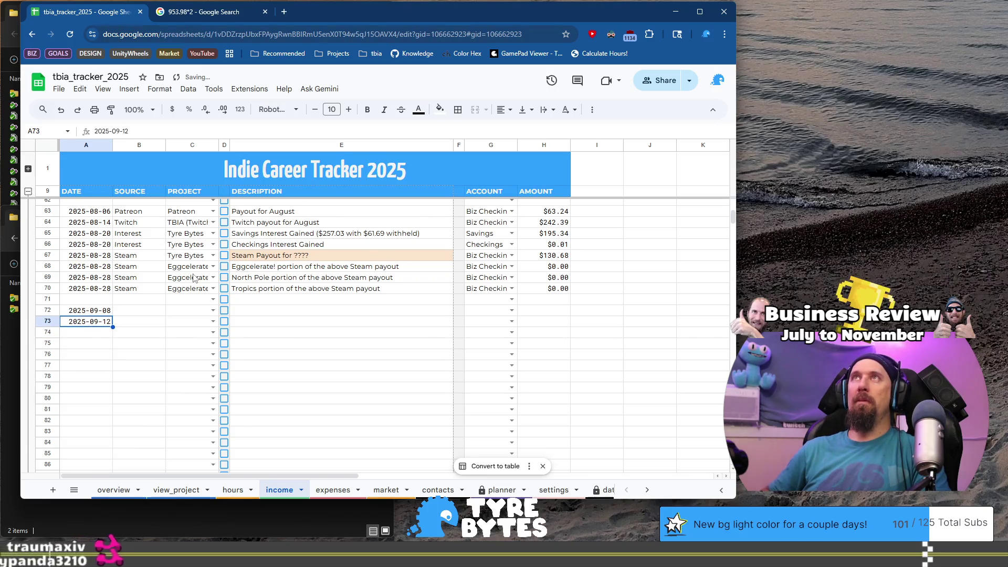
pyautogui.press('Right')
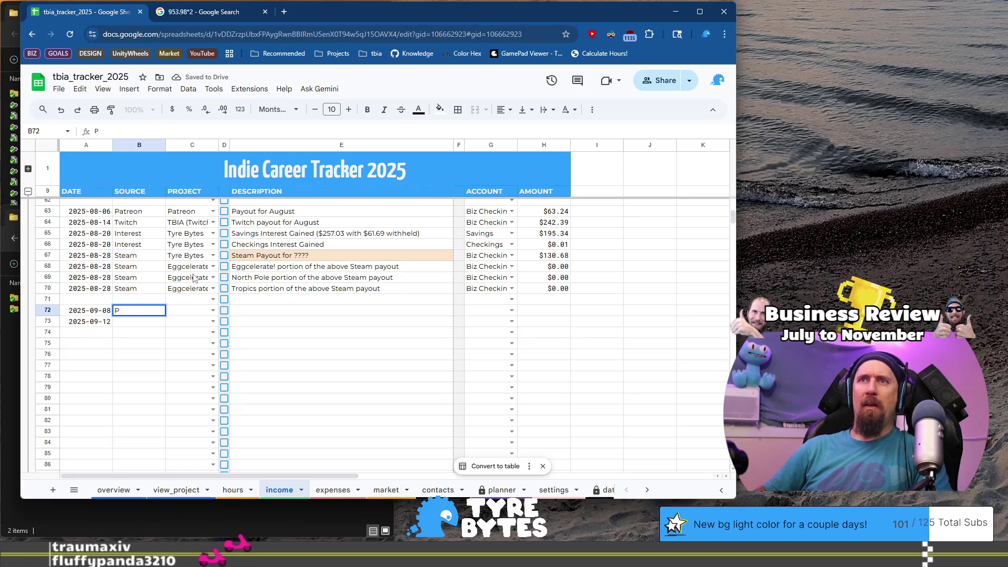
pyautogui.write('Patreon')
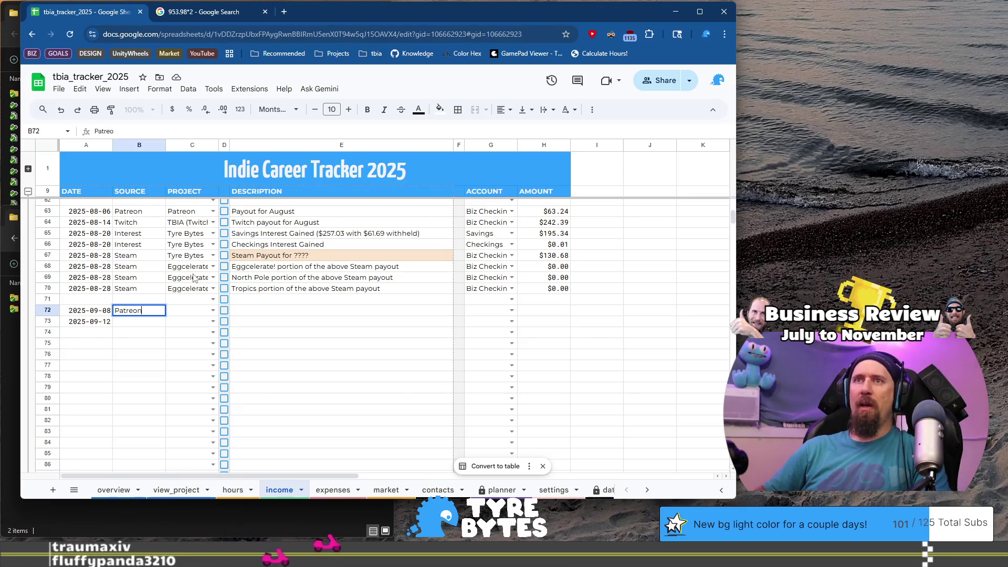
pyautogui.press('Tab')
pyautogui.write('P')
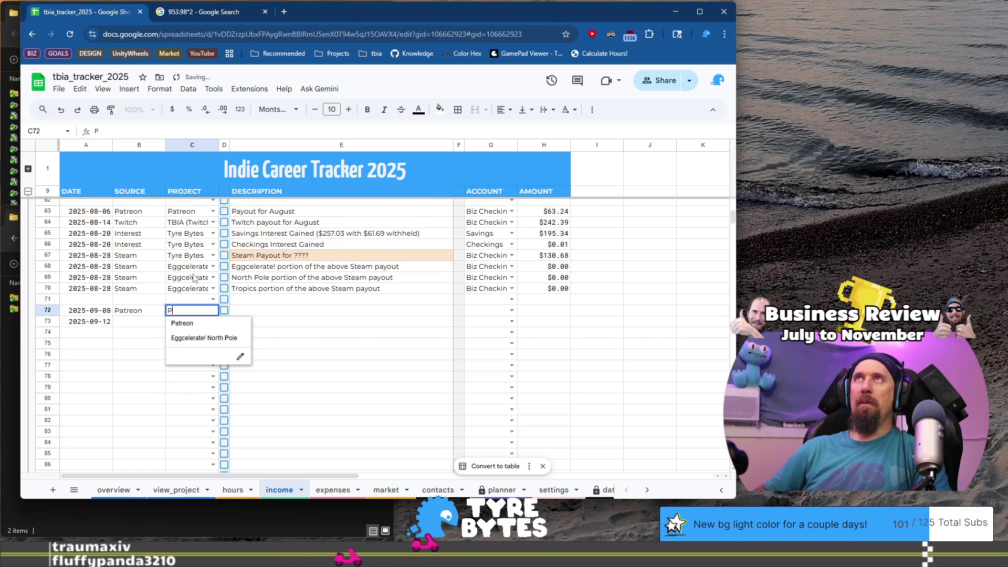
pyautogui.press('Return')
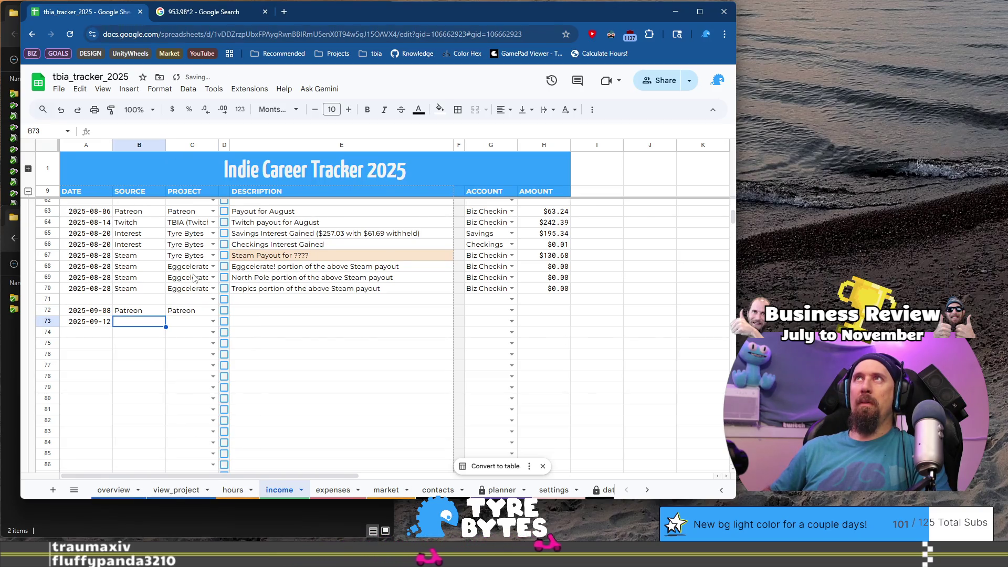
pyautogui.press('Up')
pyautogui.press('Right')
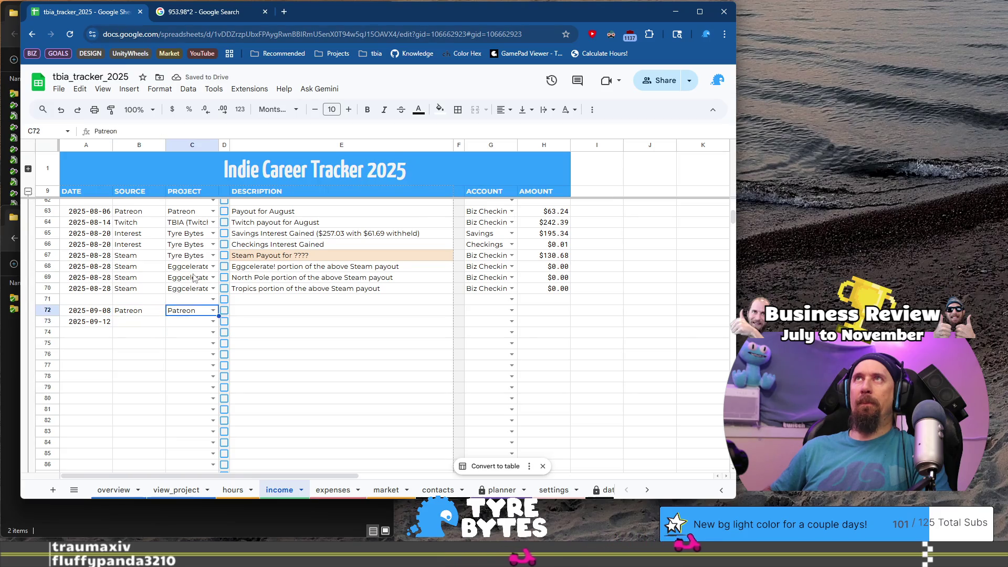
pyautogui.press('Right')
pyautogui.press('Right')
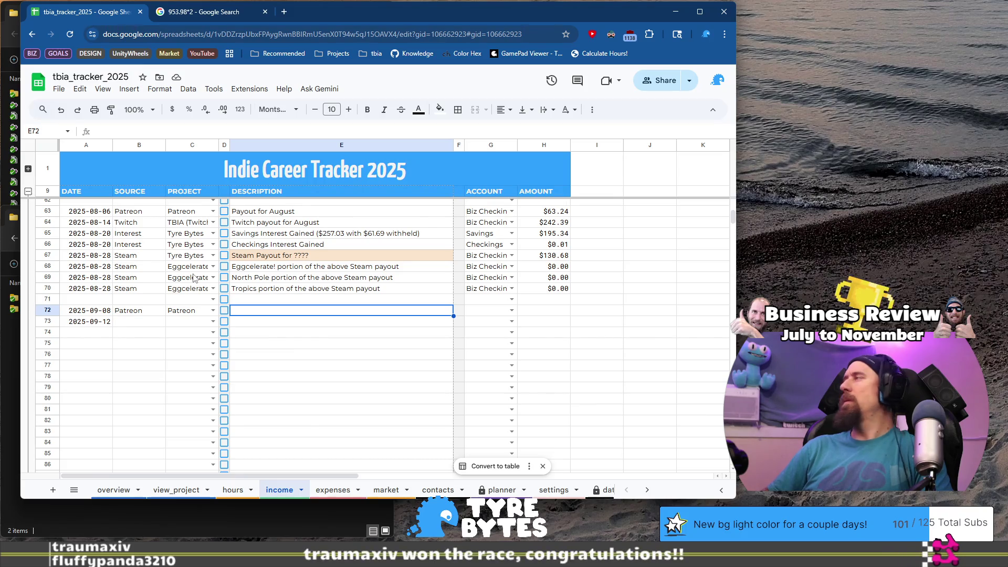
# Copy the August payout description into row 72 and change it to 'Payout for September'
pyautogui.press('Up')
pyautogui.press('Up')
pyautogui.press('Up')
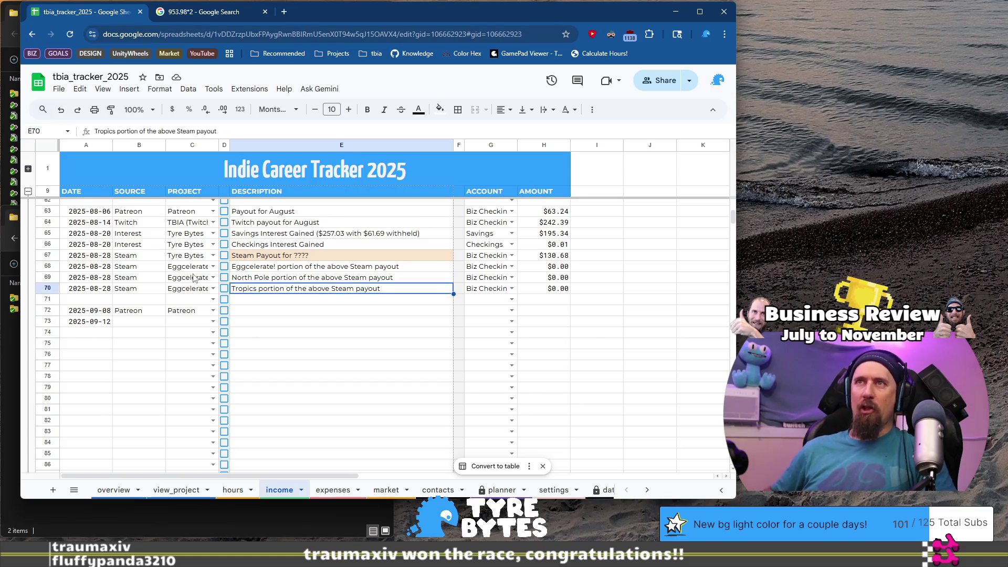
pyautogui.press('Up')
pyautogui.hotkey('ctrl', 'c')
pyautogui.press('Down')
pyautogui.press('Down')
pyautogui.press('Down')
pyautogui.hotkey('ctrl', 'v')
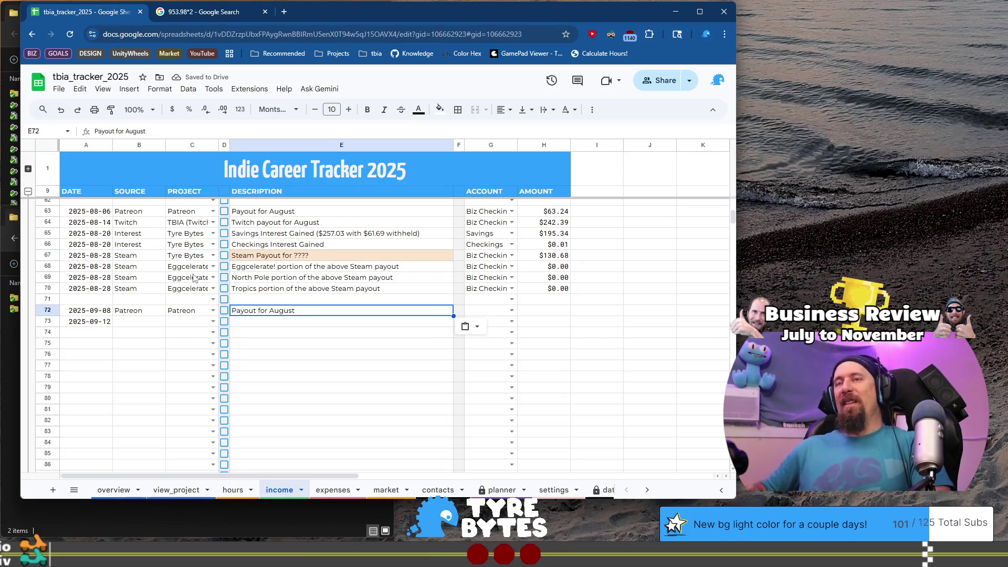
pyautogui.press('Right')
pyautogui.press('Left')
pyautogui.press('Return')
pyautogui.write('ep')
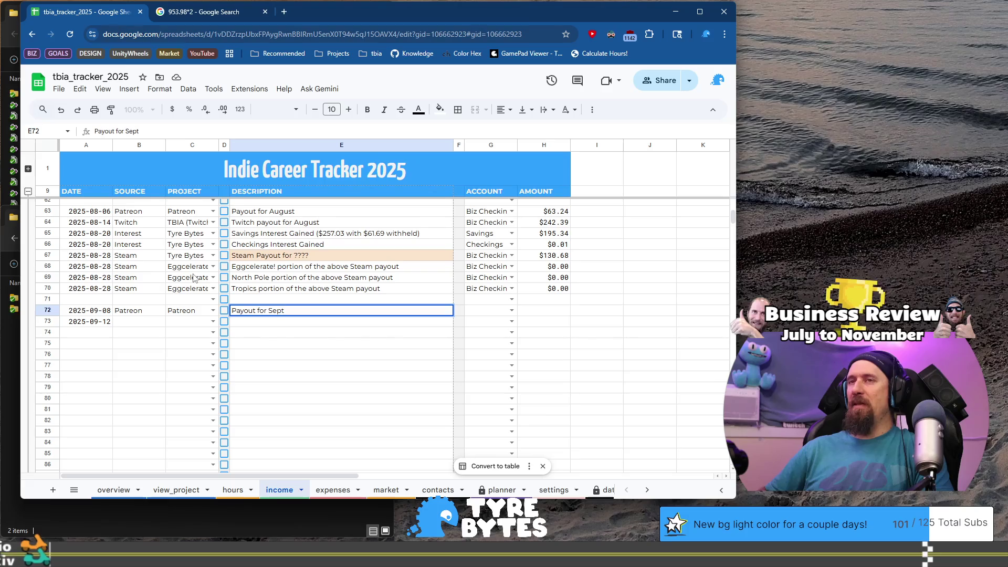
pyautogui.press('BackSpace')
pyautogui.write('ember')
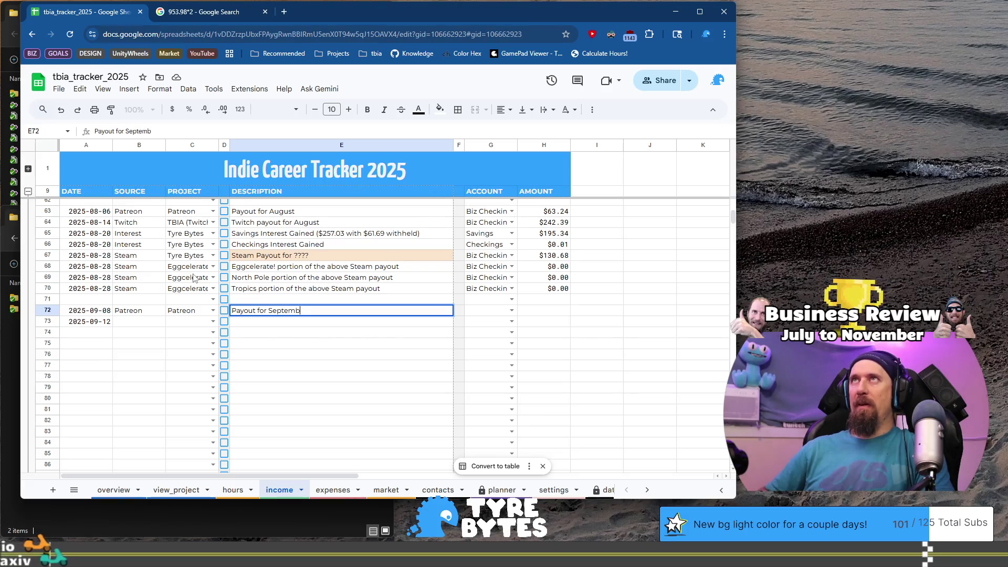
pyautogui.press('Return')
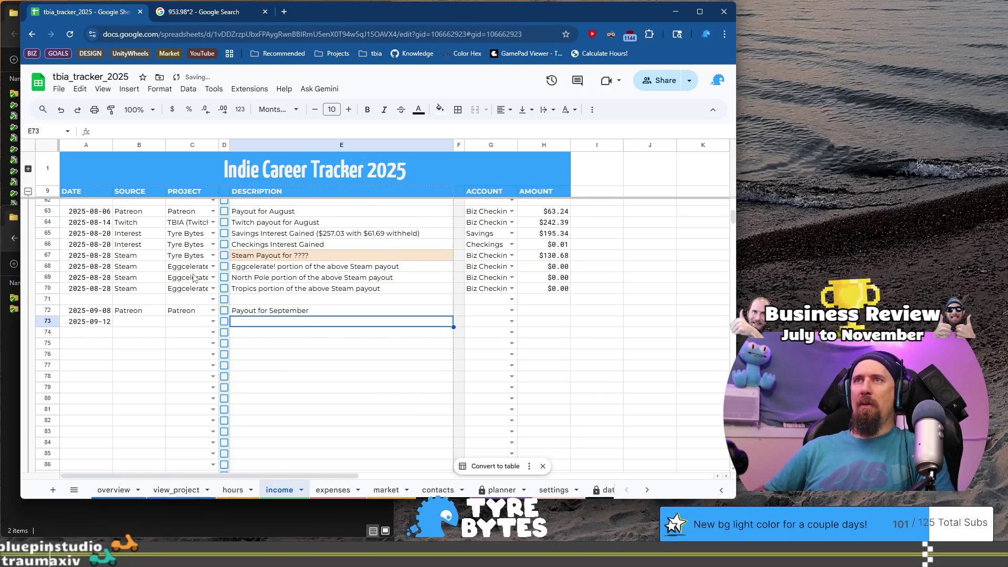
# Fill row 73's description with the 'Payout for September' suggestion
pyautogui.write('Tw')
pyautogui.press('BackSpace')
pyautogui.press('BackSpace')
pyautogui.press('BackSpace')
pyautogui.write('Pa')
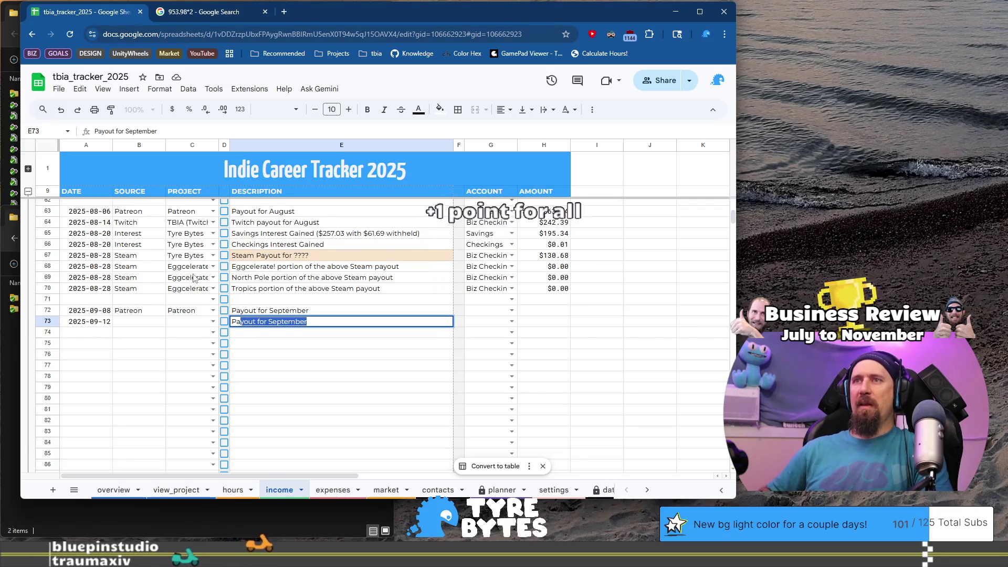
pyautogui.press('Return')
# Reword row 64's Twitch payout description to 'Payout for August'
pyautogui.press('Up')
pyautogui.press('Up')
pyautogui.press('Up')
pyautogui.press('Up')
pyautogui.press('Up')
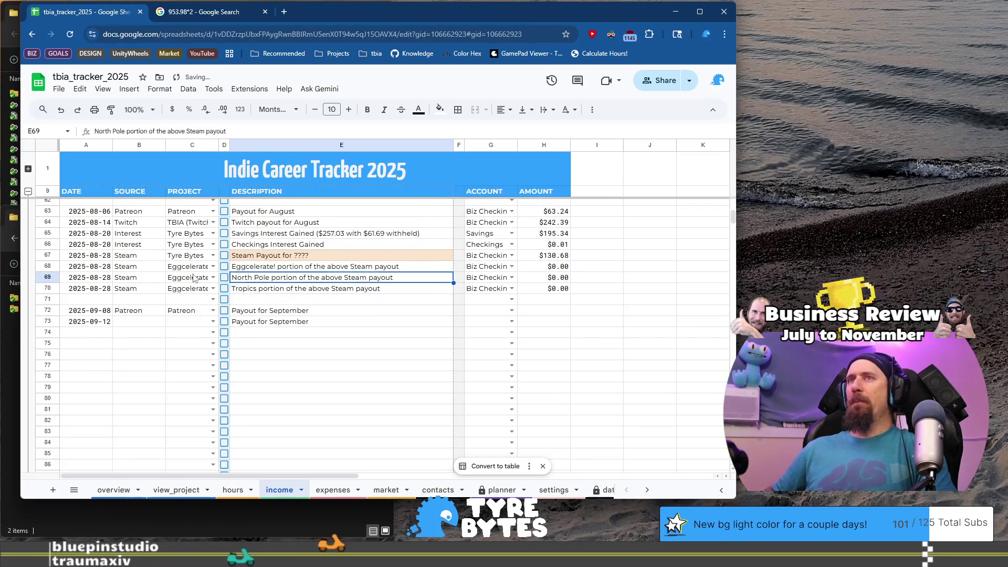
pyautogui.press('Return')
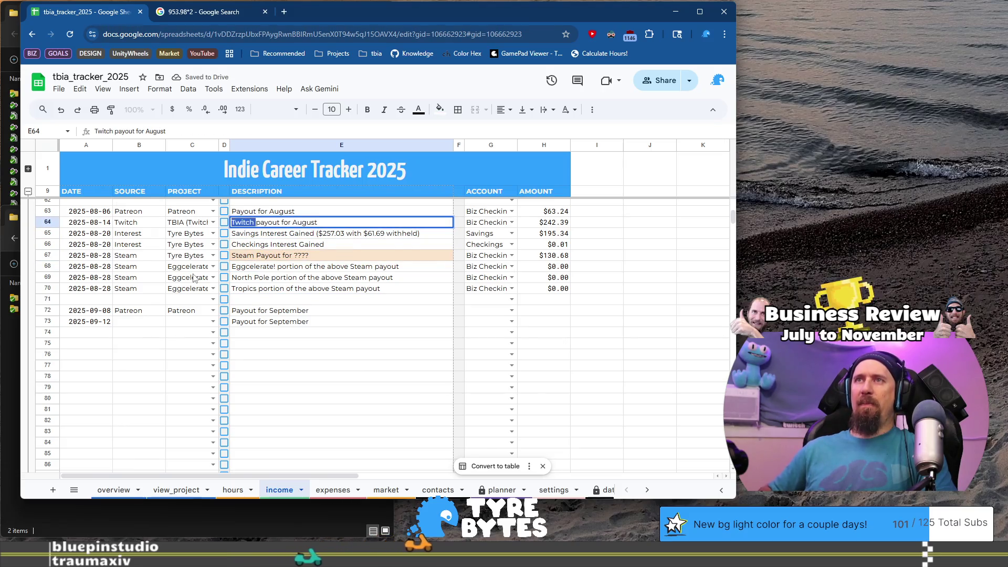
pyautogui.press('Home')
pyautogui.press('Delete')
pyautogui.press('Delete')
pyautogui.press('Delete')
pyautogui.write('O')
pyautogui.press('BackSpace')
pyautogui.write('P')
pyautogui.press('Return')
# Enter Twitch as row 73's source and TBIA (Twitch) as its project
pyautogui.press('Up')
pyautogui.press('Left')
pyautogui.press('Left')
pyautogui.press('Left')
pyautogui.press('Right')
pyautogui.press('Down')
pyautogui.press('Down')
pyautogui.press('Down')
pyautogui.press('Down')
pyautogui.press('Left')
pyautogui.write('Twitch')
pyautogui.press('Tab')
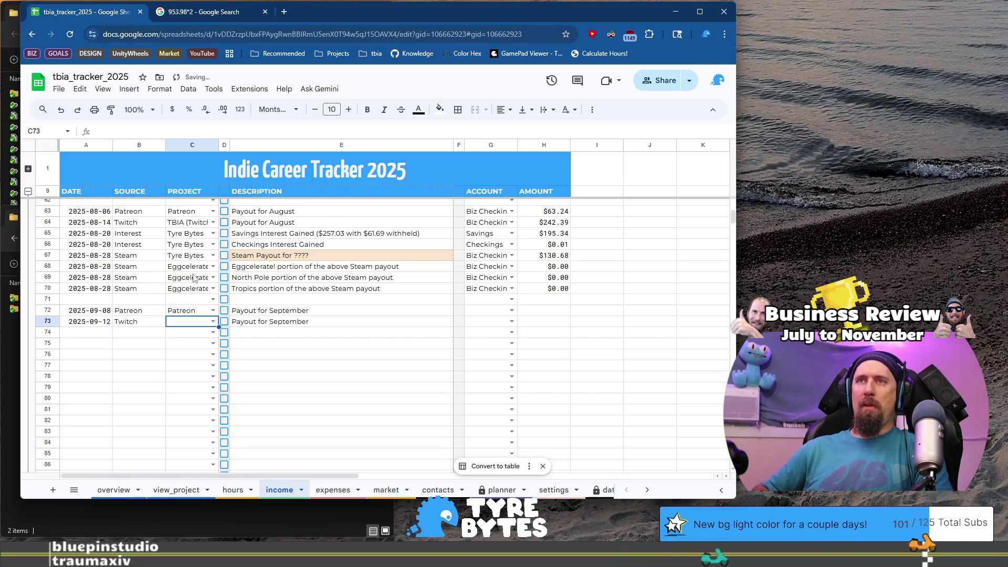
pyautogui.press('Return')
pyautogui.write('tw')
pyautogui.press('Return')
pyautogui.press('Tab')
pyautogui.press('Tab')
# Set row 72's account to Biz Checking
pyautogui.press('Tab')
pyautogui.press('Tab')
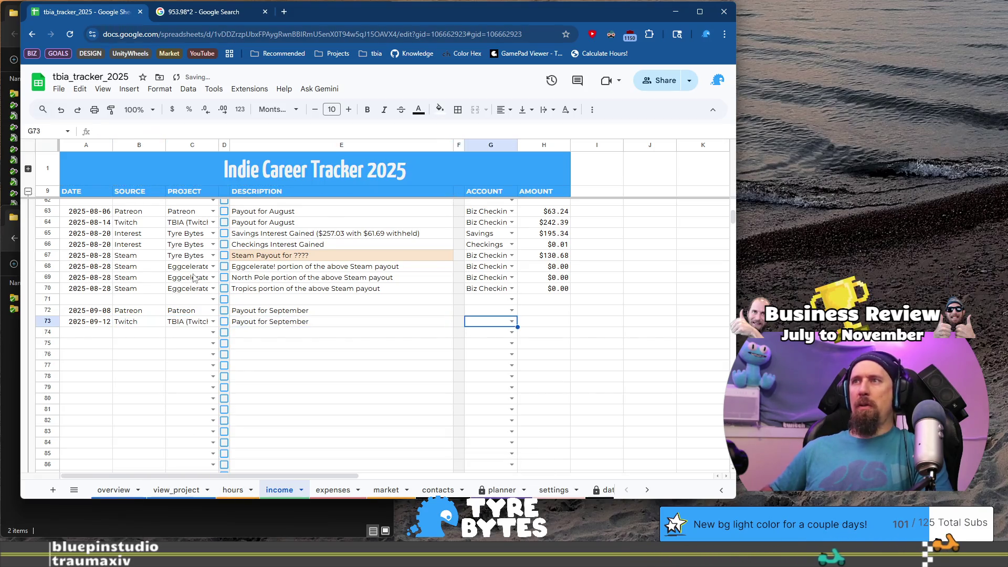
pyautogui.press('Up')
pyautogui.press('Return')
pyautogui.write('Bi')
pyautogui.press('BackSpace')
pyautogui.press('BackSpace')
pyautogui.write('Bi')
pyautogui.press('Down')
pyautogui.press('Tab')
pyautogui.hotkey('ctrl', 'Right')
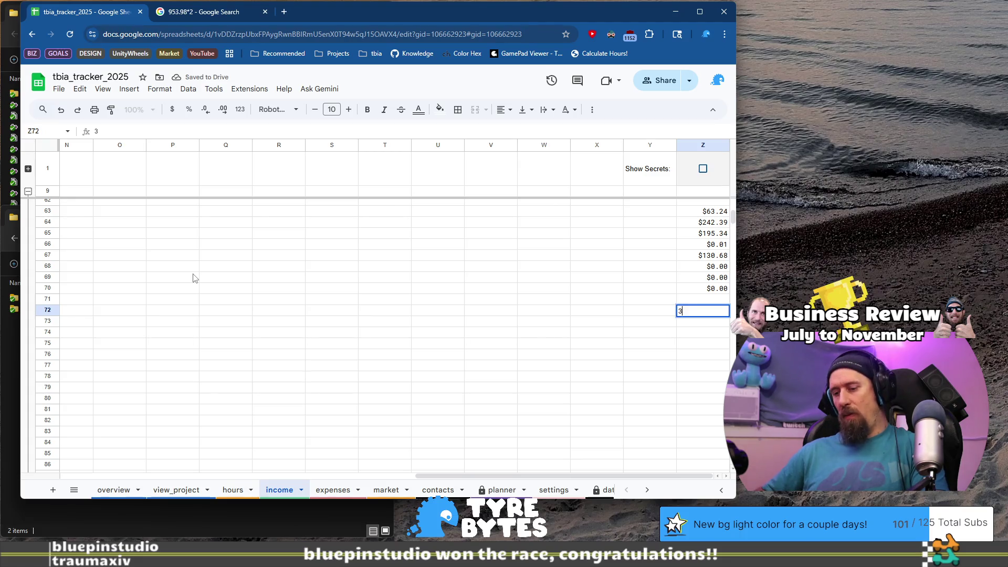
# Enter 63.24 as row 72's amount and 229.01 as row 73's amount
pyautogui.write('63.24')
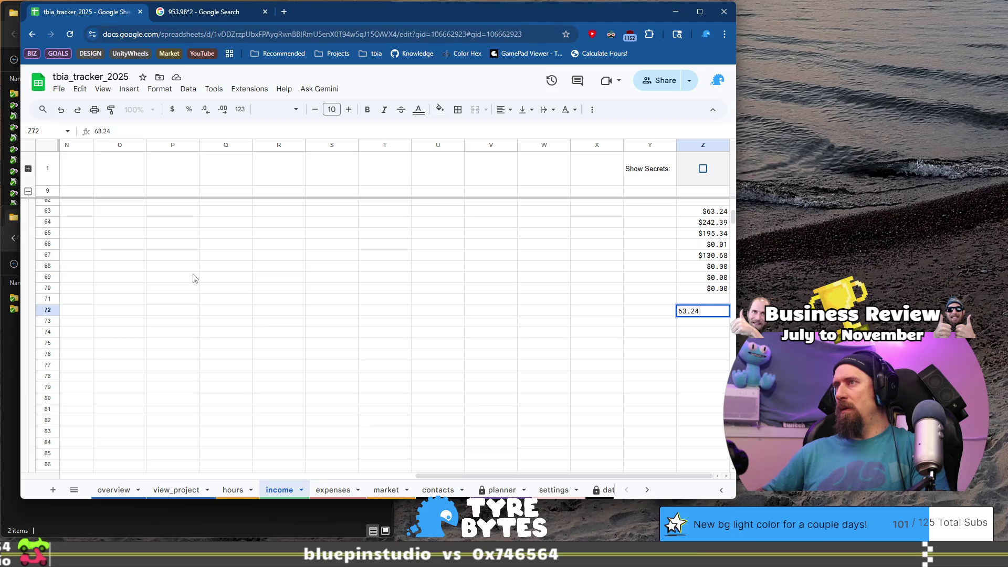
pyautogui.press('Return')
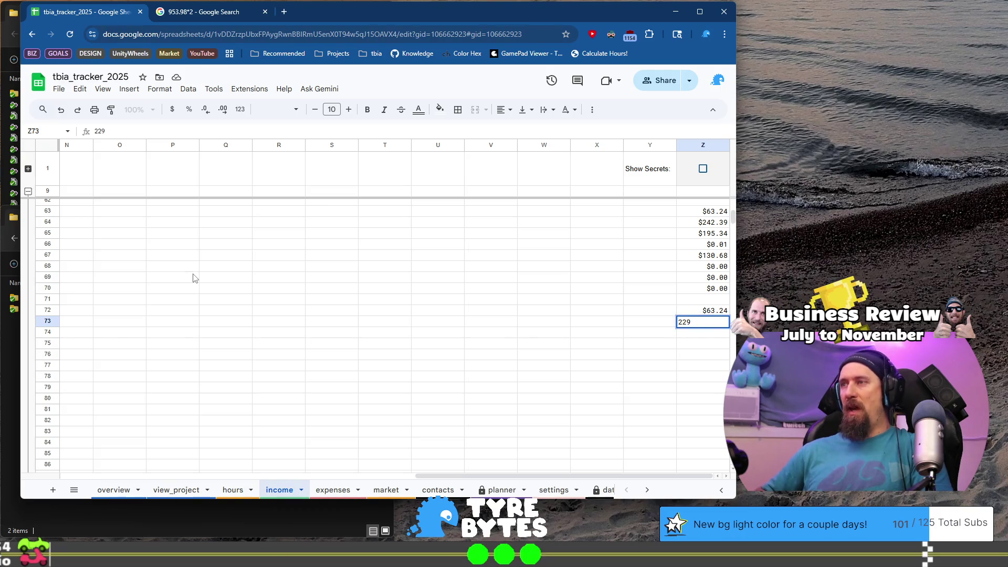
pyautogui.write('.01')
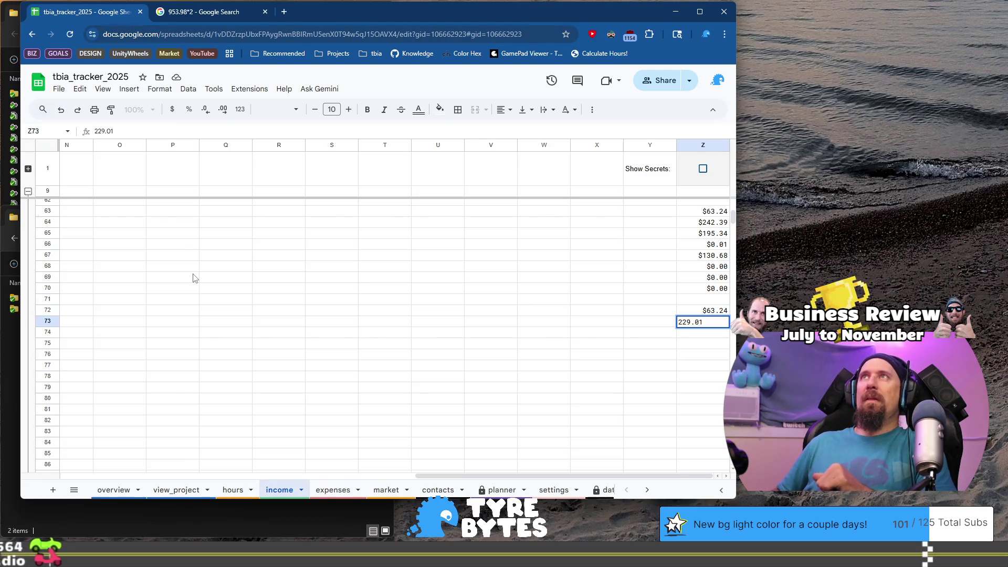
pyautogui.press('Return')
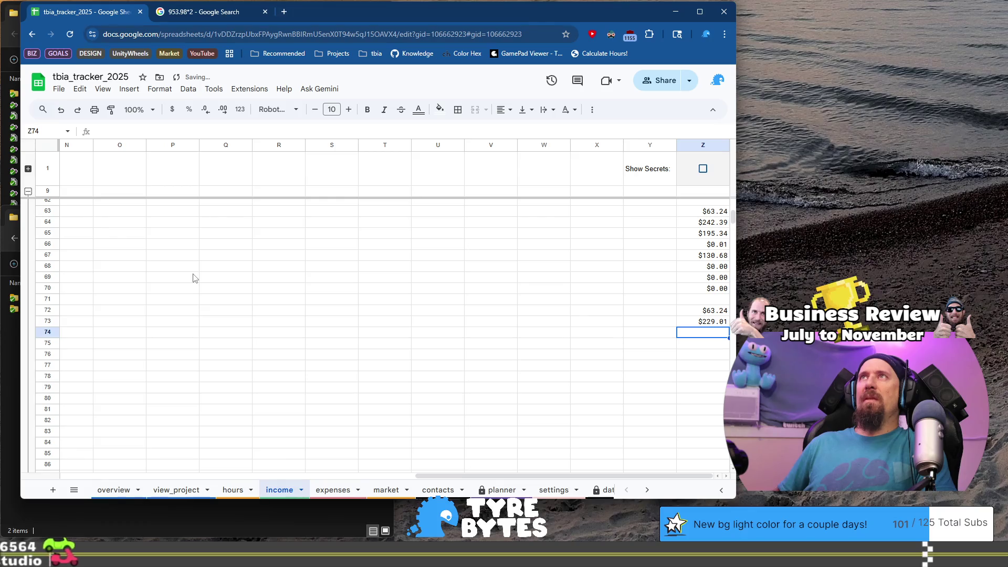
pyautogui.press('Up')
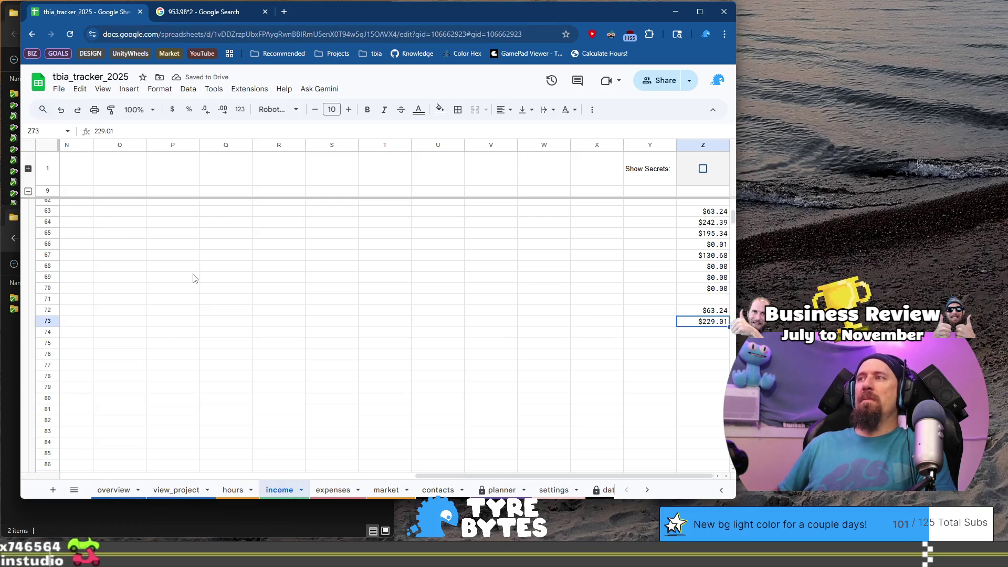
pyautogui.press('Home')
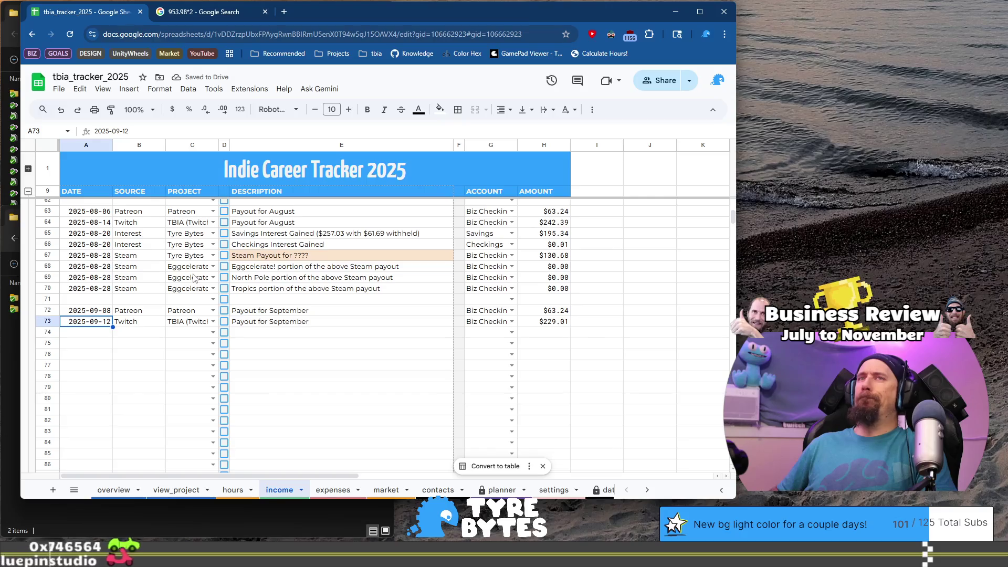
pyautogui.press('Down')
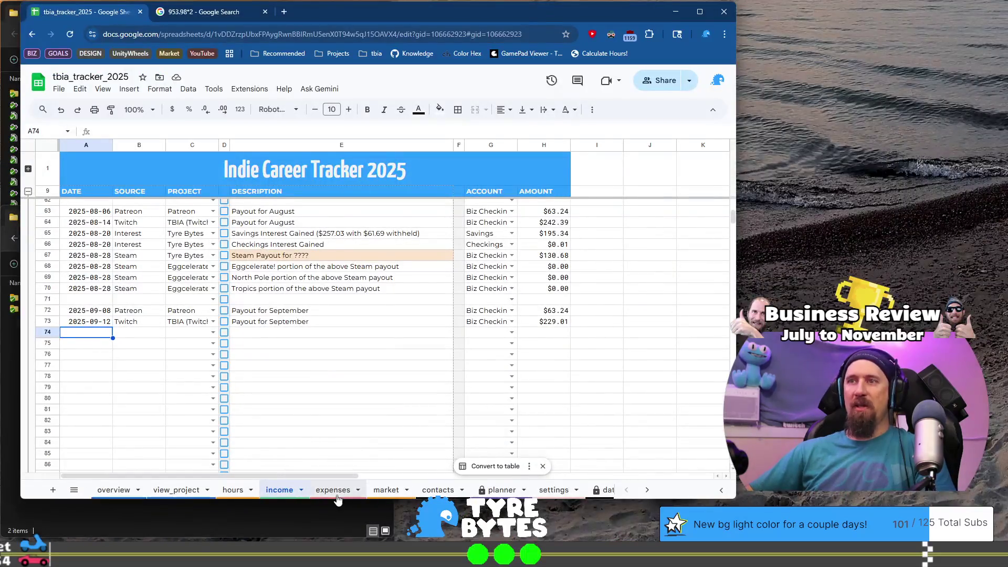
# On the expenses sheet, start row 83 with date 2025-09-24, vendor Amazon and project Tyre Bytes
pyautogui.click(336, 493)
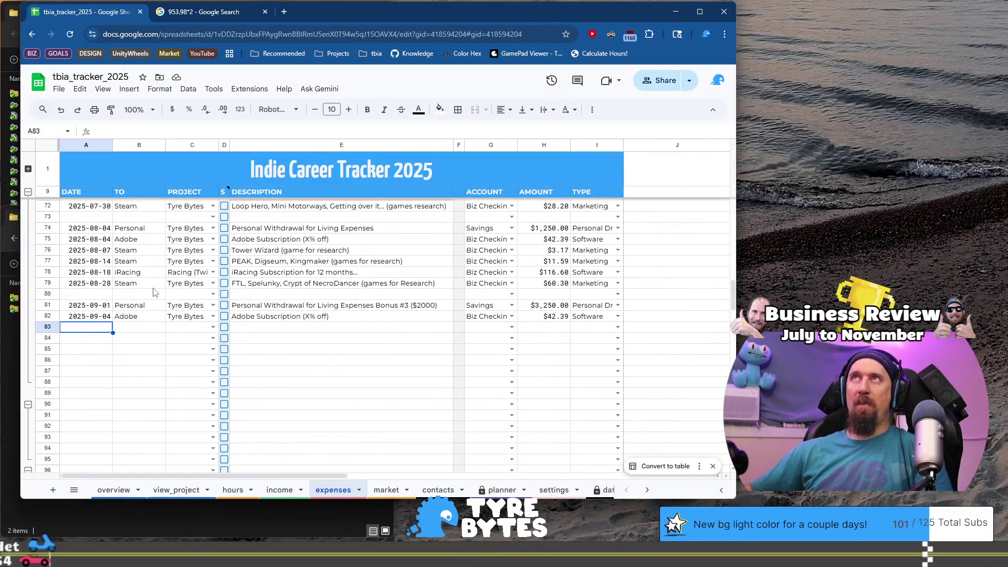
pyautogui.write('2025-09-24')
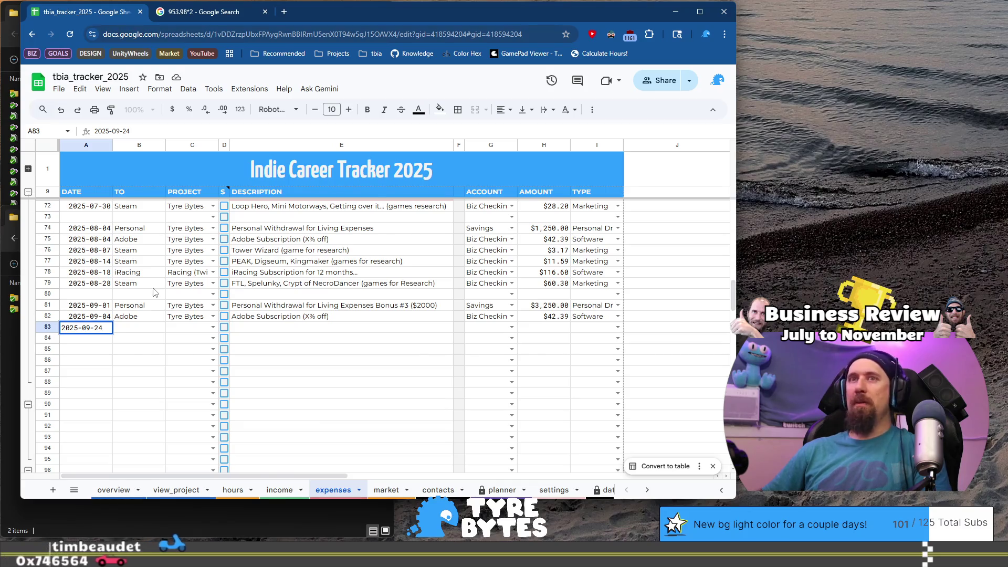
pyautogui.press('Tab')
pyautogui.write('amaz')
pyautogui.press('BackSpace')
pyautogui.press('BackSpace')
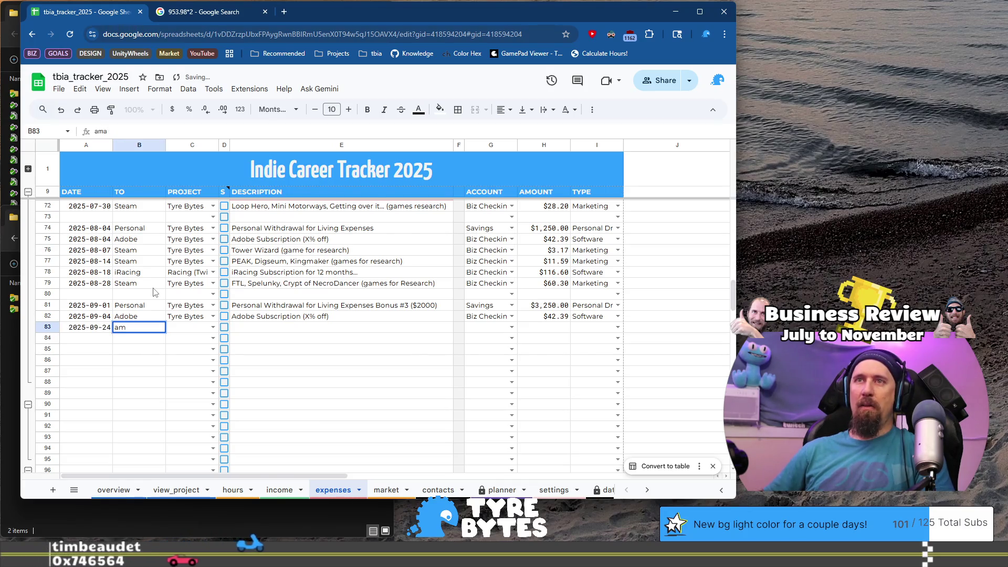
pyautogui.write('mazon')
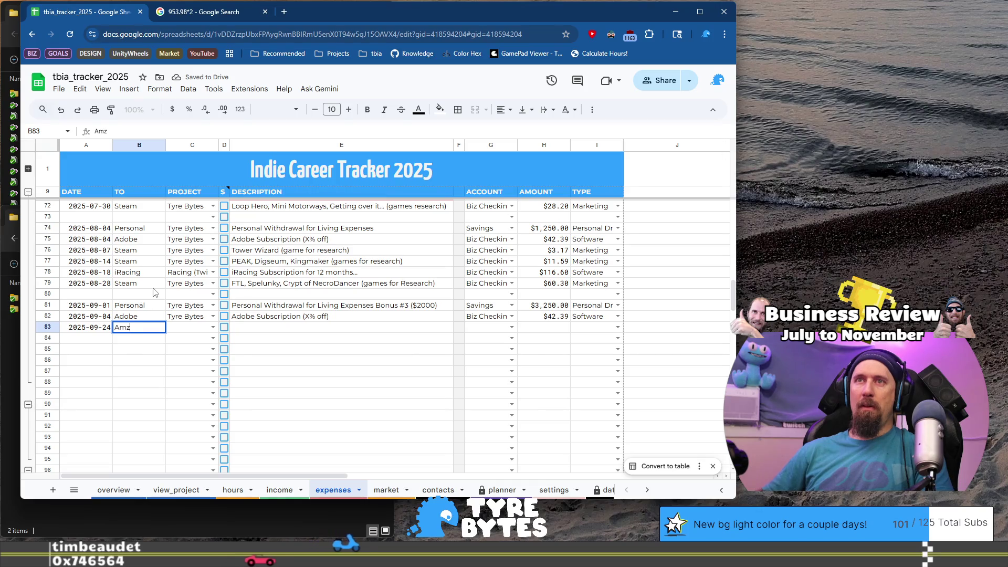
pyautogui.press('Tab')
pyautogui.write('Ty')
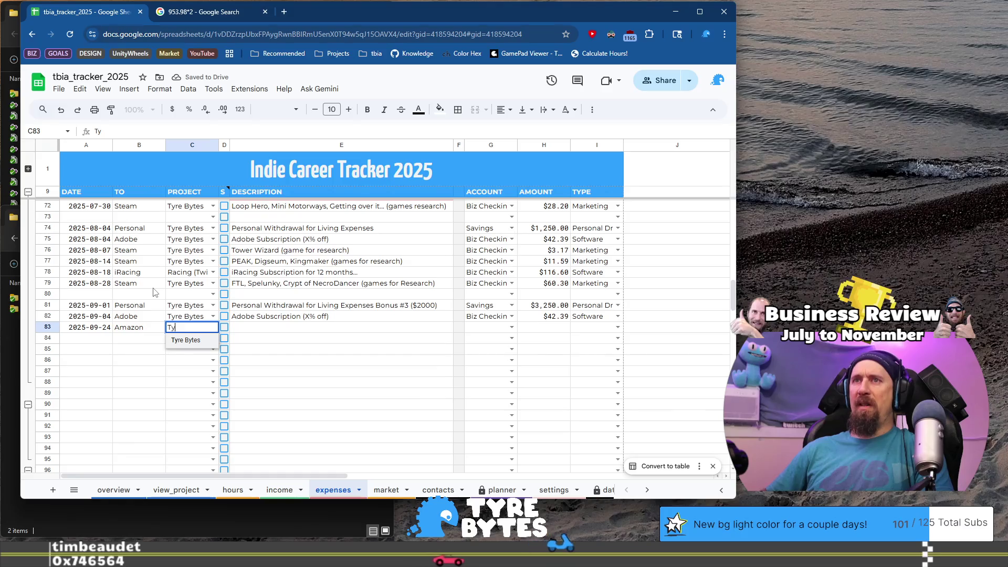
pyautogui.press('Tab')
pyautogui.press('Tab')
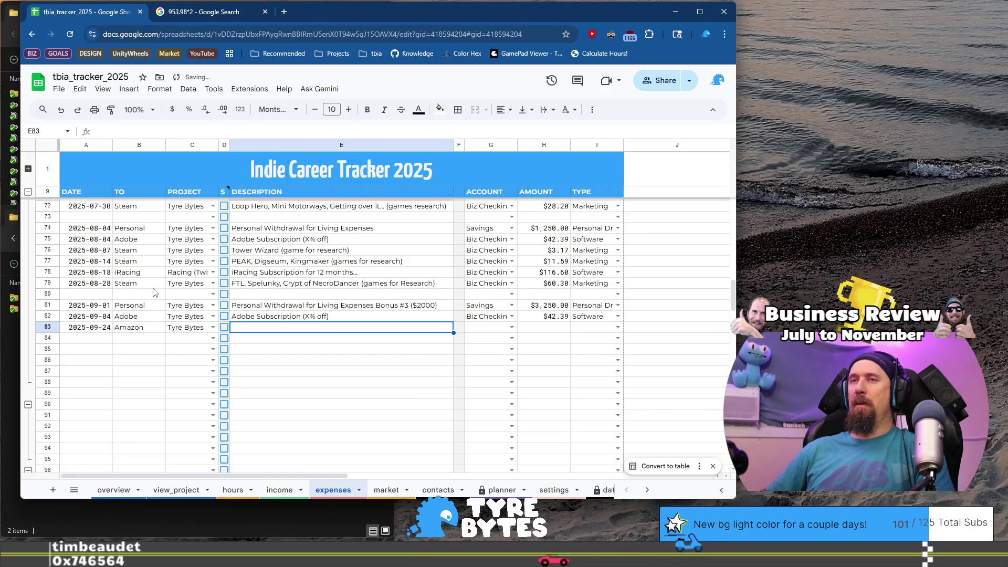
# Describe the Amazon purchase as 'New Video SSD and 2 Storage Drives with 20 TB'
pyautogui.write('New Video SSD and 20 TB')
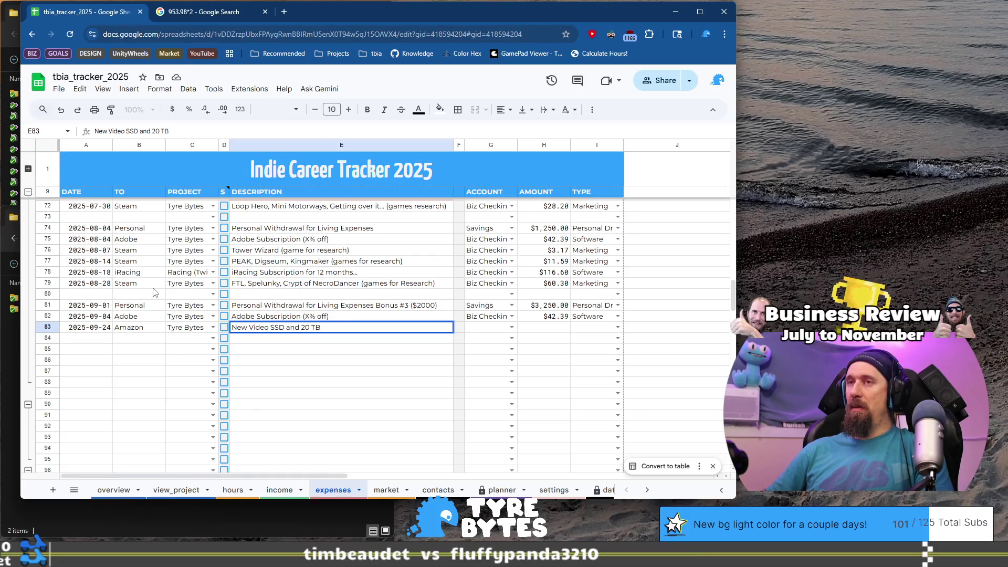
pyautogui.press('Return')
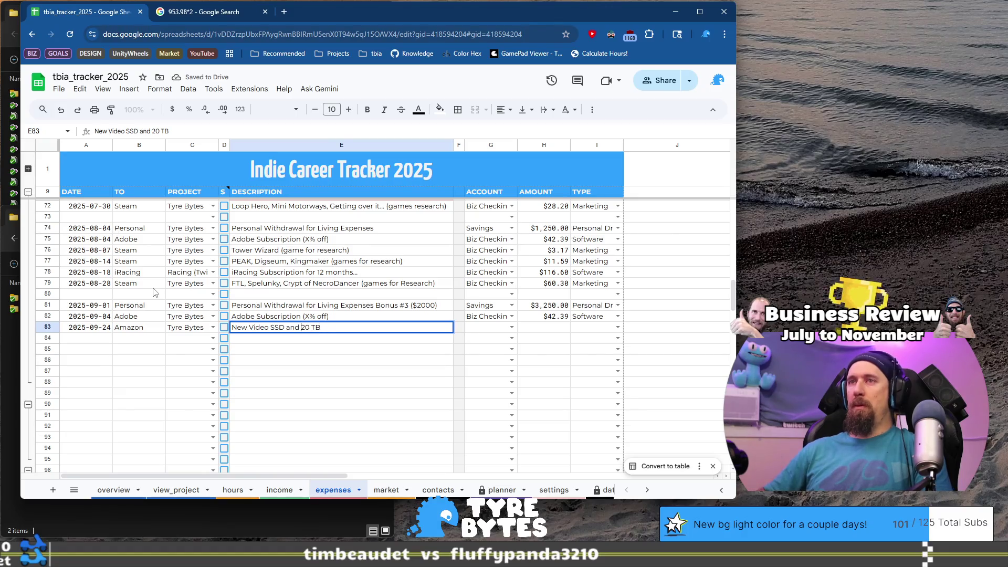
pyautogui.write('2 Stora')
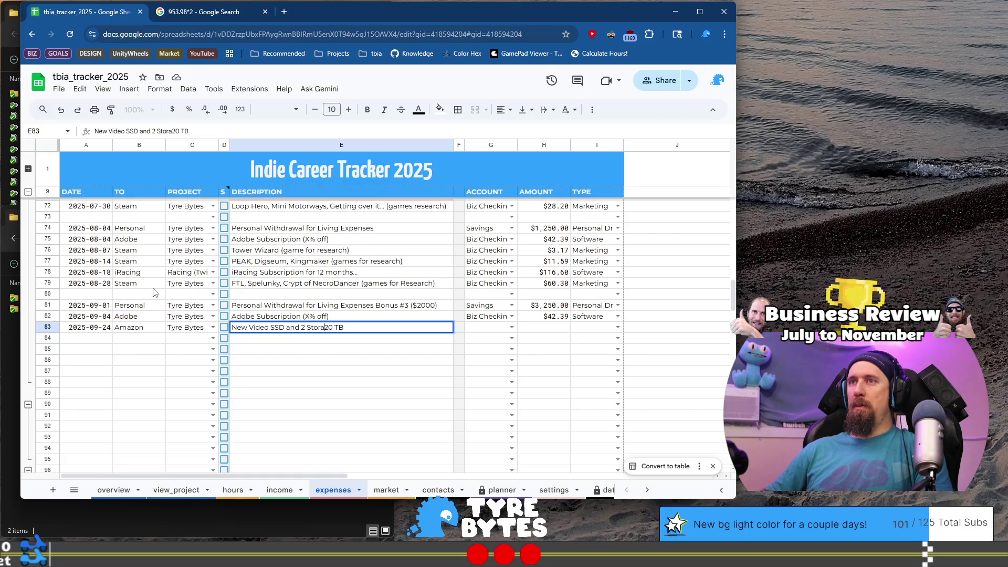
pyautogui.write('ge Drives with')
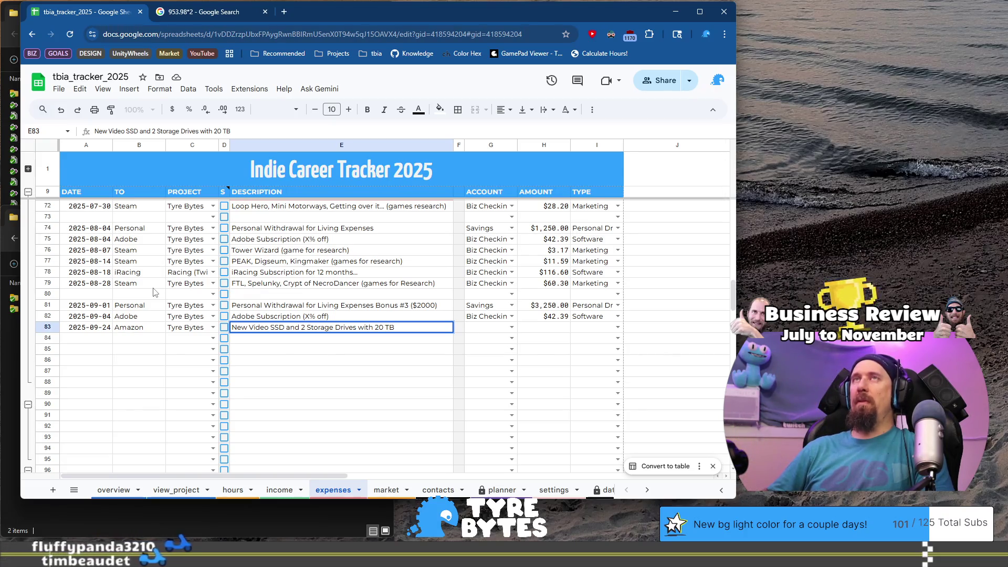
pyautogui.press('Tab')
pyautogui.press('Tab')
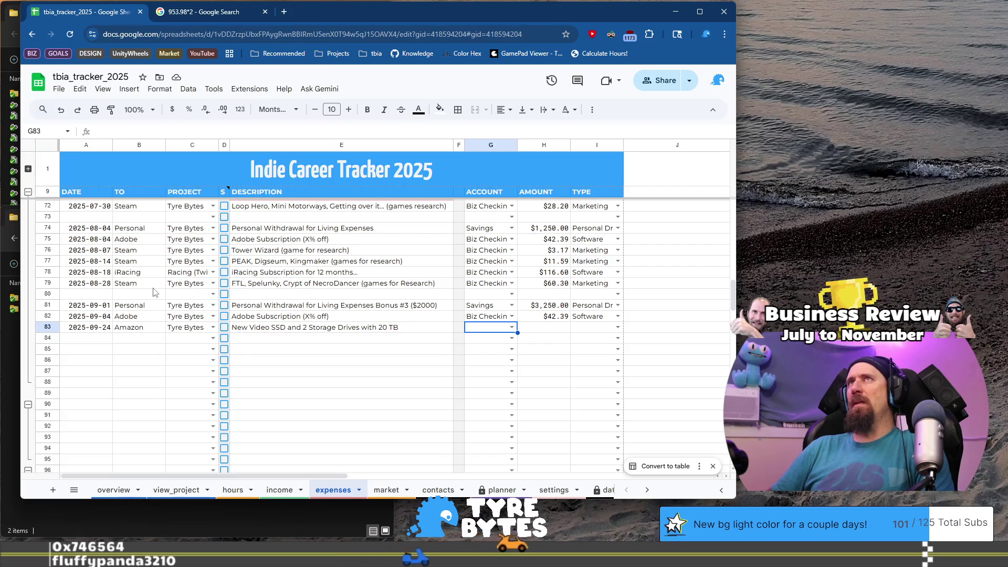
pyautogui.press('Return')
# Choose Biz Checkings as the Amazon row's account
pyautogui.press('Down')
pyautogui.press('Down')
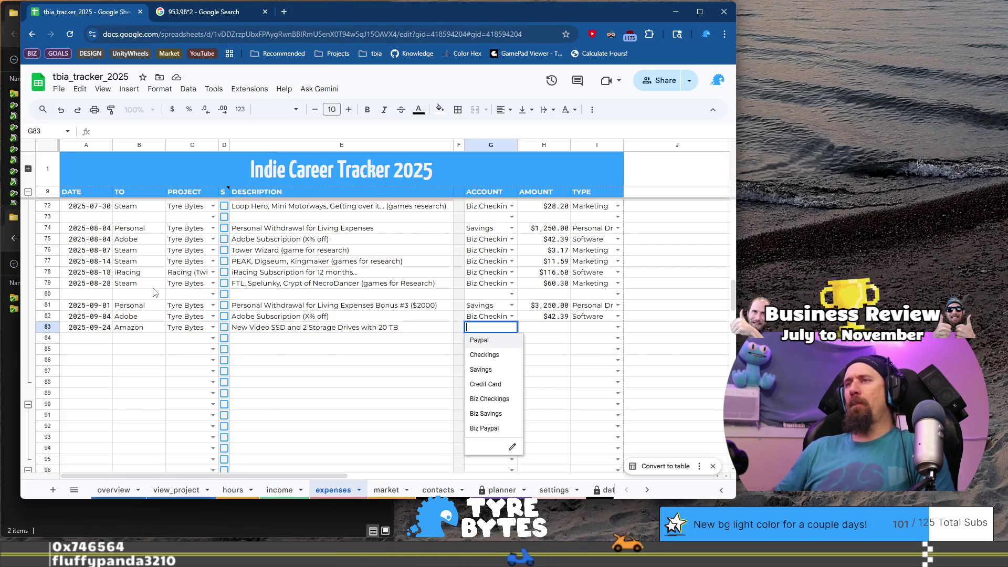
pyautogui.press('Down')
pyautogui.press('Down')
pyautogui.press('Down')
pyautogui.press('Up')
pyautogui.press('Up')
pyautogui.press('Up')
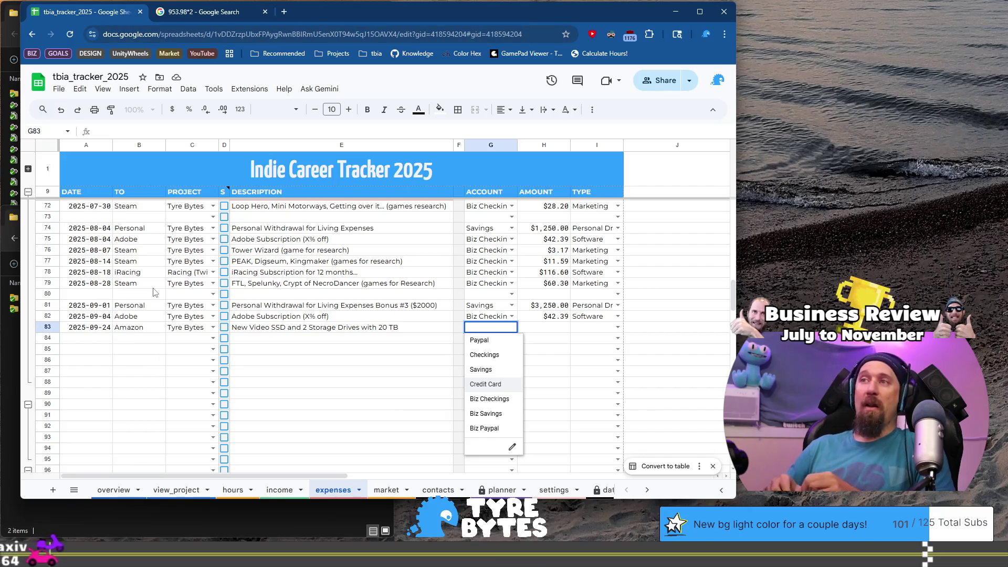
pyautogui.press('Escape')
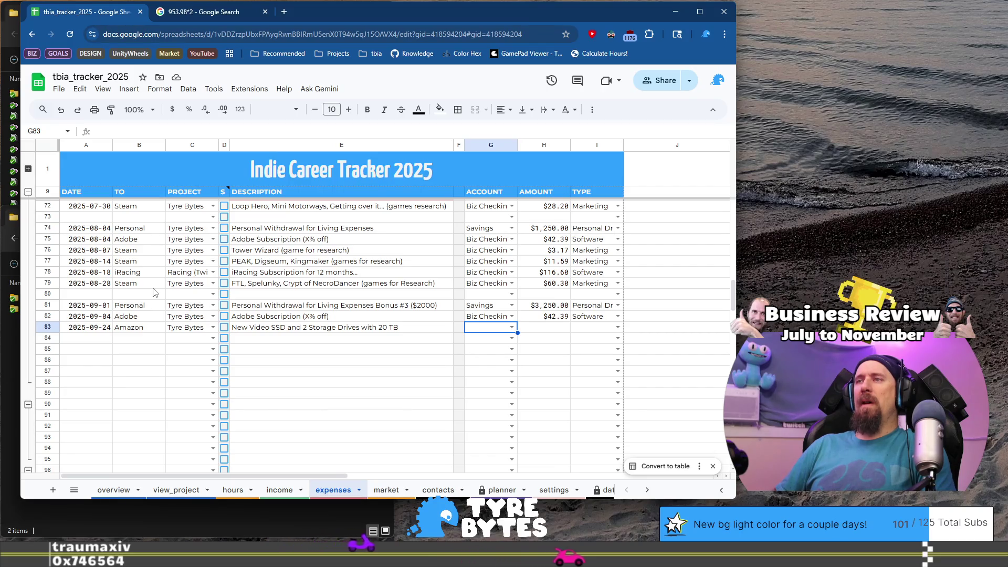
pyautogui.press('Return')
pyautogui.press('Down')
pyautogui.press('Tab')
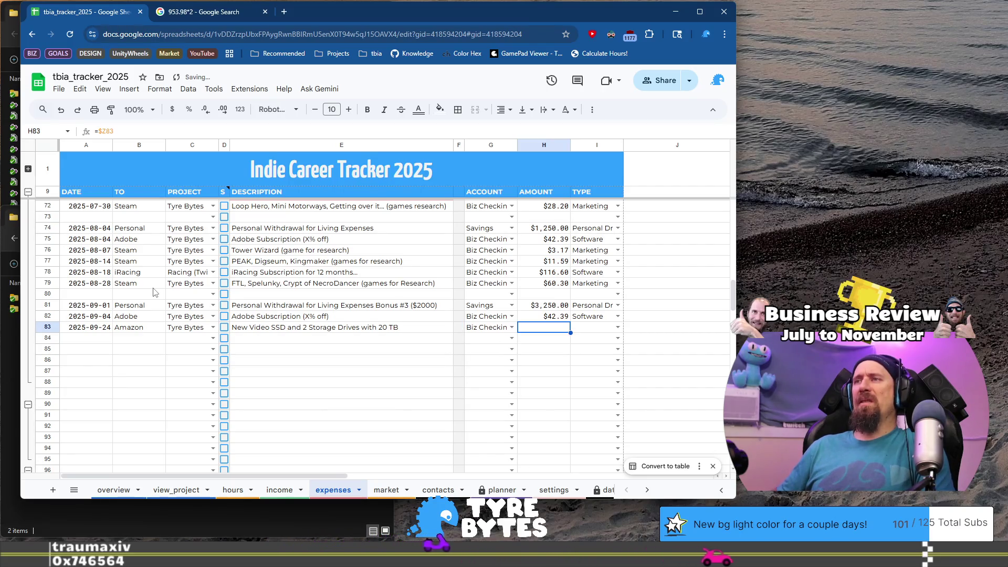
# Set the Amazon row's type to Equipment and its amount to 1102.37
pyautogui.press('Tab')
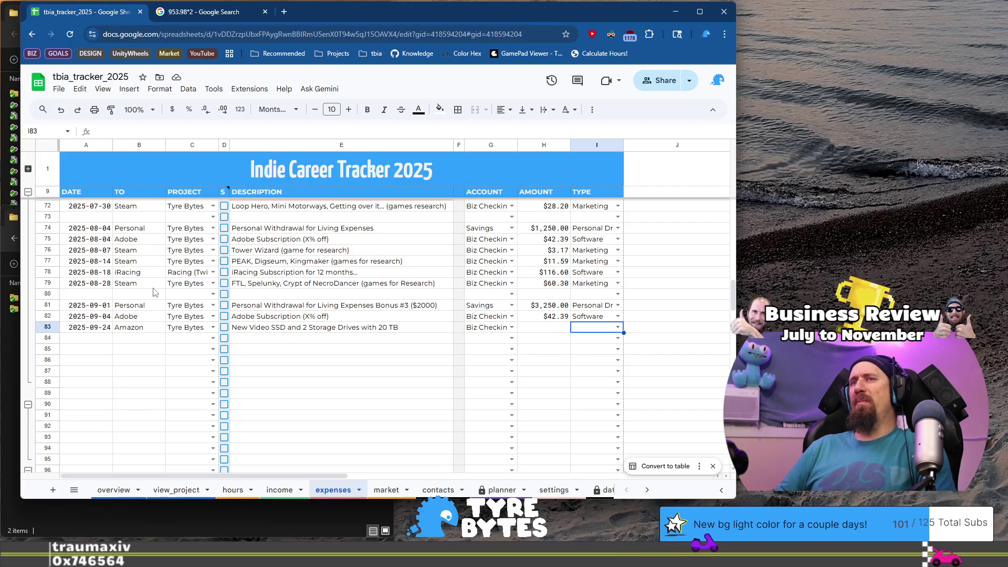
pyautogui.write('E')
pyautogui.hotkey('ctrl', 'Right')
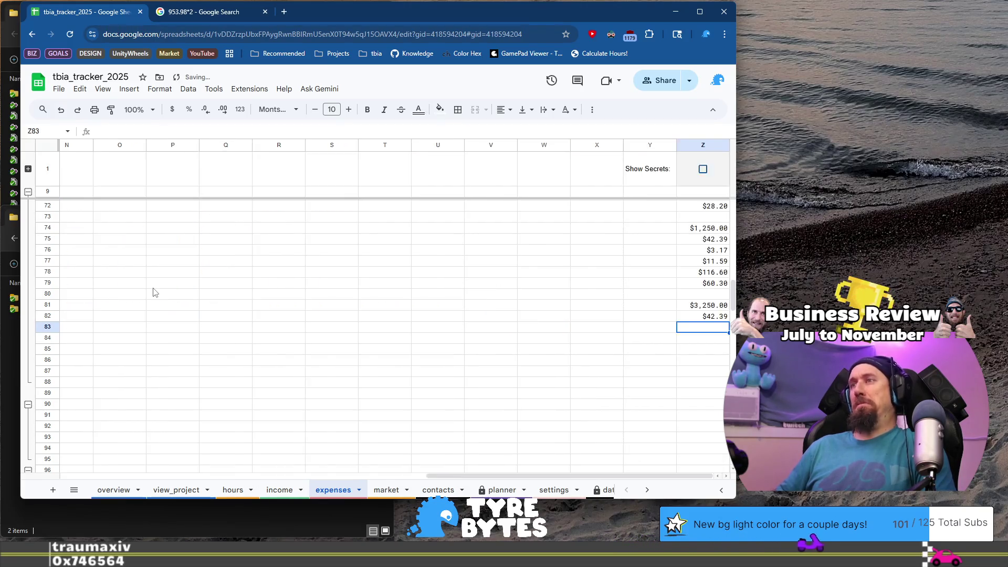
pyautogui.write('1102.37')
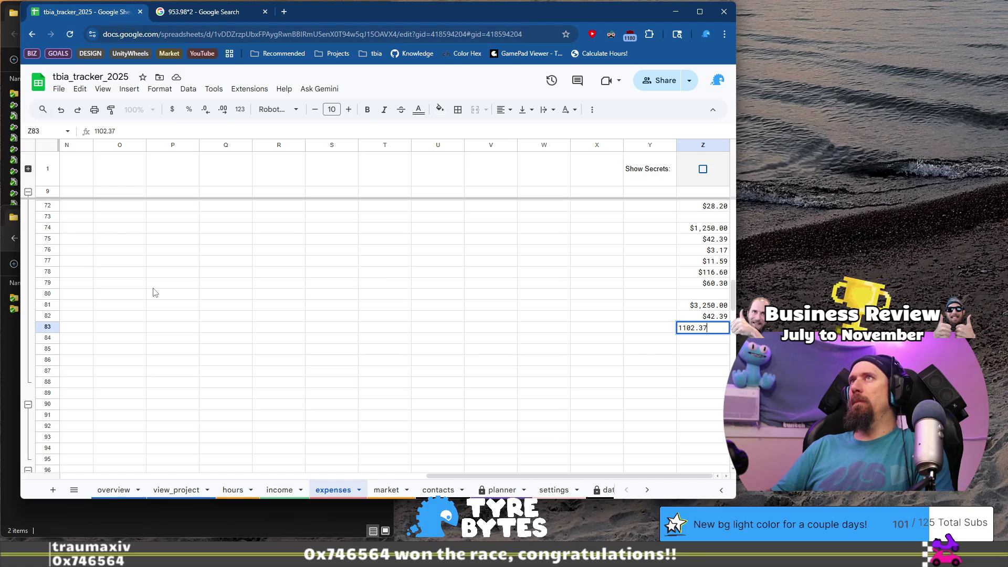
pyautogui.press('Return')
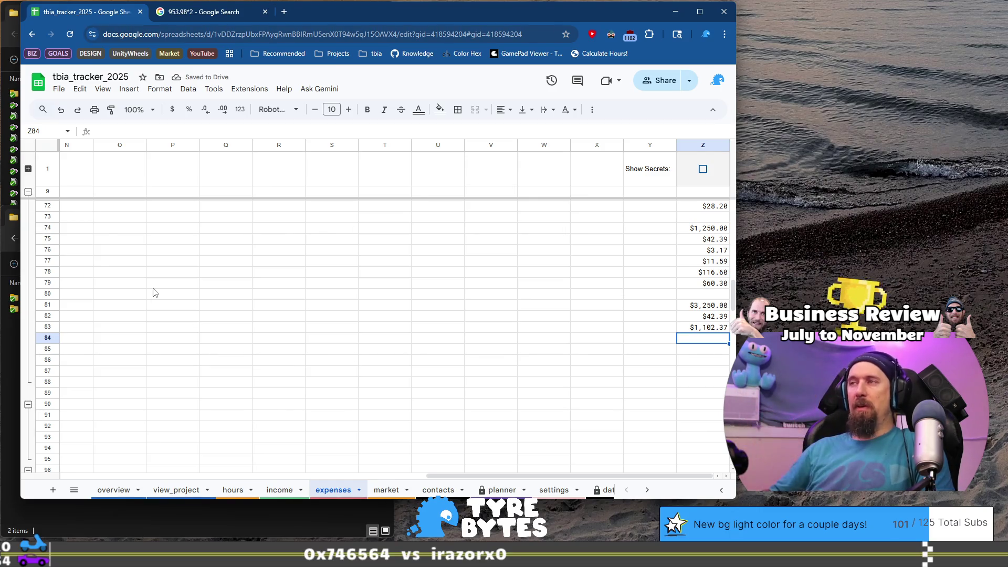
pyautogui.press('Home')
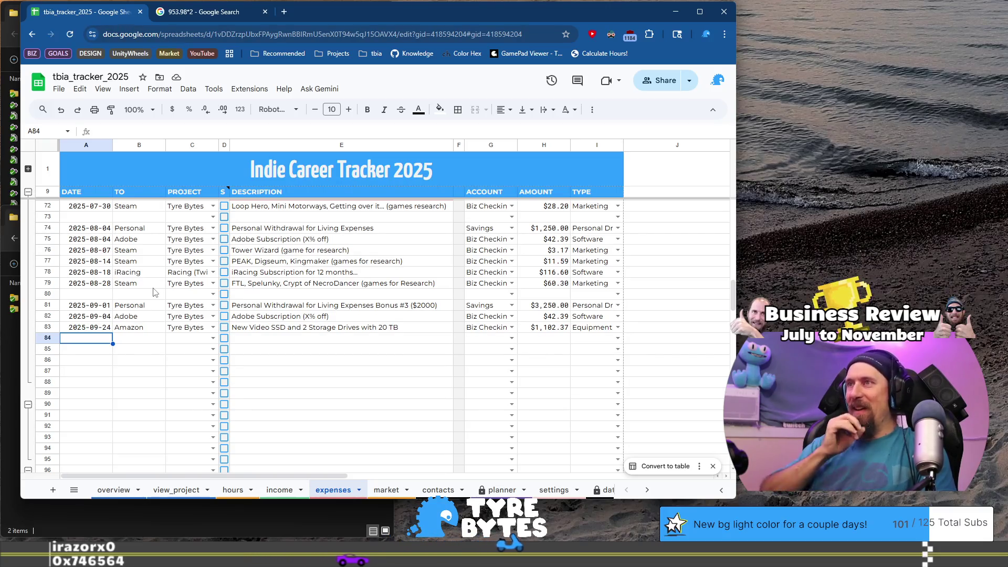
pyautogui.press('Return')
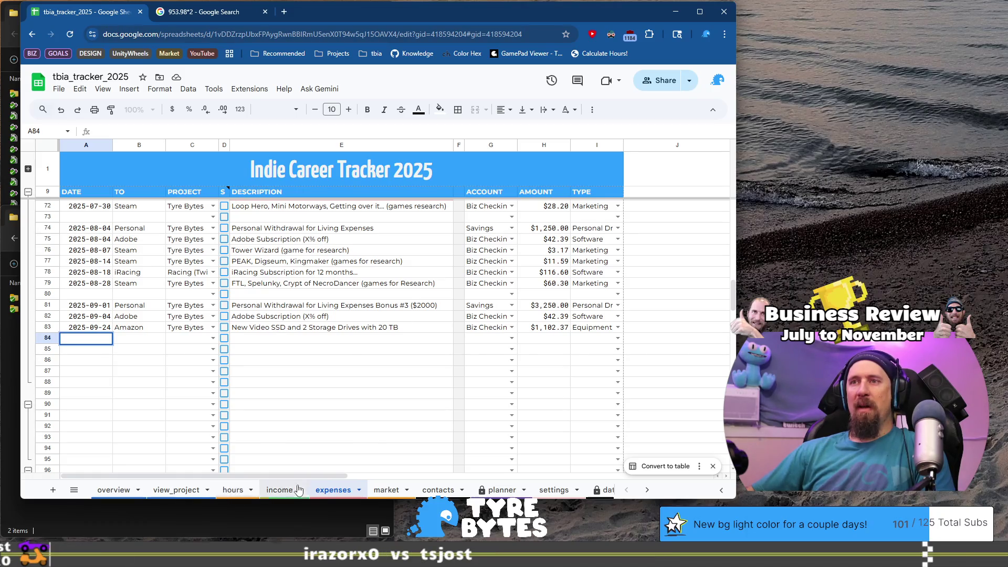
pyautogui.click(389, 493)
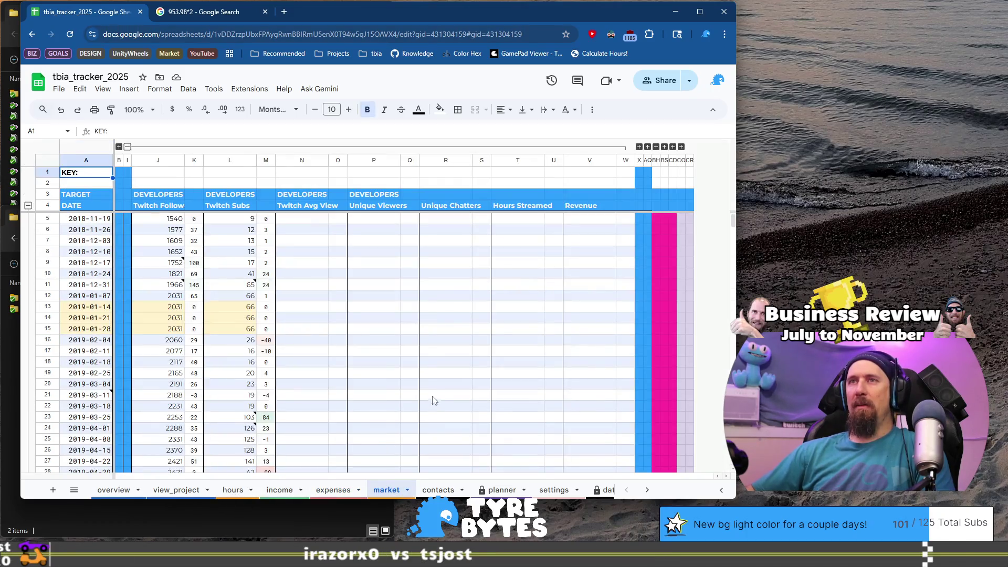
pyautogui.scroll(-2, 430, 397)
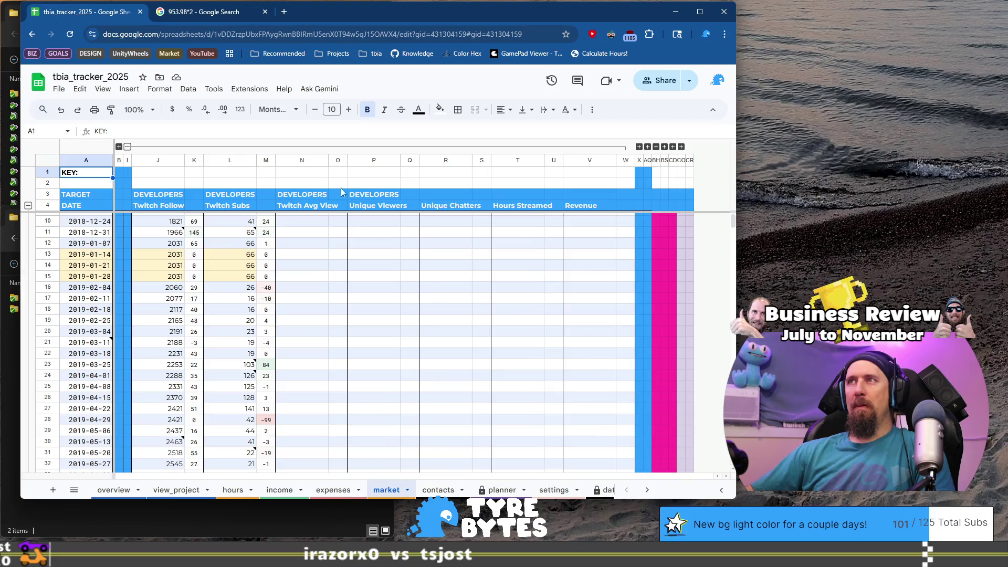
pyautogui.click(127, 147)
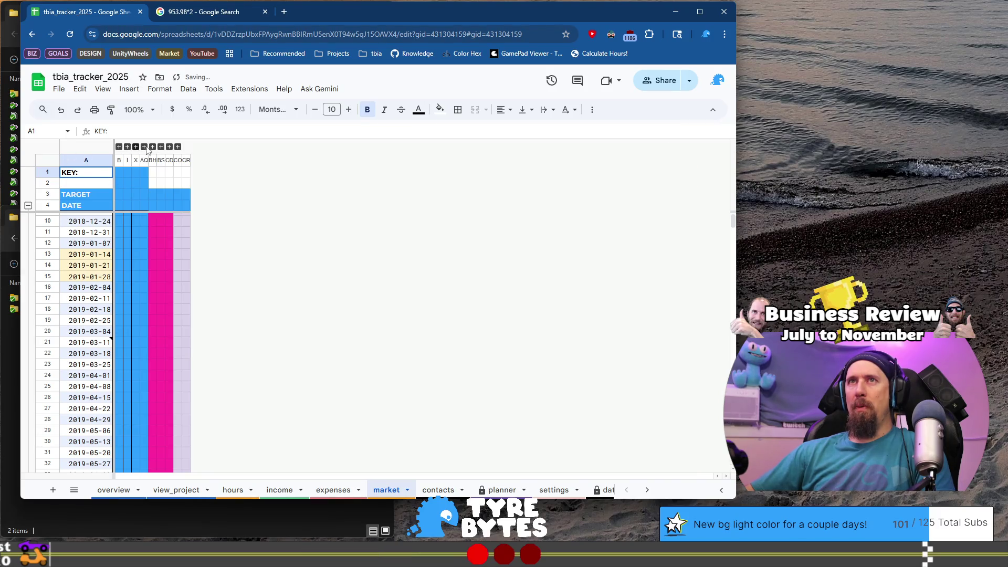
pyautogui.click(178, 147)
pyautogui.scroll(-20, 275, 304)
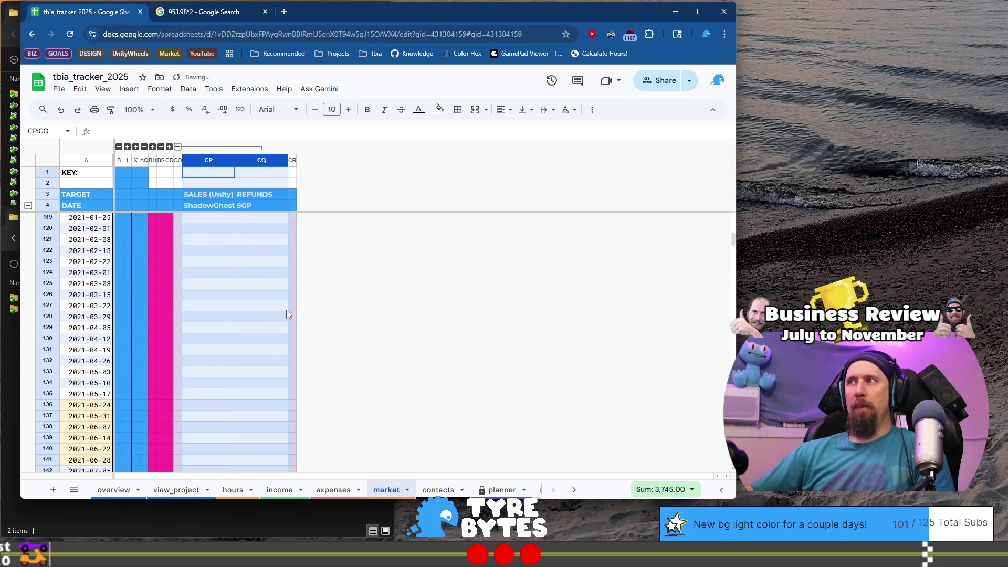
pyautogui.scroll(-20, 274, 323)
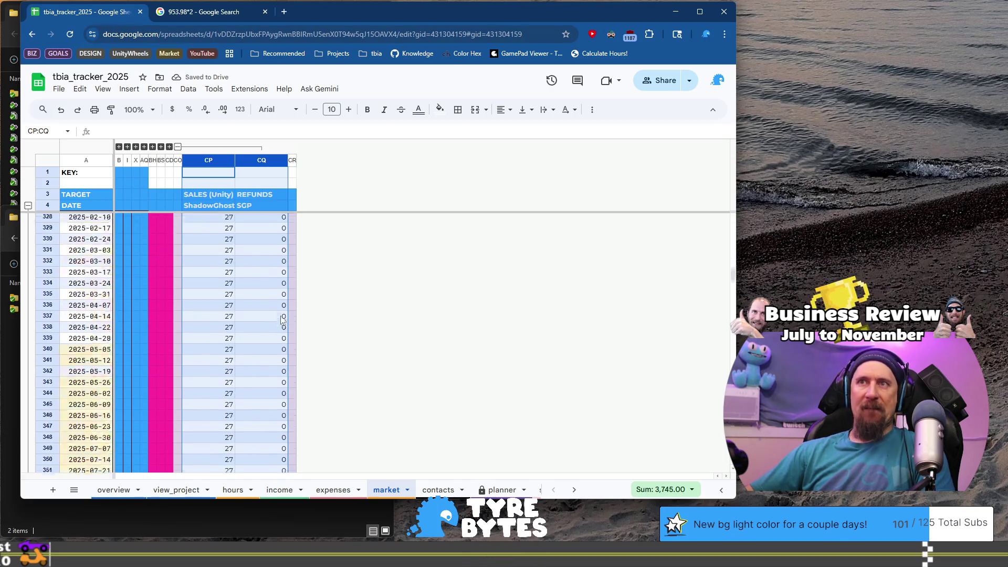
pyautogui.scroll(5, 283, 319)
pyautogui.scroll(-2, 315, 305)
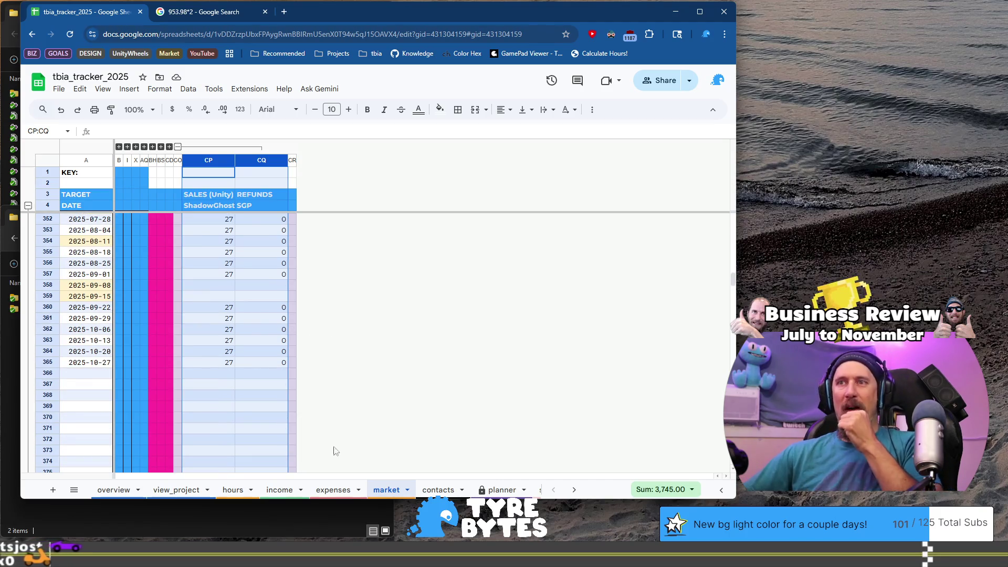
pyautogui.click(337, 485)
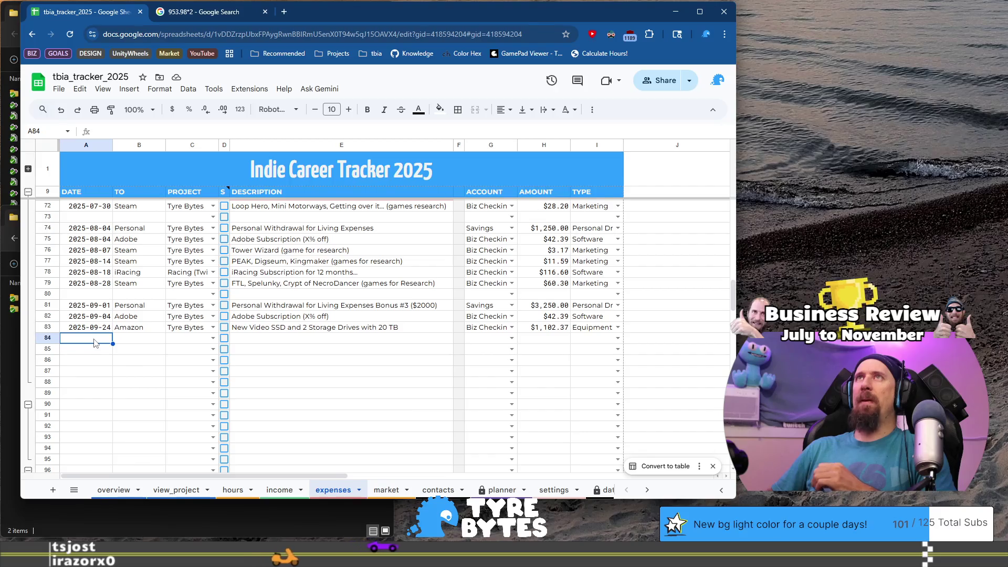
# Date rows 84 through 86 as 2025-09-28
pyautogui.write('2025-11-0')
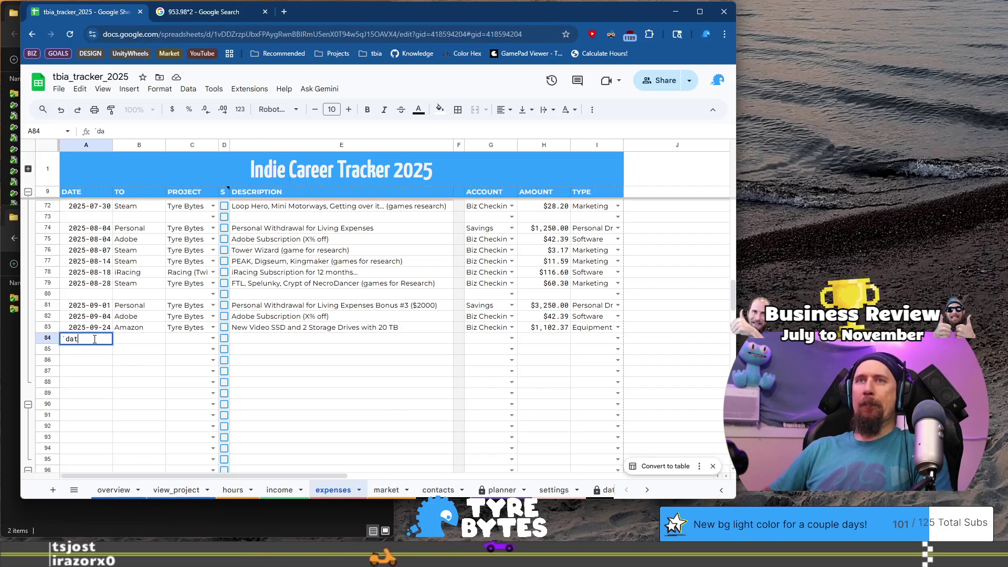
pyautogui.write('2')
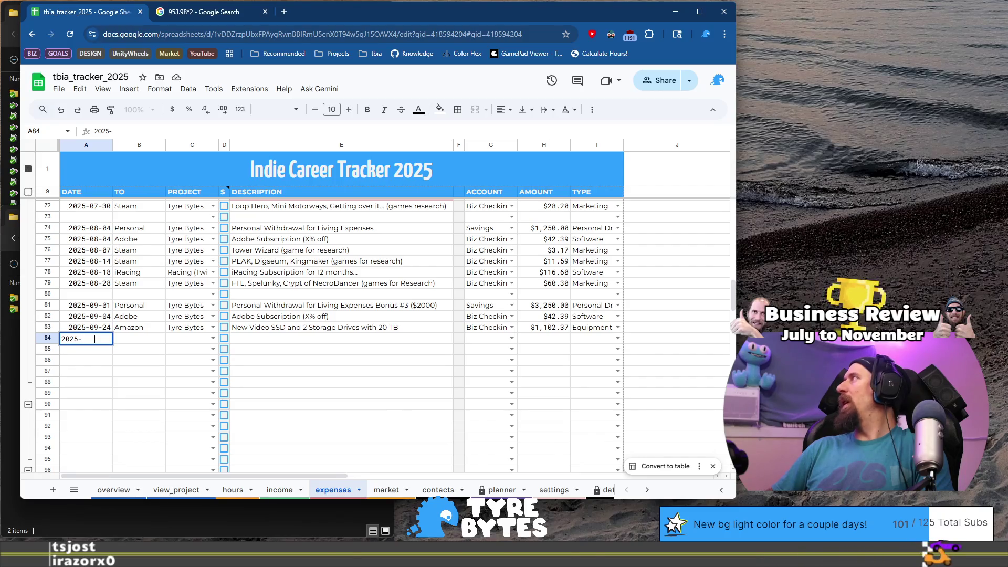
pyautogui.write('09')
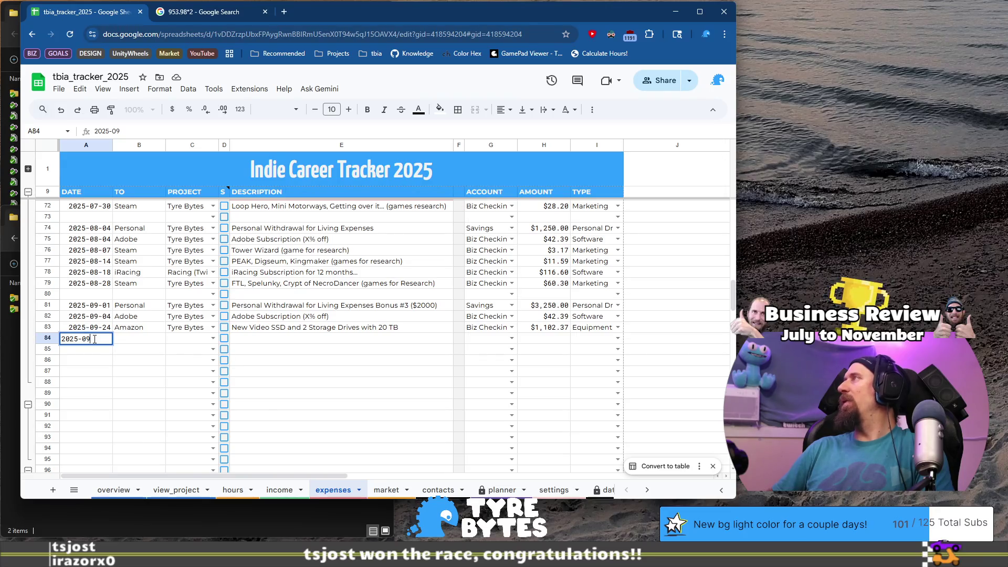
pyautogui.write('-28')
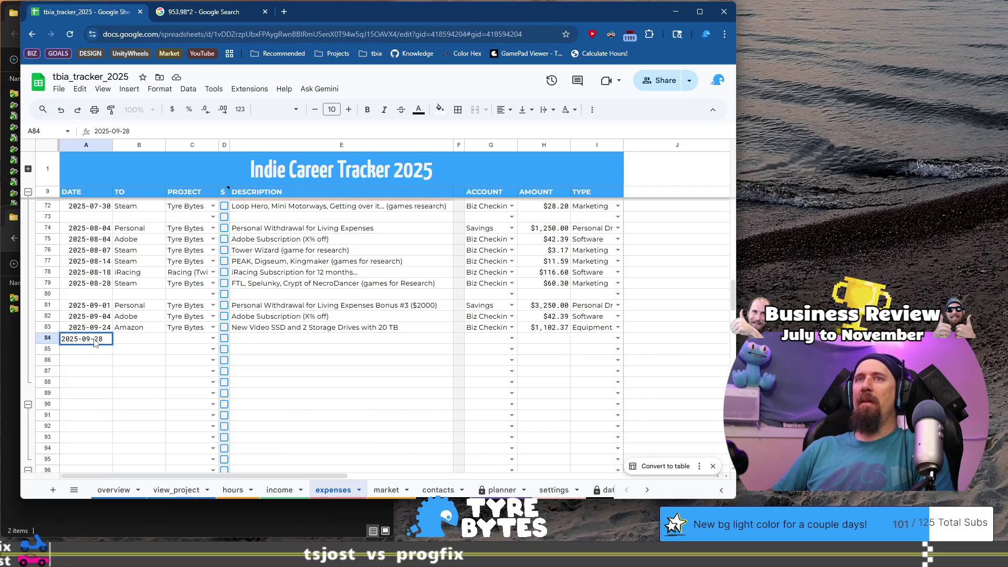
pyautogui.press('Return')
pyautogui.press('Up')
pyautogui.hotkey('ctrl', 'c')
pyautogui.press('Down')
pyautogui.hotkey('ctrl', 'v')
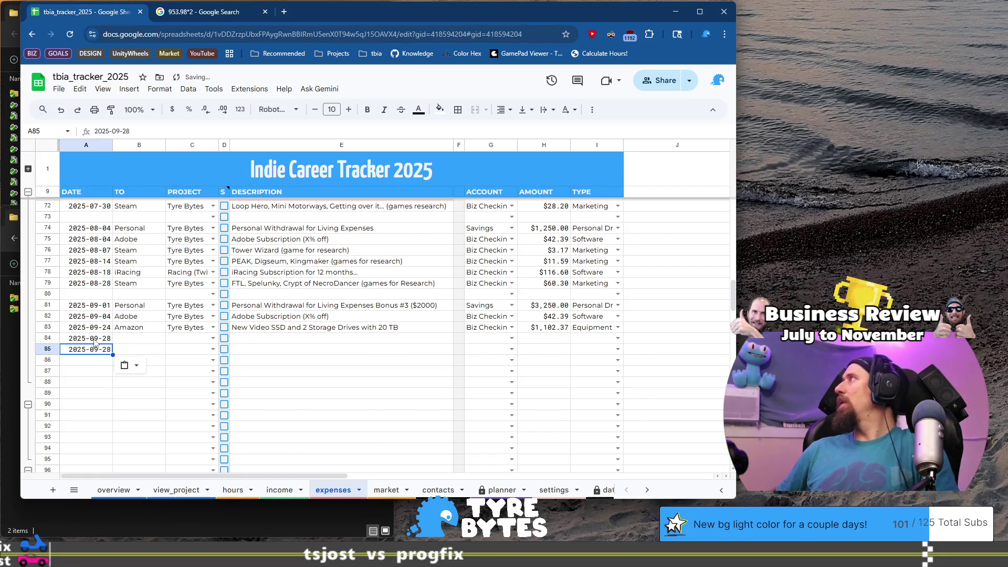
pyautogui.press('Down')
pyautogui.hotkey('ctrl', 'v')
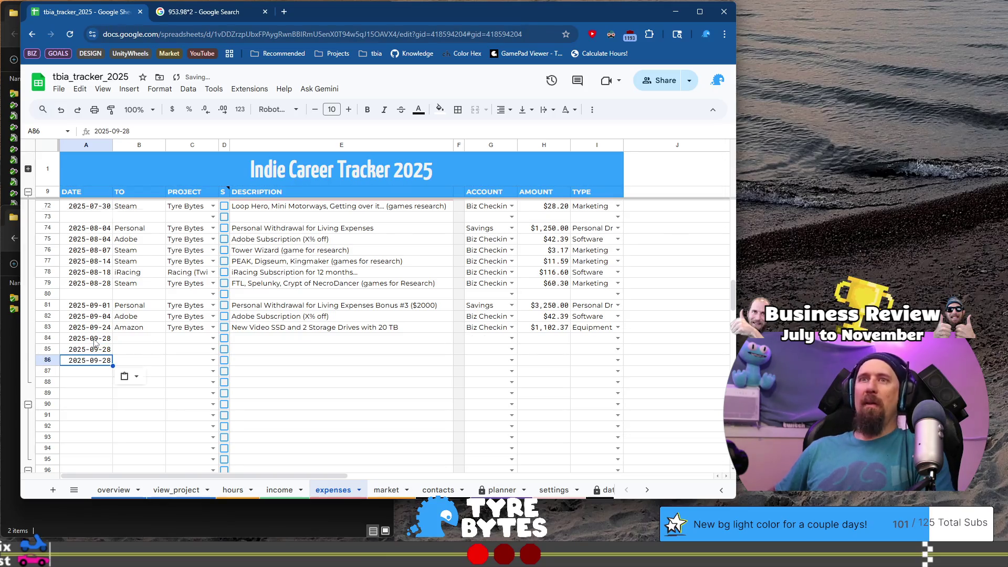
# Change the dates of rows 86 and 87 to 2025-09-30
pyautogui.press('F2')
pyautogui.press('BackSpace')
pyautogui.press('BackSpace')
pyautogui.press('Return')
pyautogui.press('Up')
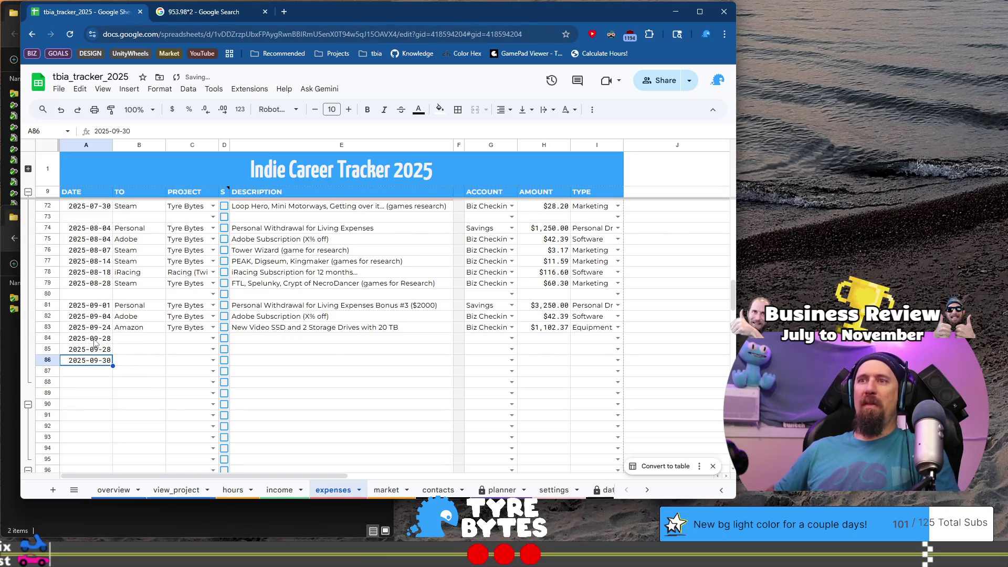
pyautogui.hotkey('ctrl', 'c')
pyautogui.press('Down')
pyautogui.hotkey('ctrl', 'v')
# Enter payees: Steam for row 84, Dreamhost for rows 85–86, Walmart for row 87
pyautogui.press('Up')
pyautogui.press('Right')
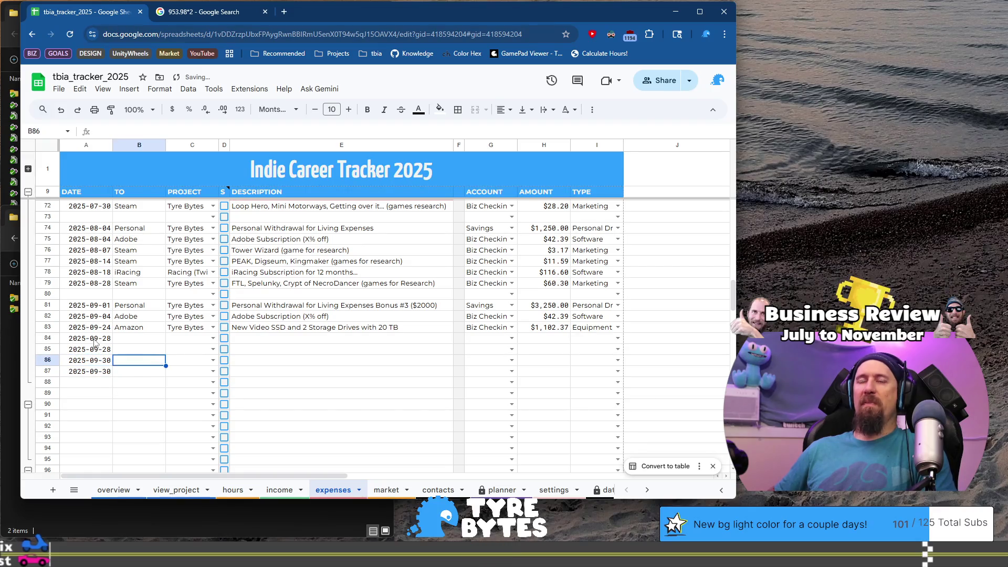
pyautogui.press('Down')
pyautogui.write('Walma')
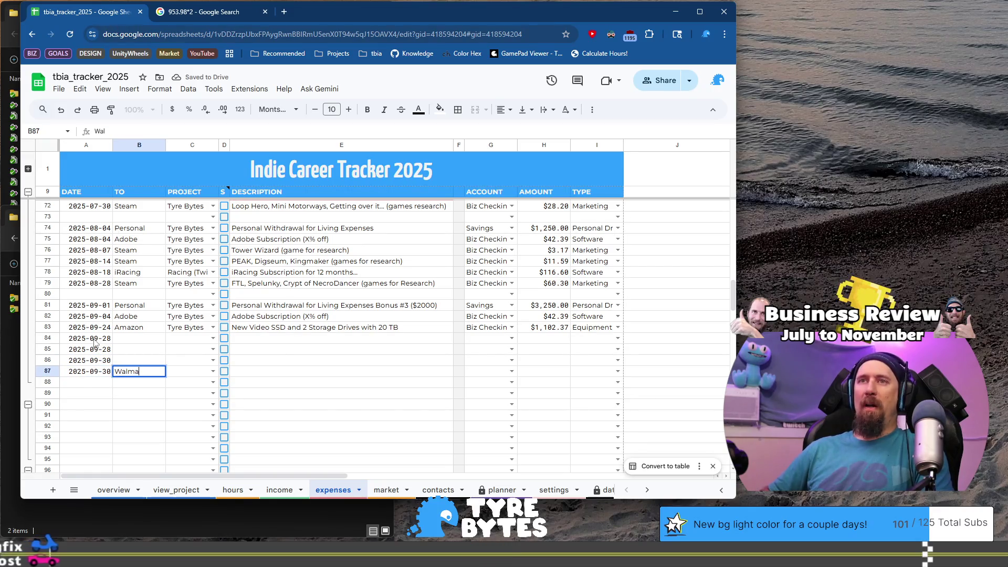
pyautogui.write('rt')
pyautogui.press('Return')
pyautogui.press('Up')
pyautogui.press('Up')
pyautogui.press('Up')
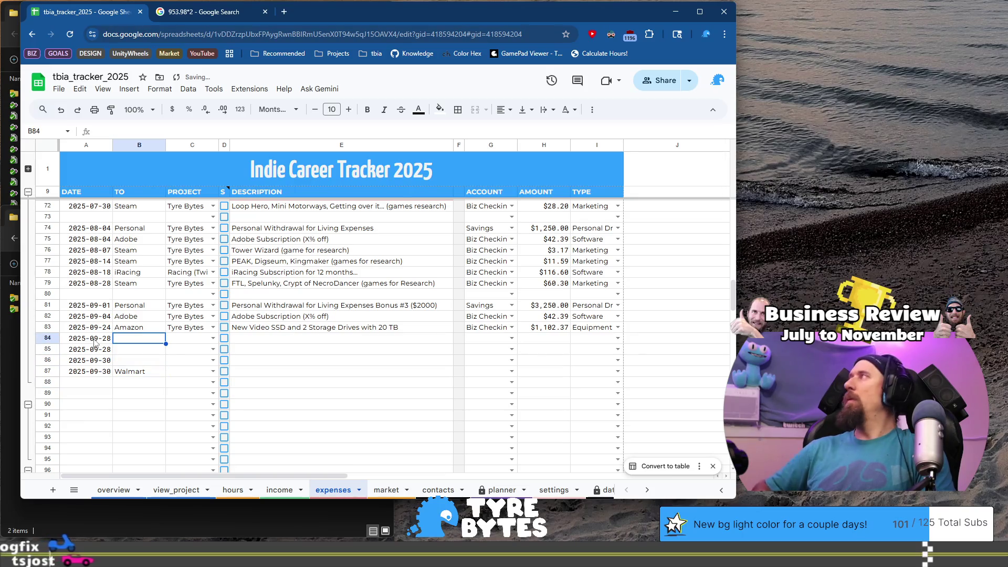
pyautogui.write('Steam')
pyautogui.press('Return')
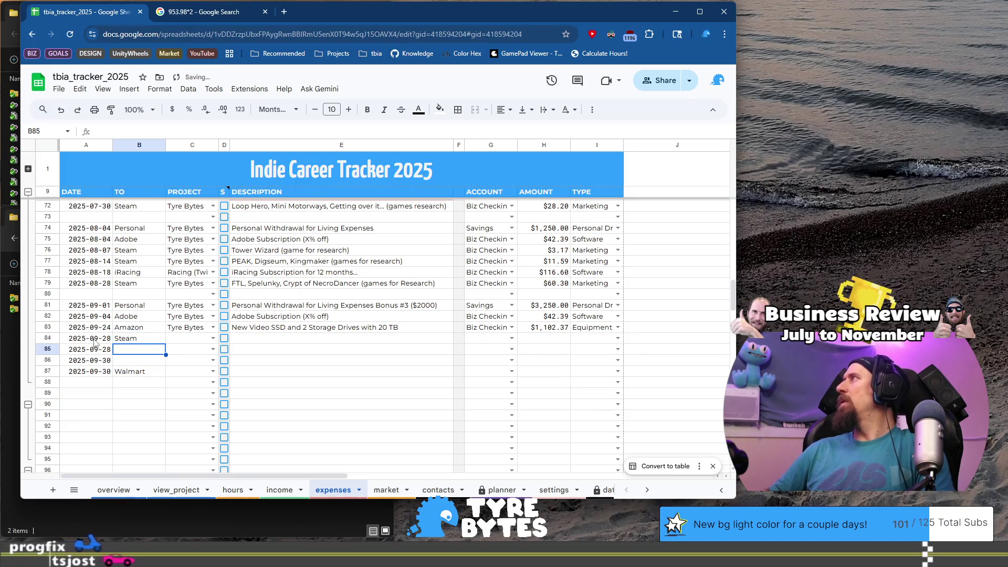
pyautogui.write('Dream')
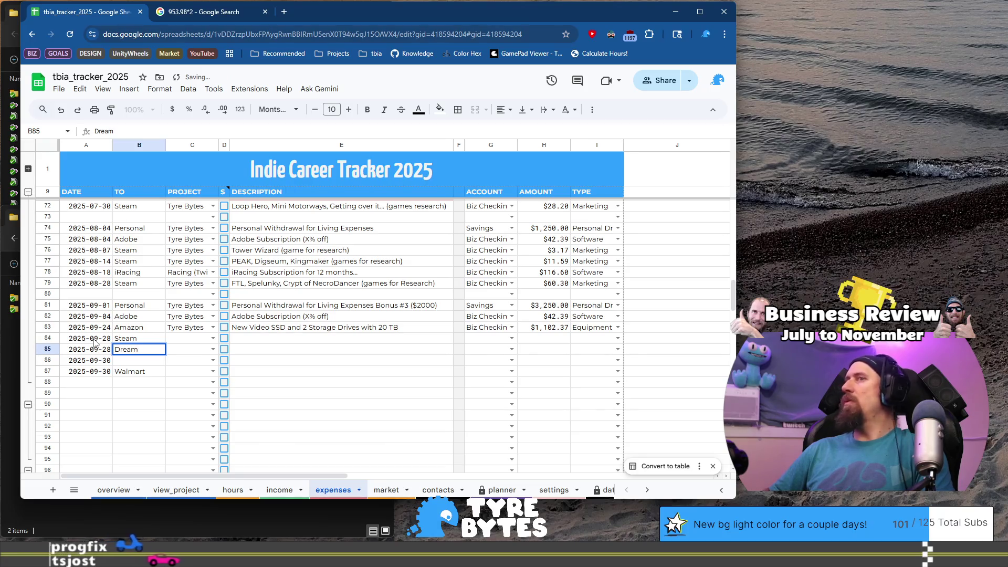
pyautogui.write('host')
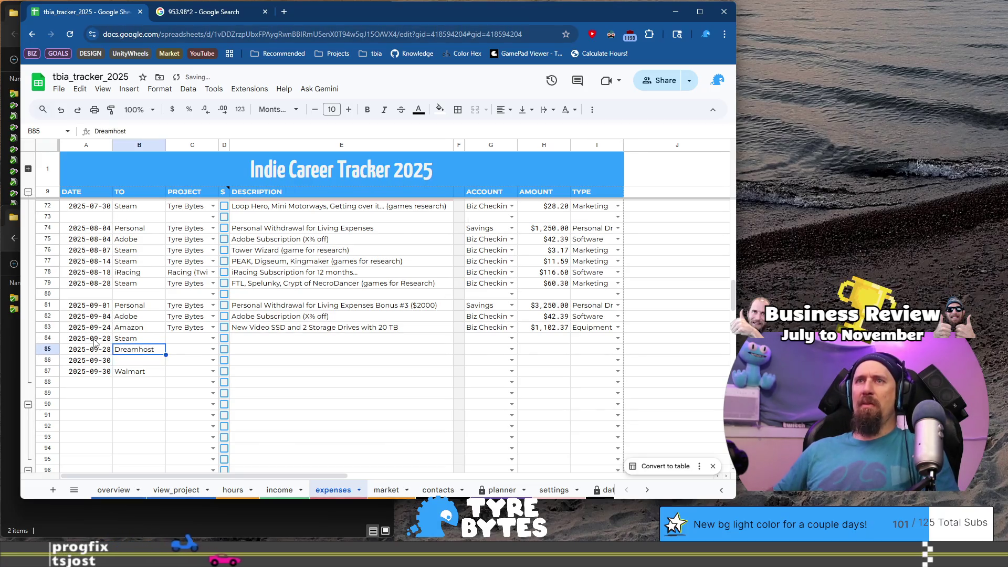
pyautogui.press('Tab')
# Copy Tyre Bytes into rows 84–86's project and set row 87 to TBIA (Twitch)
pyautogui.press('Up')
pyautogui.press('Up')
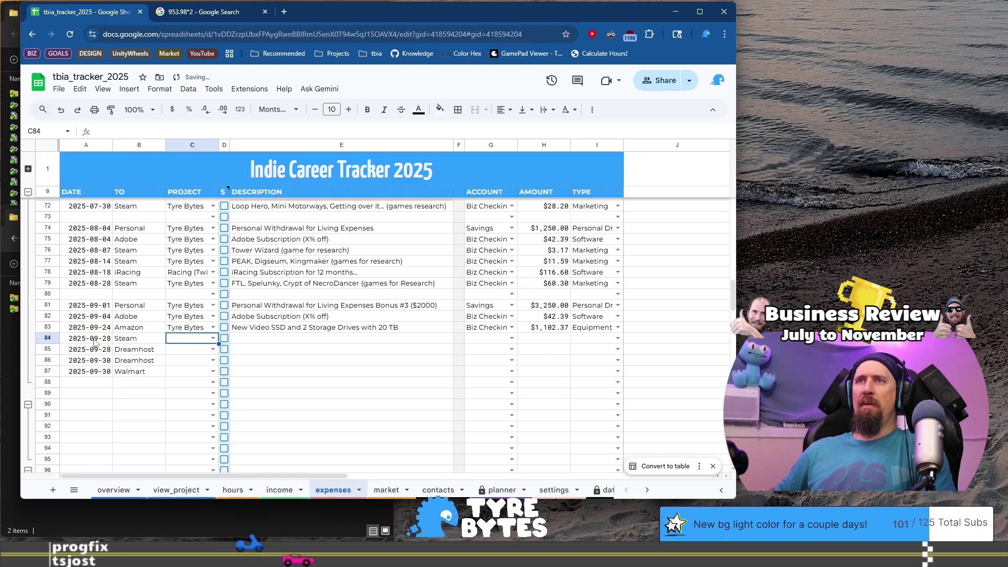
pyautogui.hotkey('ctrl', 'c')
pyautogui.press('Down')
pyautogui.press('Down')
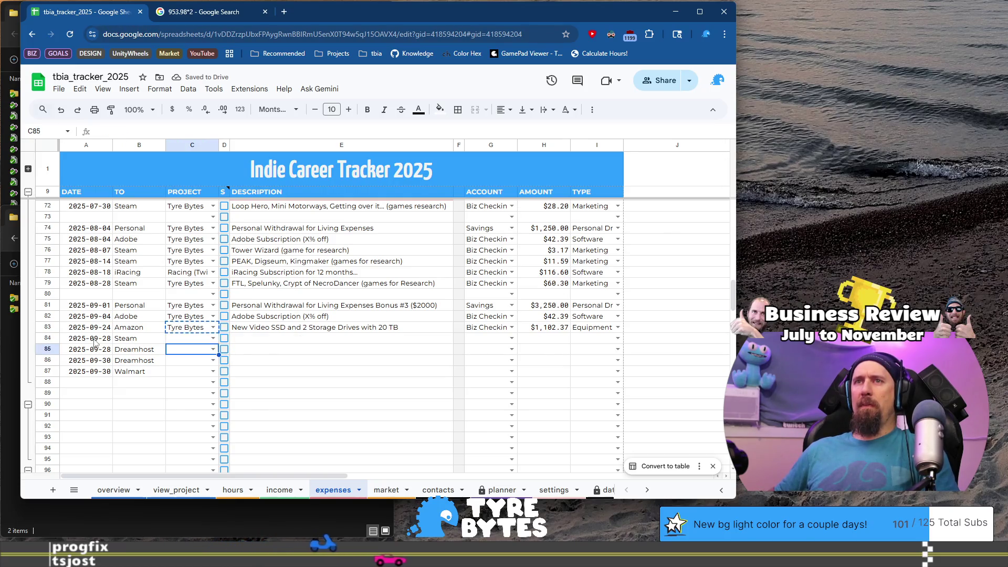
pyautogui.hotkey('shift', 'Down')
pyautogui.hotkey('ctrl', 'v')
pyautogui.press('Up')
pyautogui.hotkey('ctrl', 'v')
pyautogui.press('Down')
pyautogui.press('Down')
pyautogui.press('Down')
pyautogui.write('T')
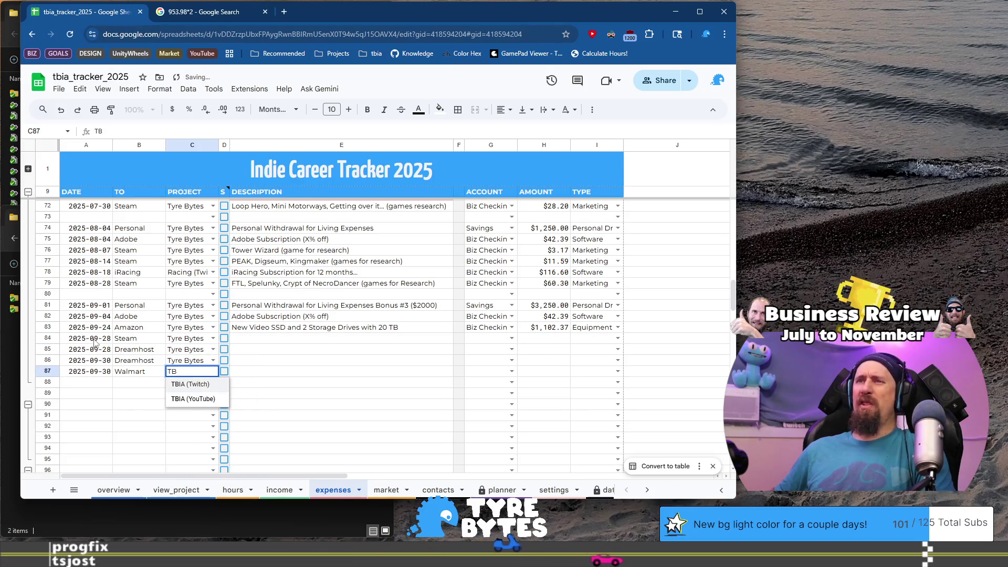
pyautogui.press('Return')
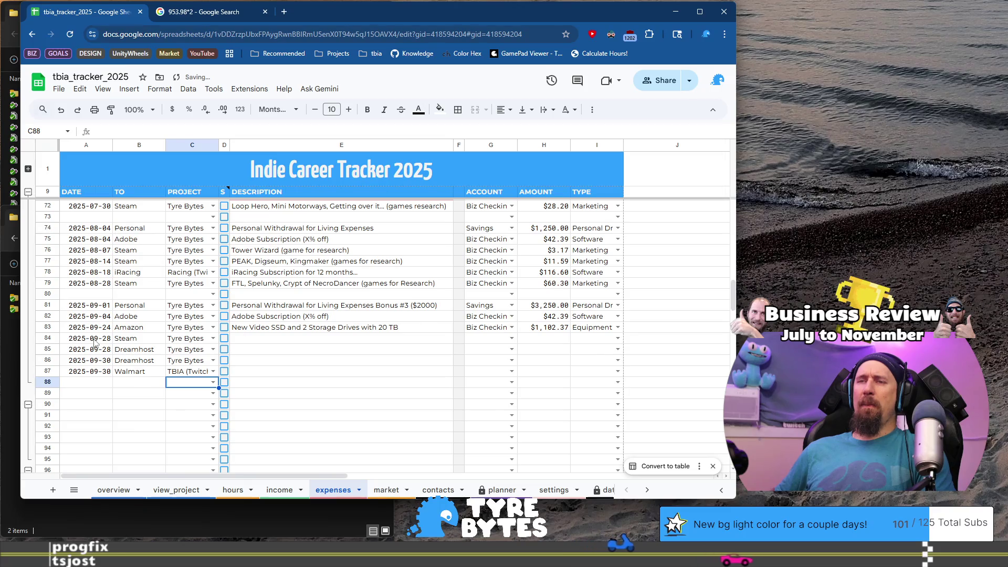
# Describe the Walmart row as 'Halloween costume for 24 hour stream'
pyautogui.press('Up')
pyautogui.write('Ha')
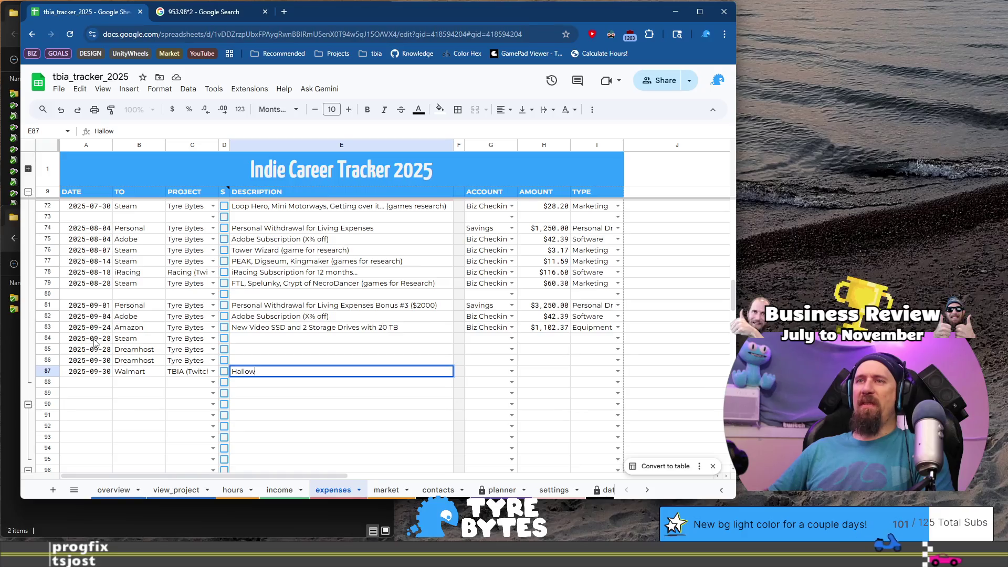
pyautogui.write('en costur')
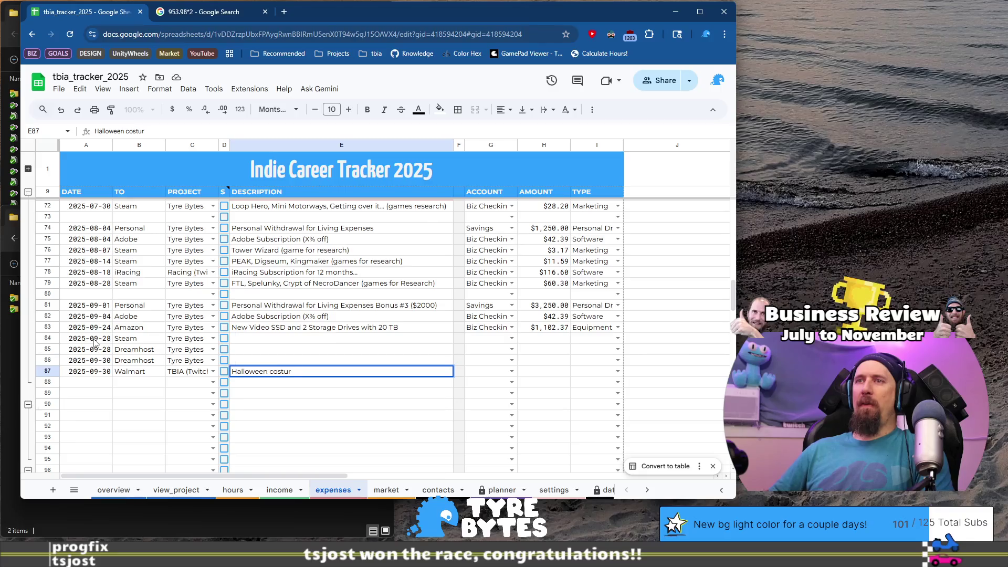
pyautogui.write('3')
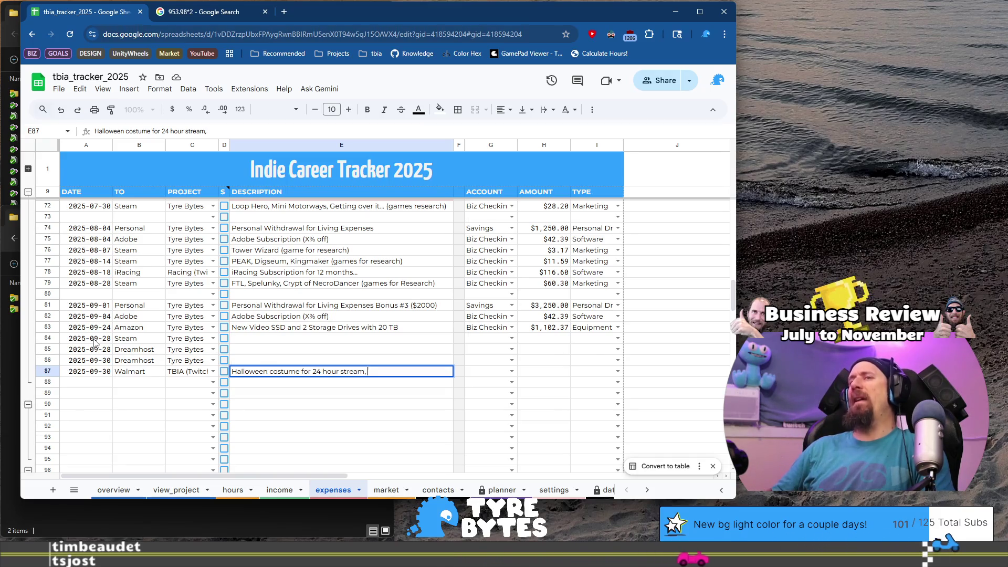
pyautogui.press('Up')
pyautogui.press('Up')
pyautogui.press('Up')
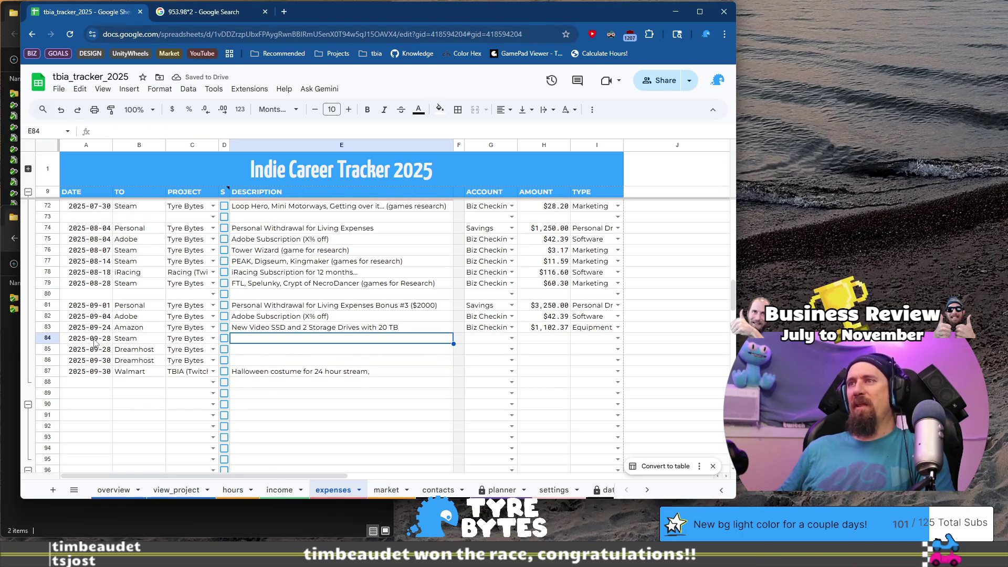
# Paste Biz Checkings from row 83 into the account cells of rows 84–87
pyautogui.press('Right')
pyautogui.press('Right')
pyautogui.press('Up')
pyautogui.press('Down')
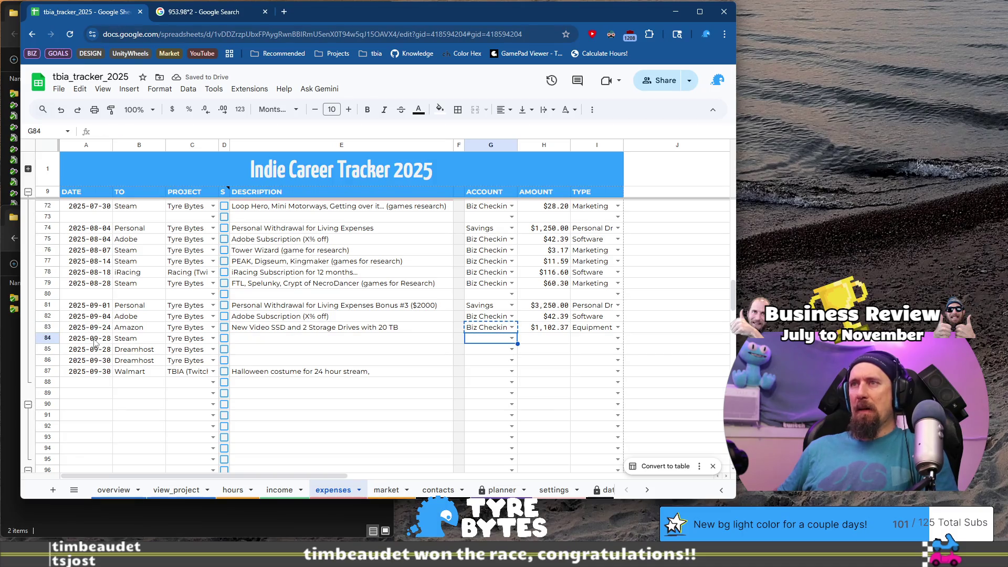
pyautogui.hotkey('shift', 'Down')
pyautogui.hotkey('shift', 'Down')
pyautogui.hotkey('shift', 'Down')
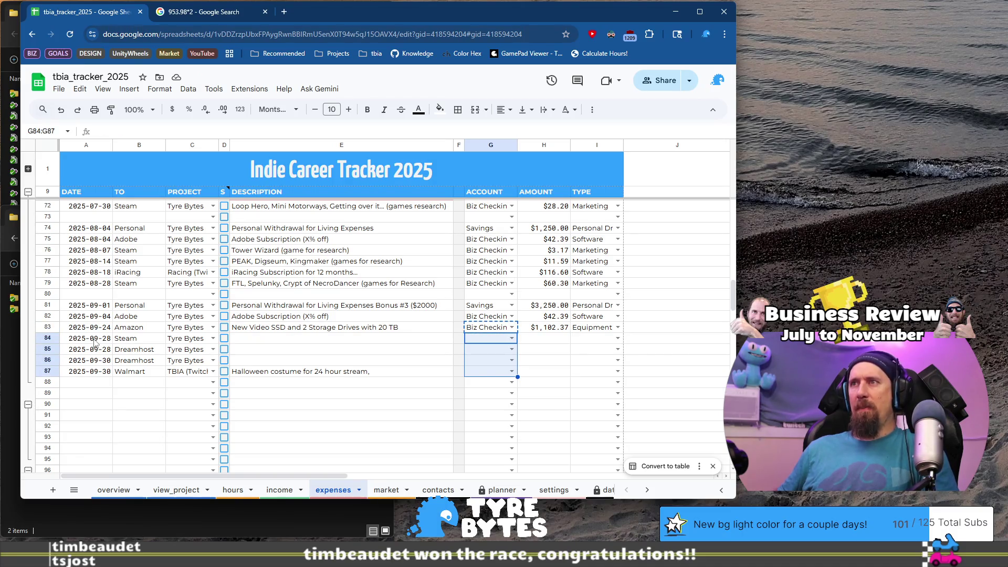
pyautogui.hotkey('ctrl', 'v')
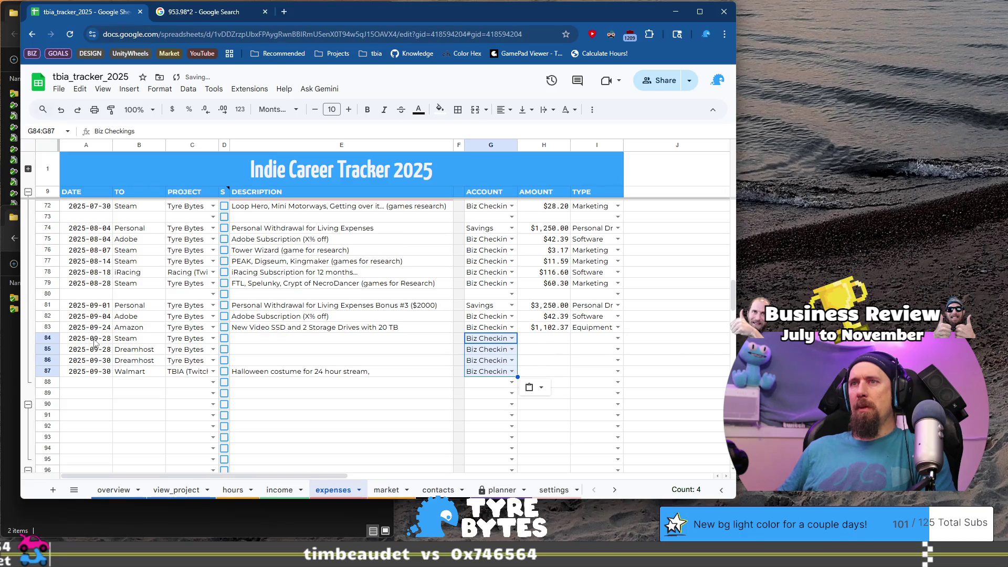
# Insert '& extras' after 'costume' in row 87's Halloween description
pyautogui.press('Left')
pyautogui.press('Left')
pyautogui.press('Down')
pyautogui.press('Down')
pyautogui.press('Down')
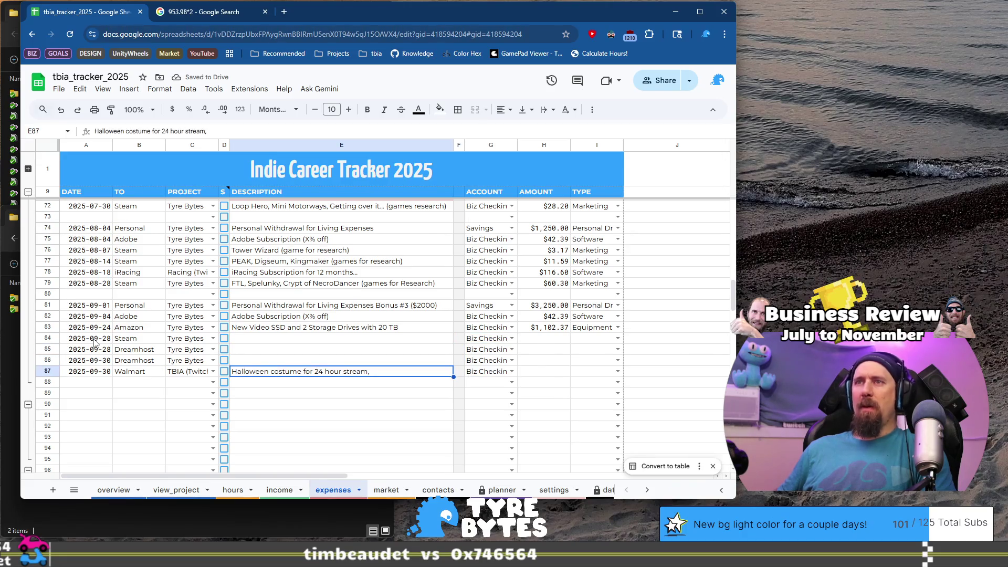
pyautogui.press('Return')
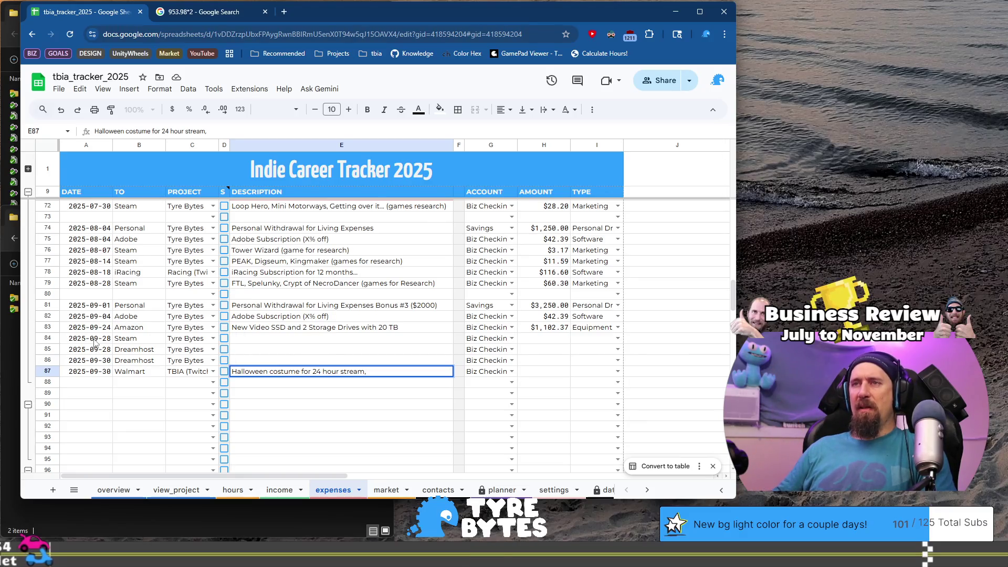
pyautogui.hotkey('ctrl', 'Right')
pyautogui.hotkey('ctrl', 'Right')
pyautogui.write('& extras fo')
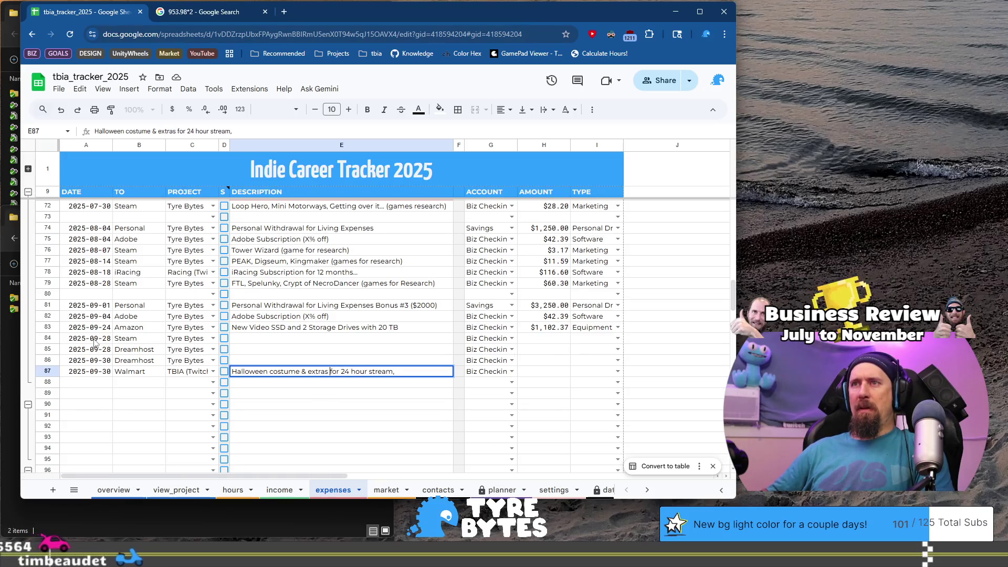
pyautogui.press('BackSpace')
pyautogui.press('BackSpace')
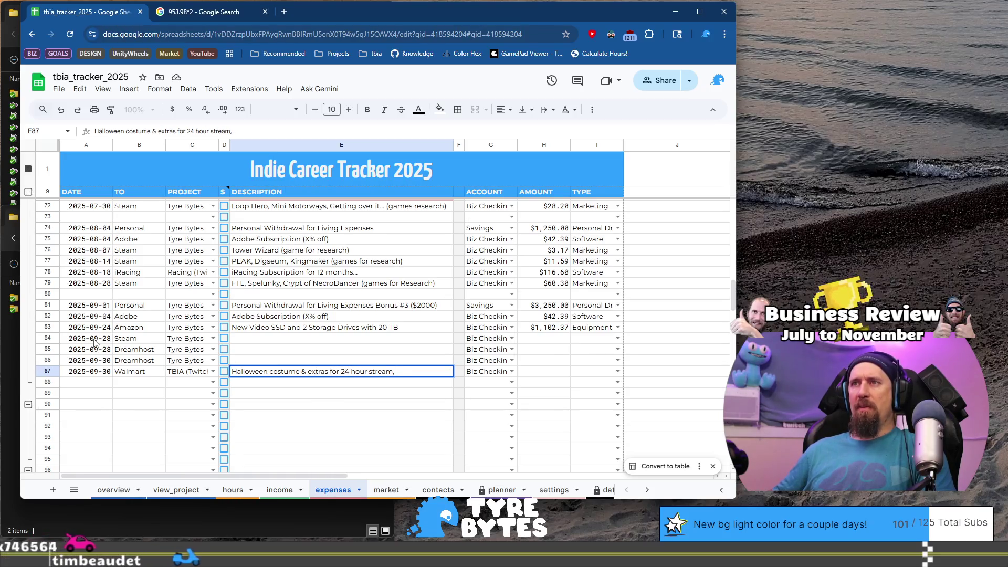
pyautogui.press('Return')
pyautogui.press('Up')
pyautogui.press('Up')
pyautogui.press('Up')
pyautogui.press('Up')
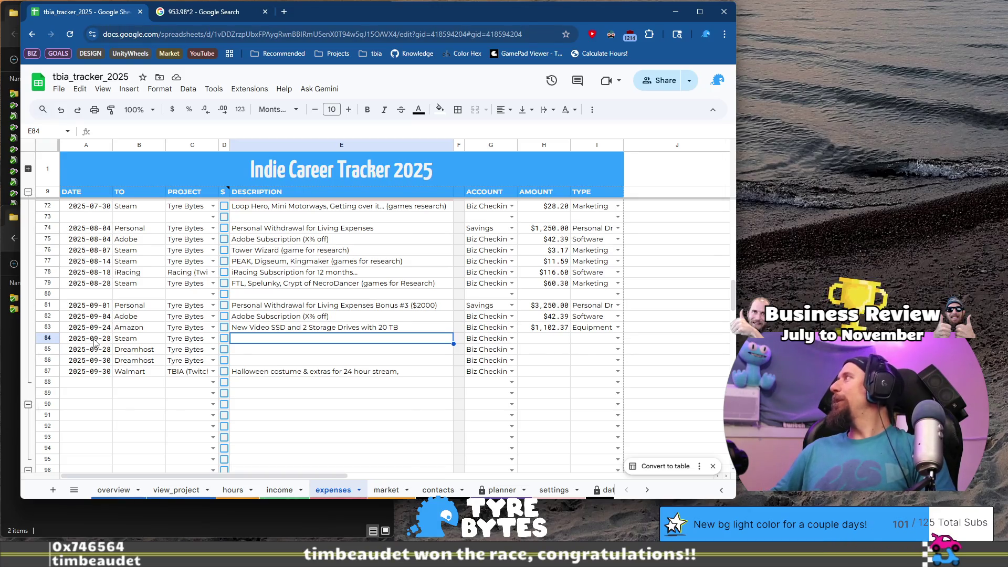
# Enter amounts 8.46, 19.99, 19.99 and 32.62 for rows 84–87 in the amount column
pyautogui.press('End')
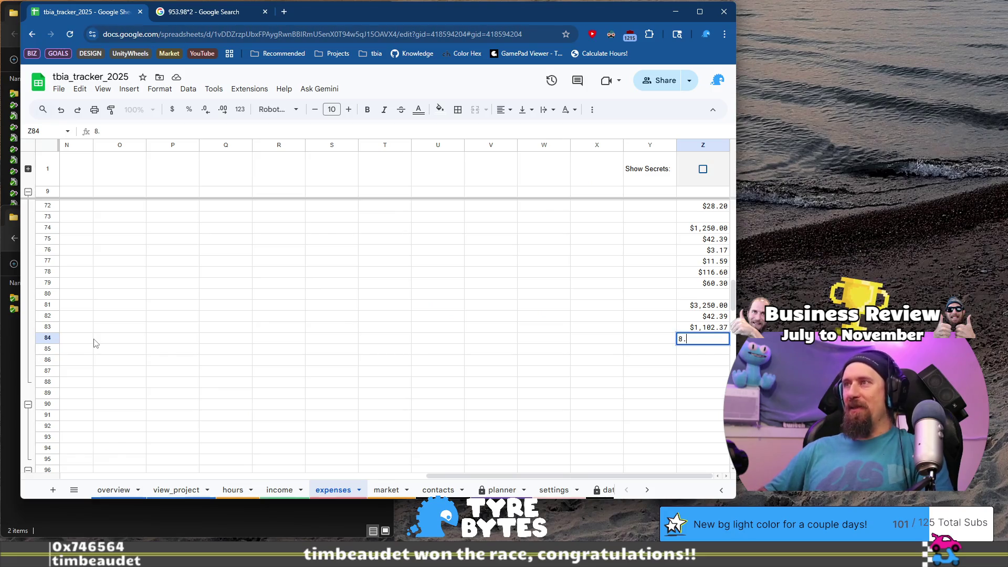
pyautogui.write('46')
pyautogui.press('Return')
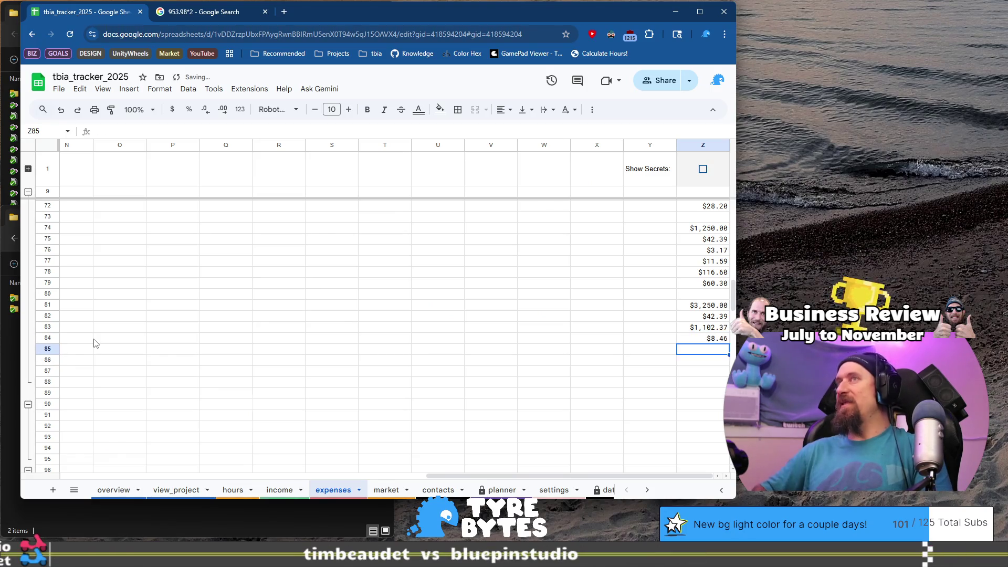
pyautogui.write('19.99')
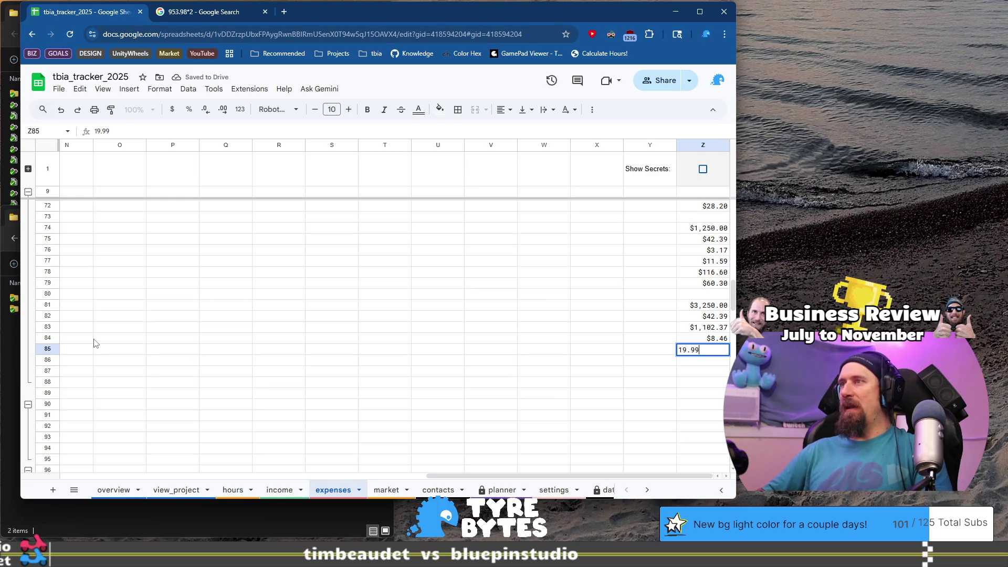
pyautogui.press('Return')
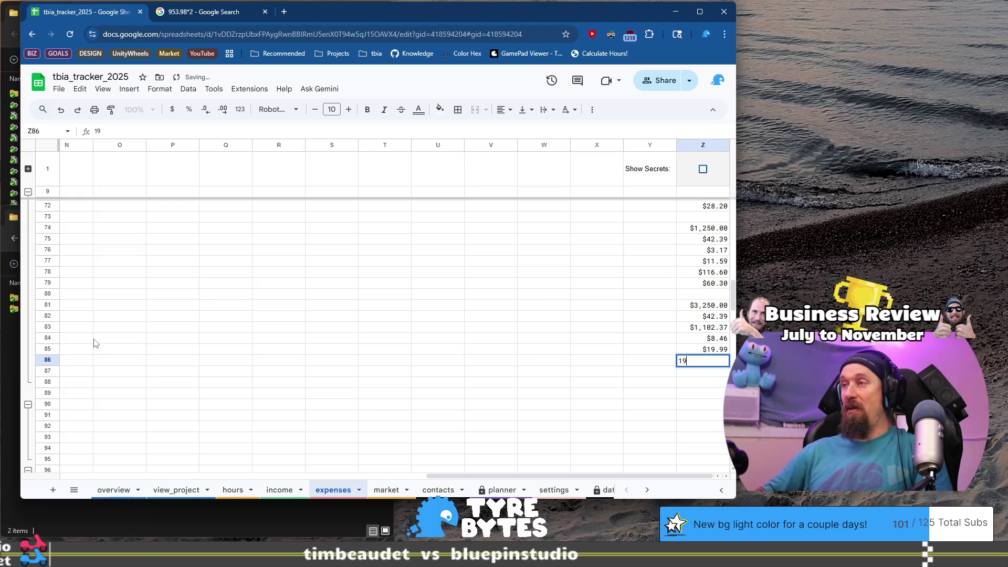
pyautogui.write('.99')
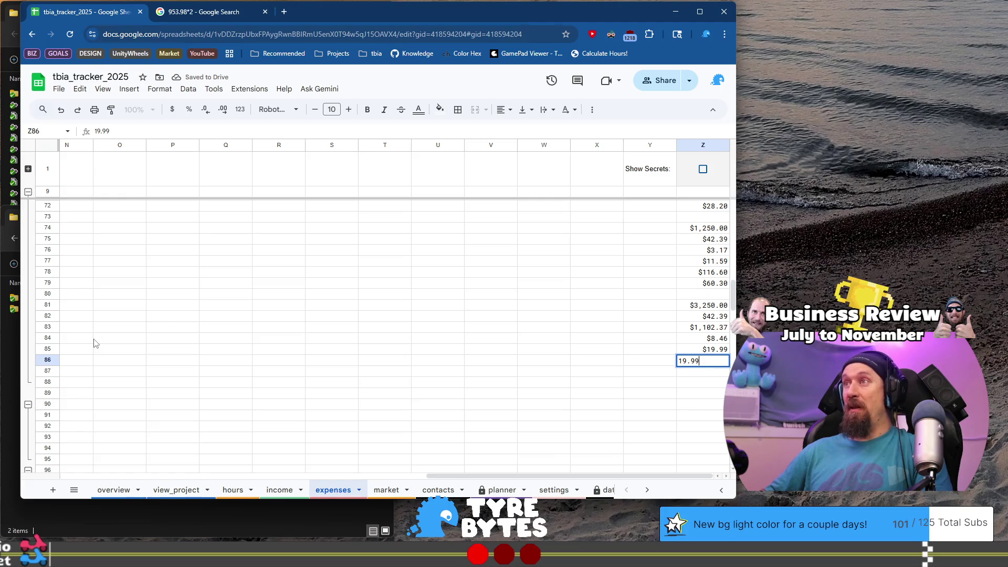
pyautogui.press('Return')
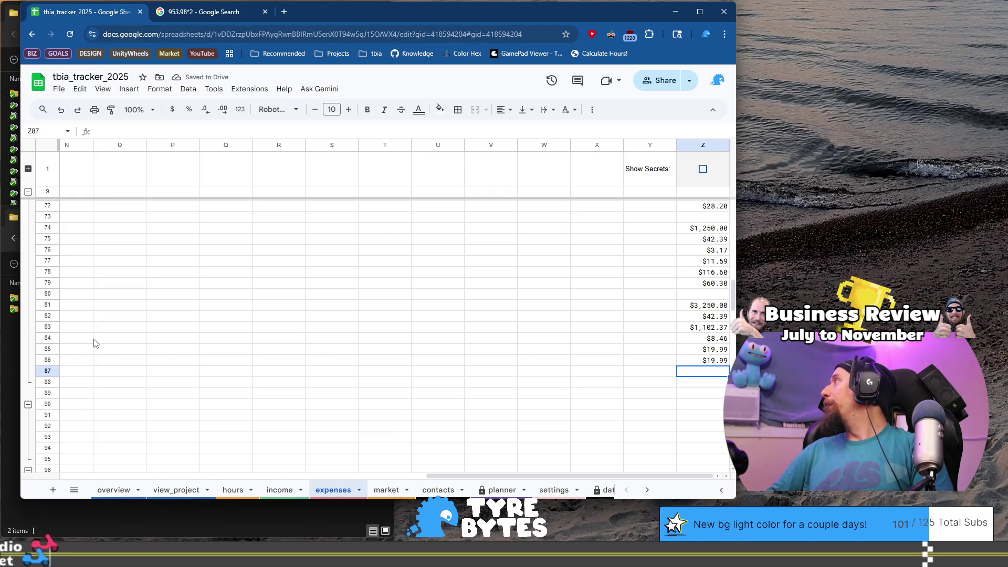
pyautogui.write('32.')
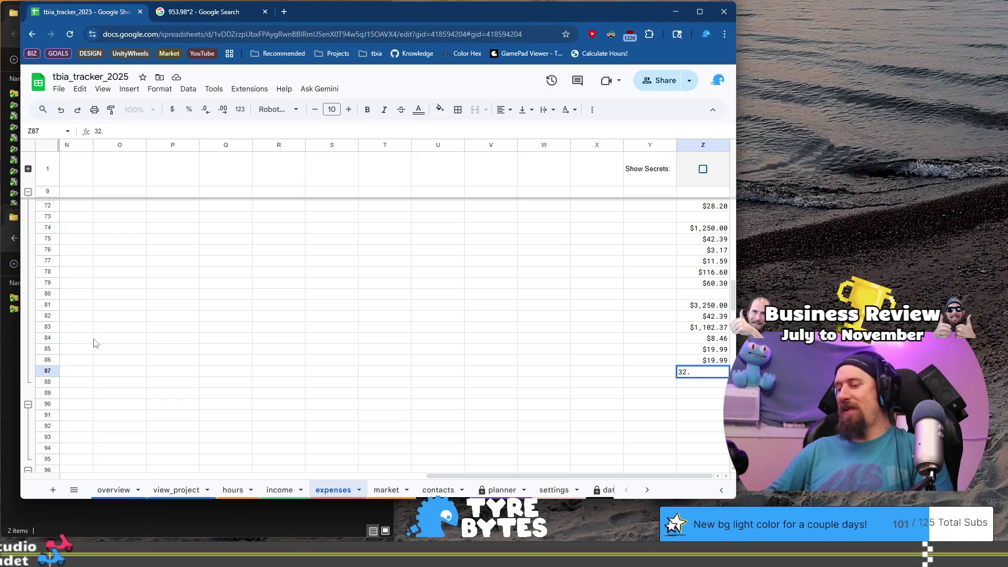
pyautogui.write('62')
pyautogui.press('Return')
pyautogui.press('Up')
pyautogui.press('Home')
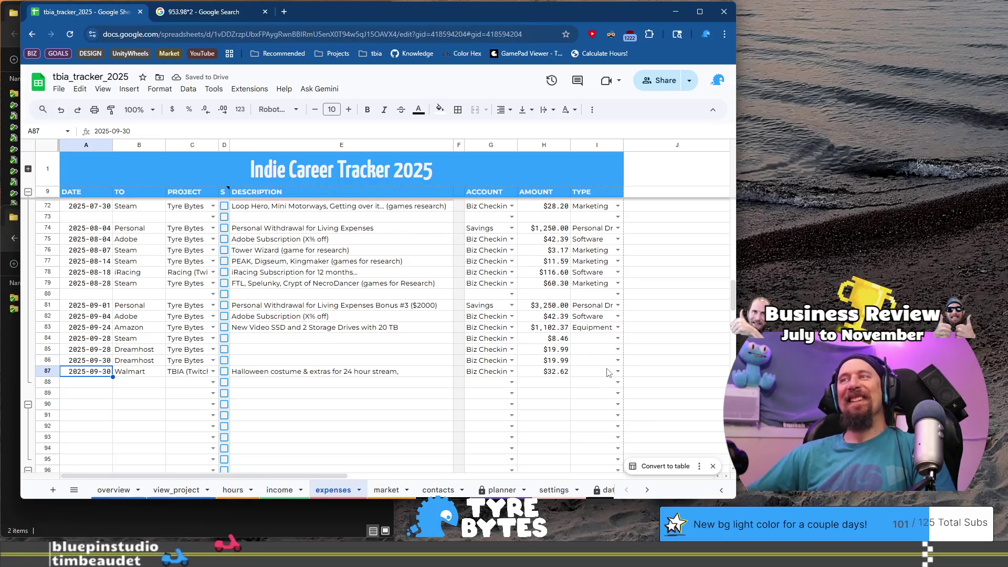
pyautogui.click(330, 339)
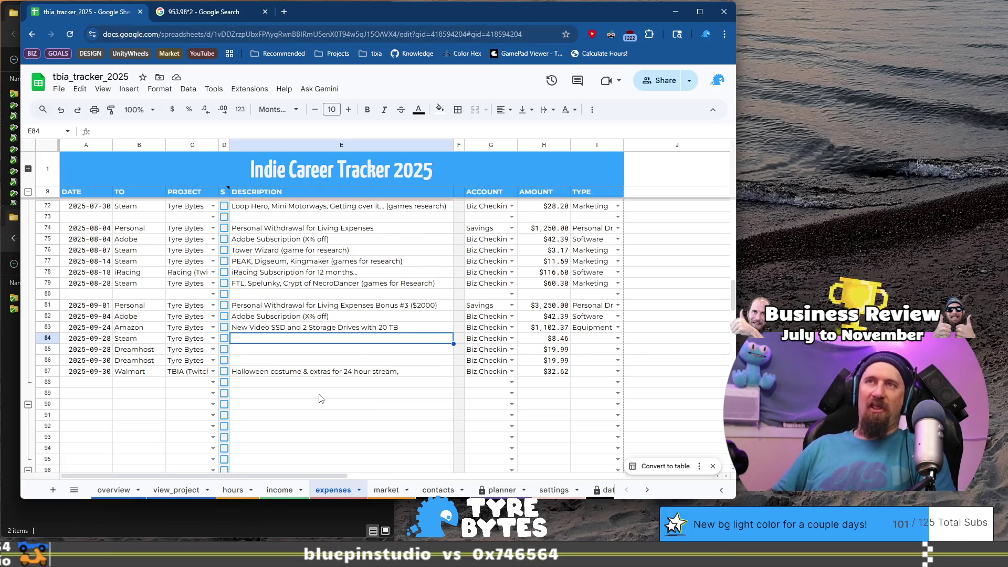
# Complete E84's description as 'Fill the Hole & Keep on Mining (games for research)'
pyautogui.press('Return')
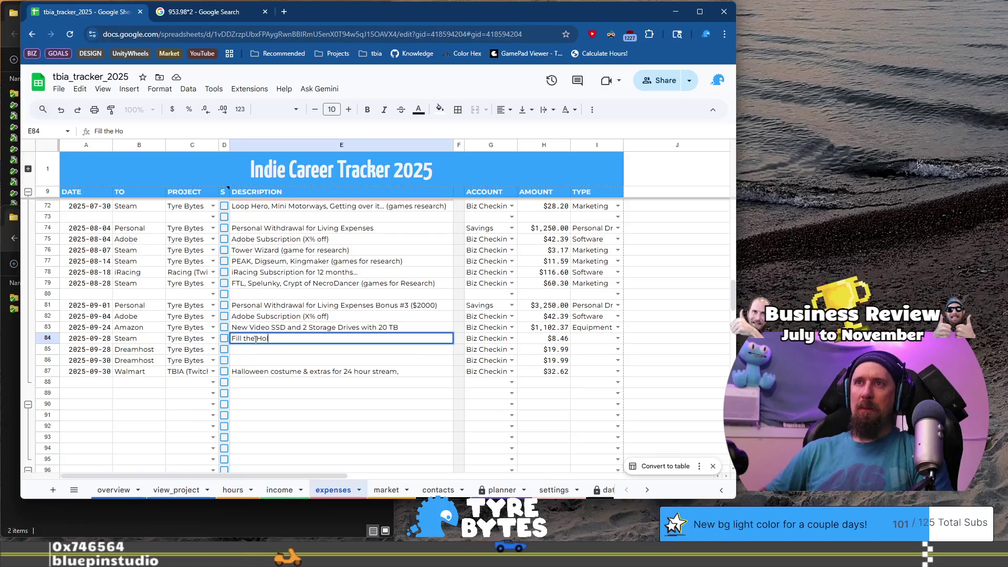
pyautogui.write('eep on')
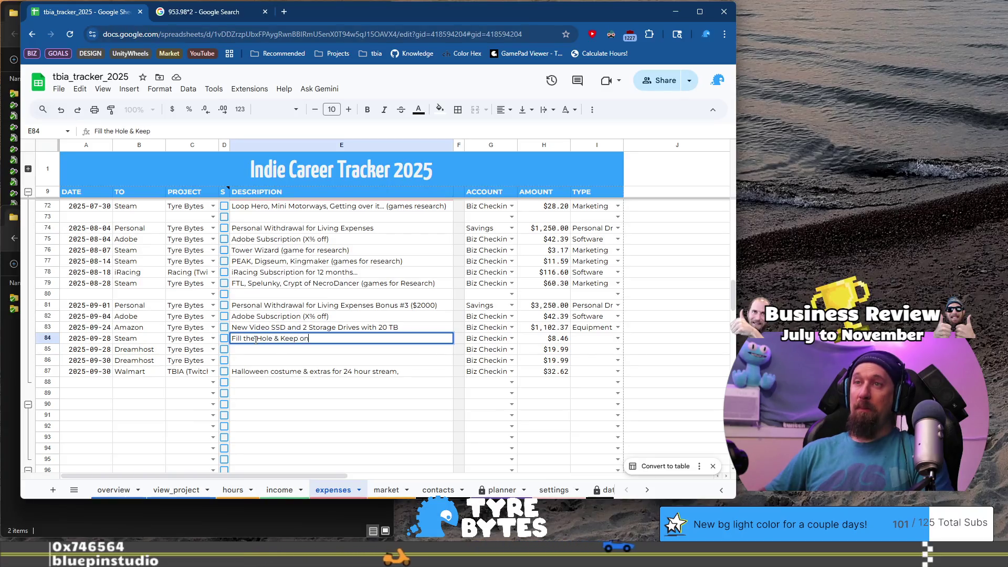
pyautogui.write(' Mining (games fo')
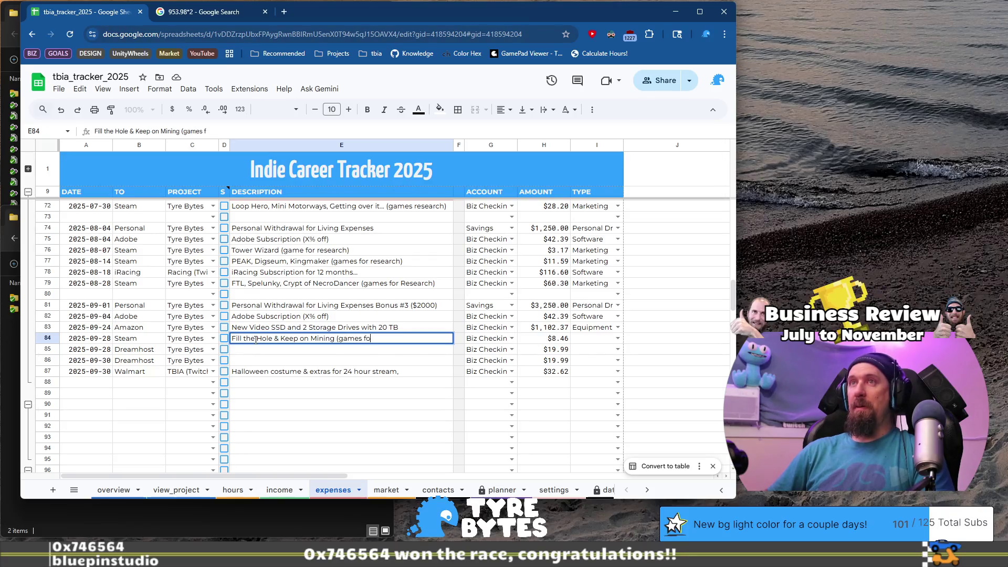
pyautogui.write('r research')
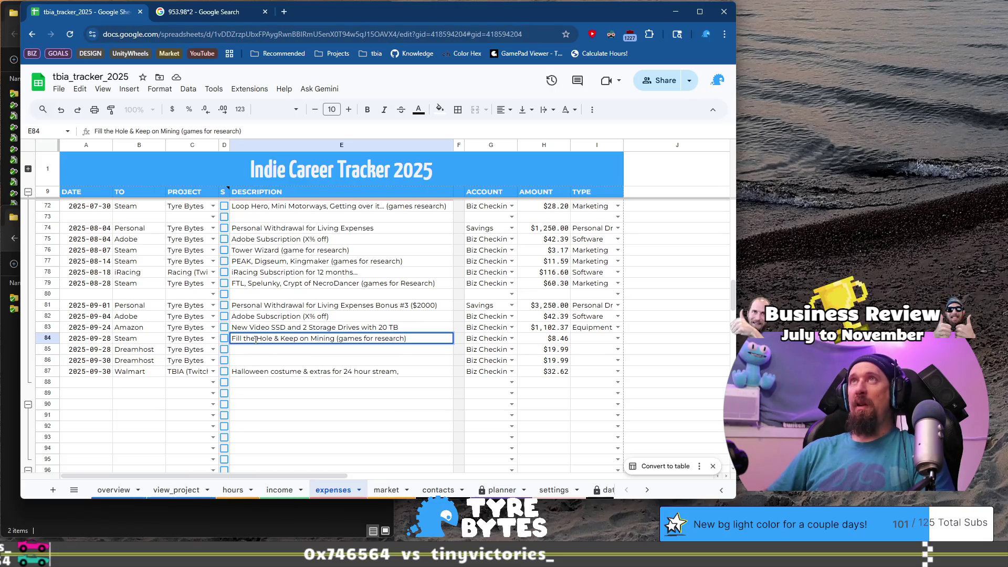
pyautogui.press('Tab')
pyautogui.press('Tab')
pyautogui.press('Tab')
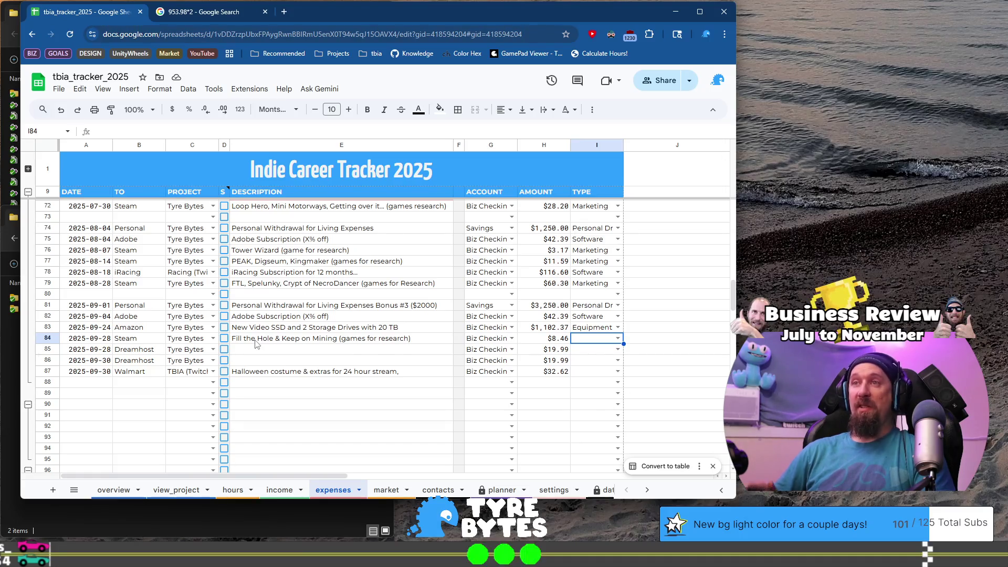
# Set row 84's TYPE to Marketing from the dropdown
pyautogui.press('Return')
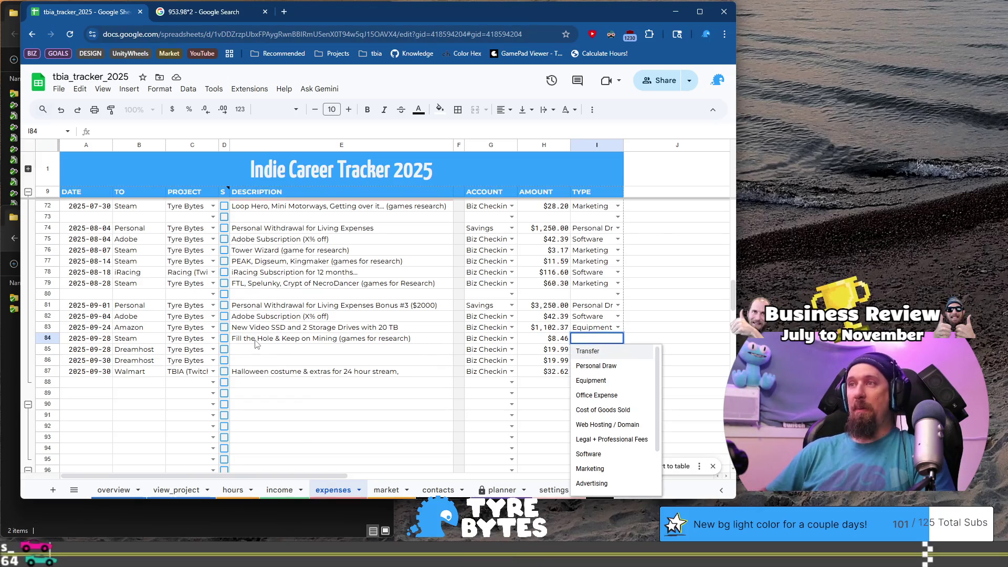
pyautogui.press('Down')
pyautogui.press('Down')
pyautogui.press('Down')
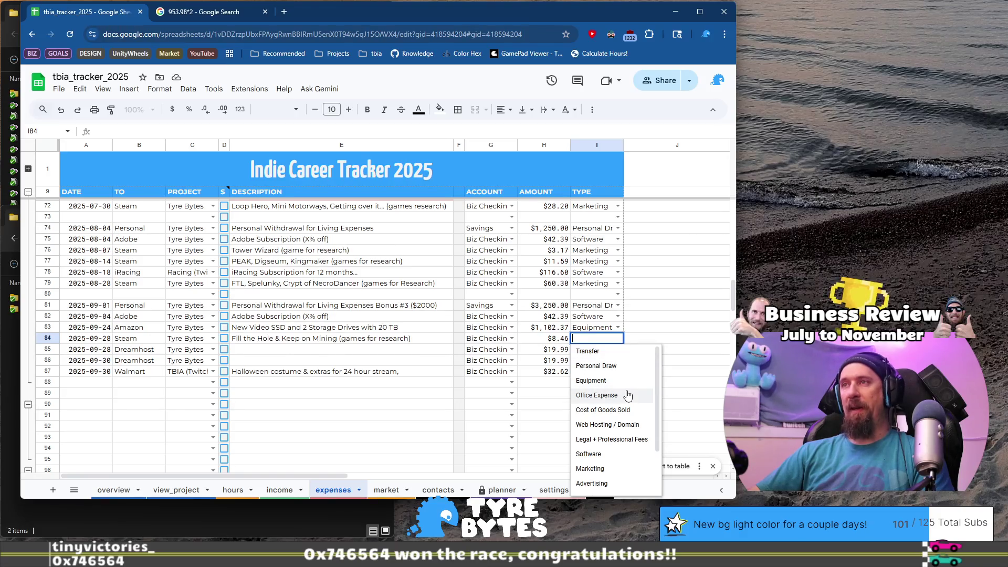
pyautogui.click(635, 469)
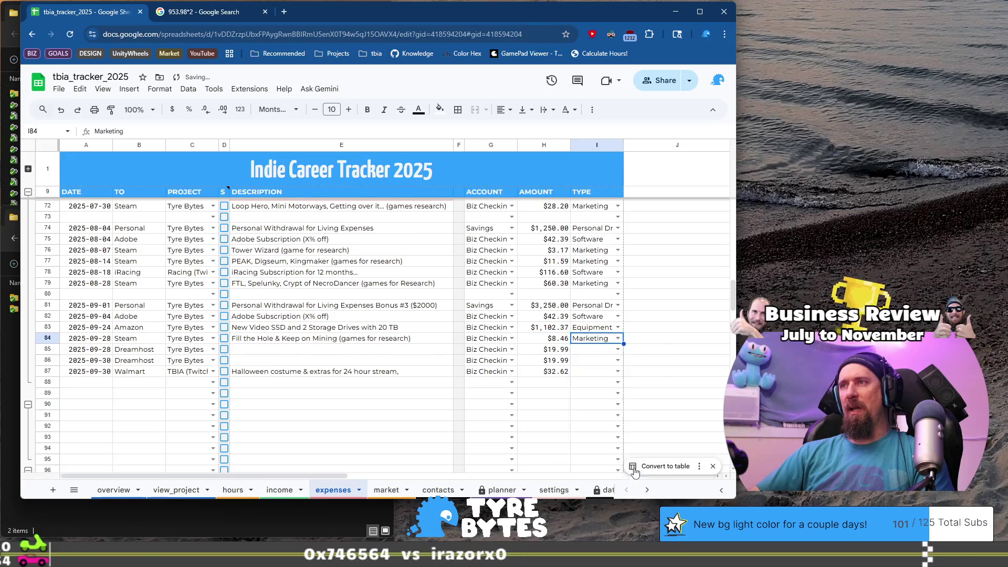
# Set rows 85 and 86's TYPE to Web Hosting / Domain
pyautogui.click(376, 354)
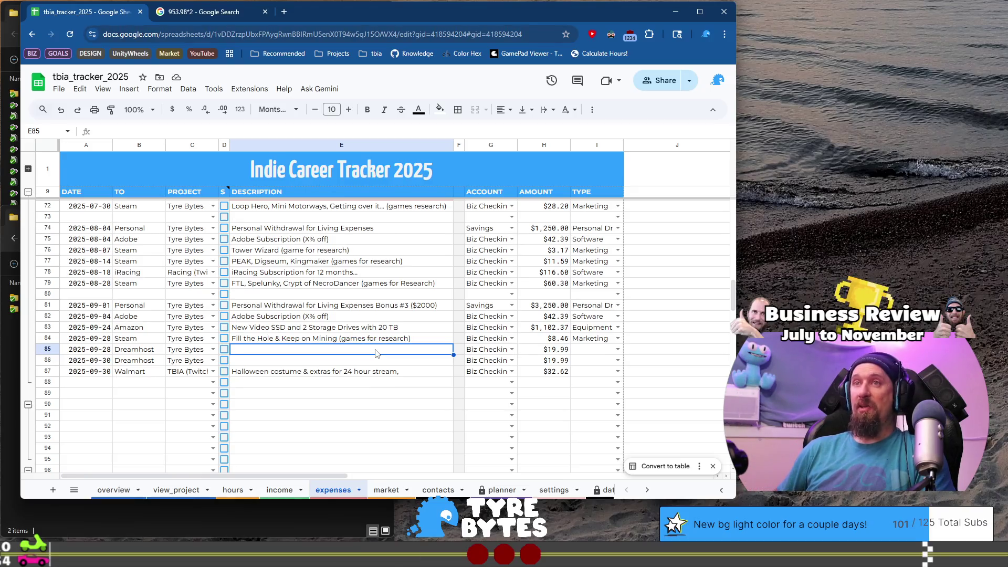
pyautogui.press('Tab')
pyautogui.press('Tab')
pyautogui.press('Tab')
pyautogui.write('W')
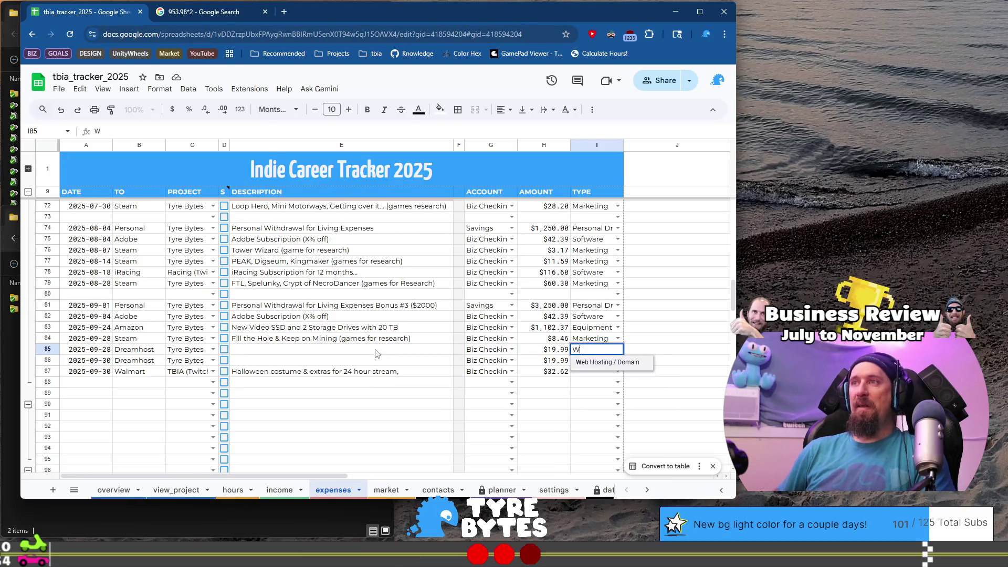
pyautogui.press('Return')
pyautogui.write('W')
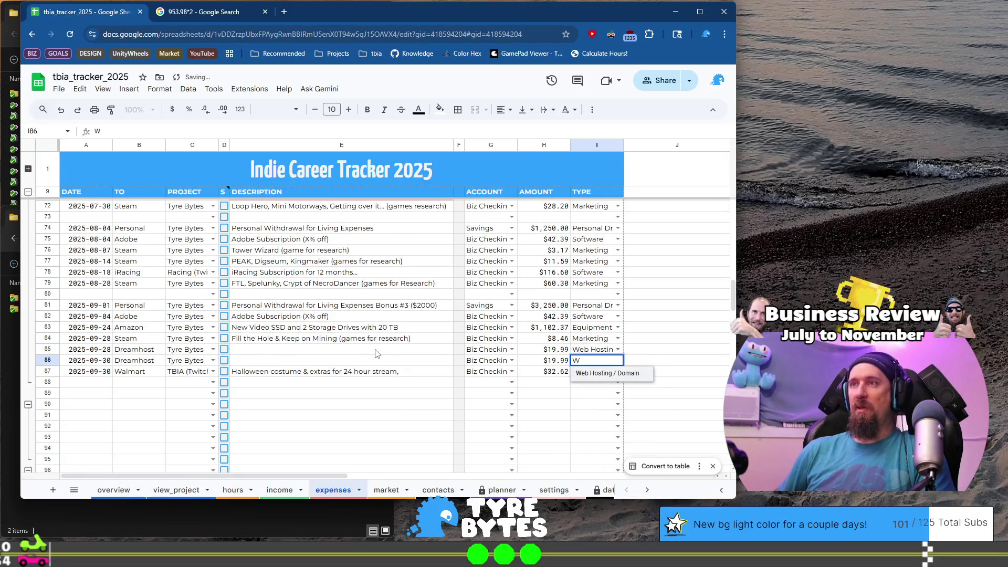
pyautogui.press('Return')
pyautogui.press('Return')
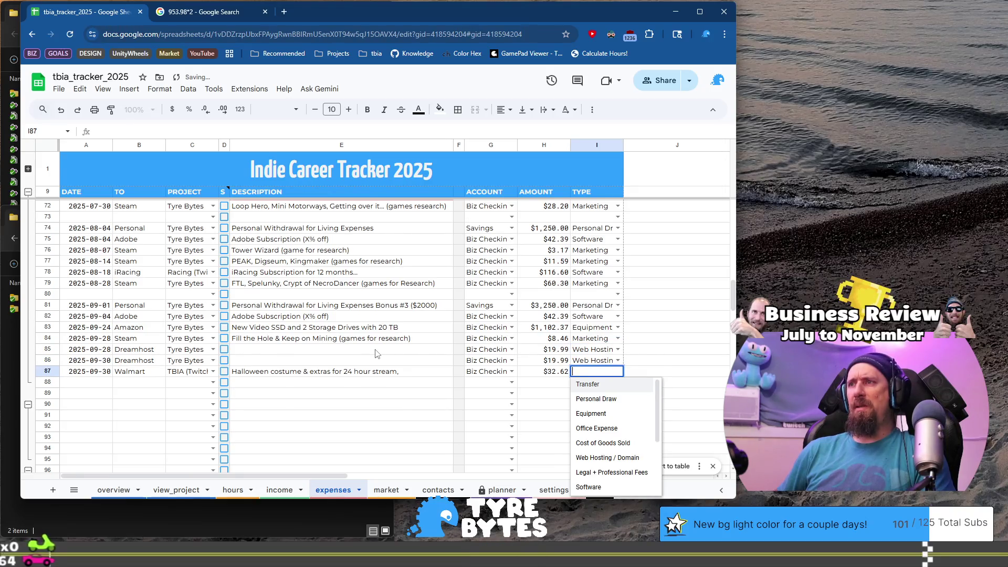
# Browse the expense type options for row 87, leaving it empty for now
pyautogui.press('Down')
pyautogui.press('Down')
pyautogui.press('Down')
pyautogui.press('Down')
pyautogui.press('Down')
pyautogui.press('Down')
pyautogui.press('Down')
pyautogui.press('Down')
pyautogui.press('Down')
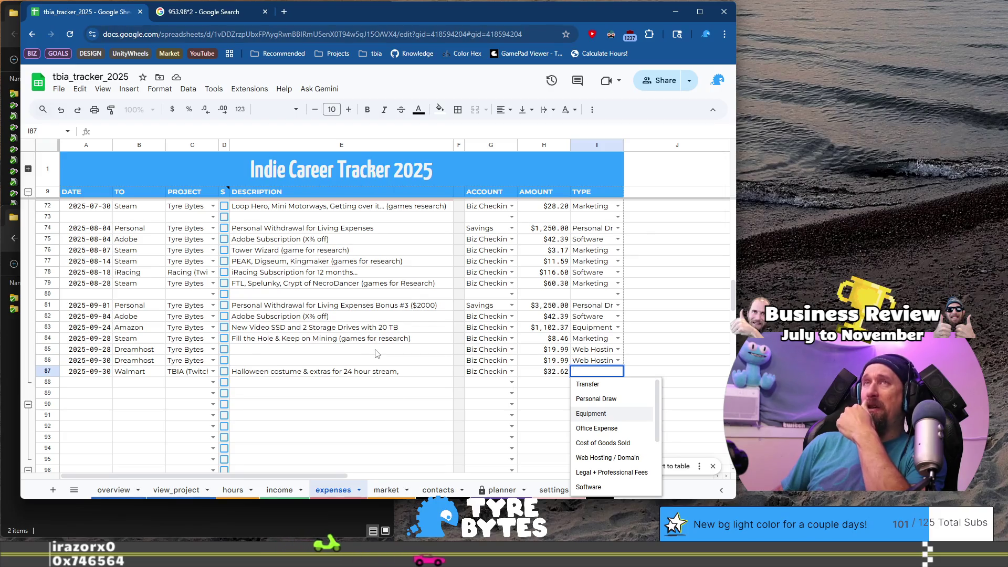
pyautogui.press('Down')
pyautogui.press('Down')
pyautogui.press('Down')
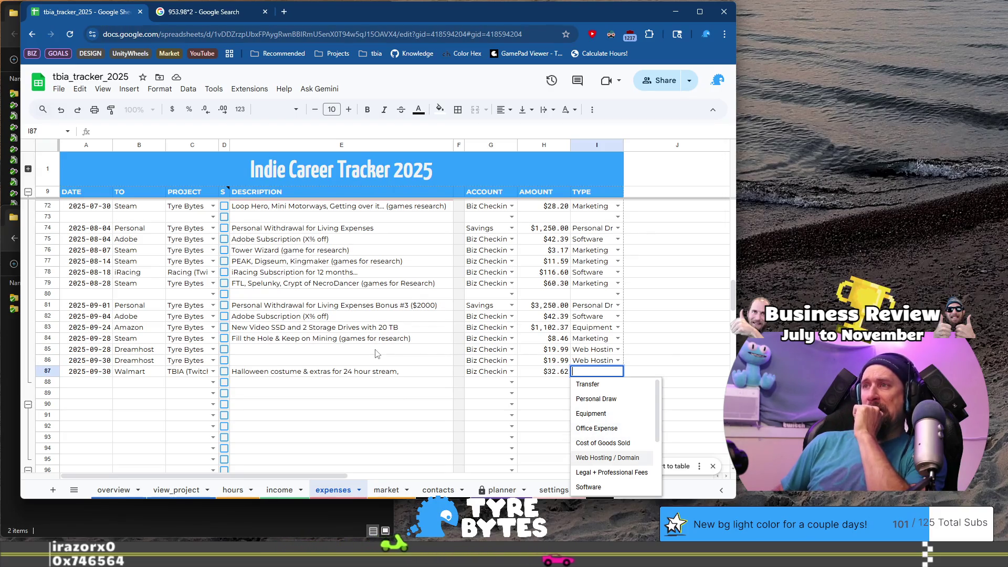
pyautogui.press('Down')
pyautogui.press('Down')
pyautogui.press('Down')
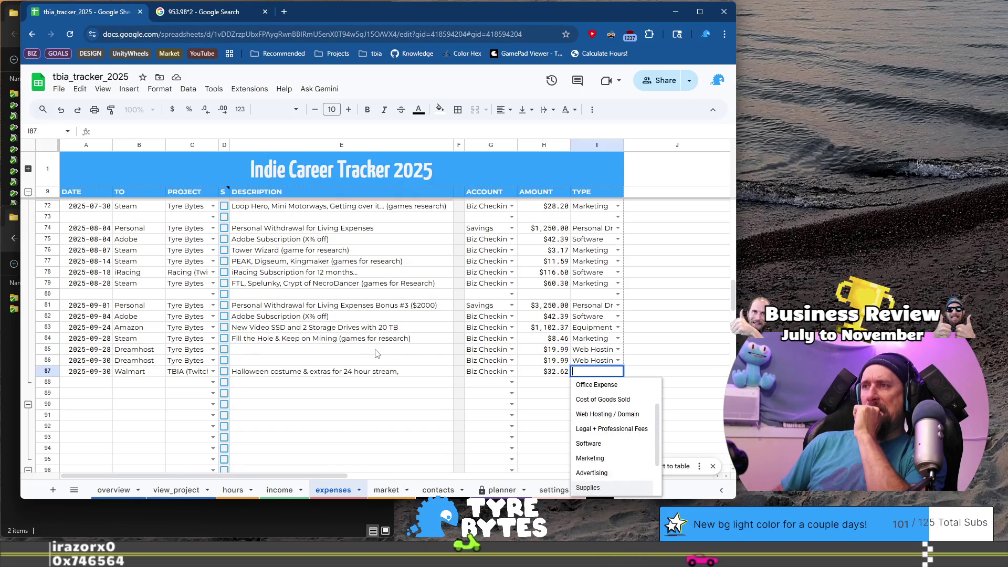
pyautogui.press('Up')
pyautogui.press('Up')
pyautogui.press('Up')
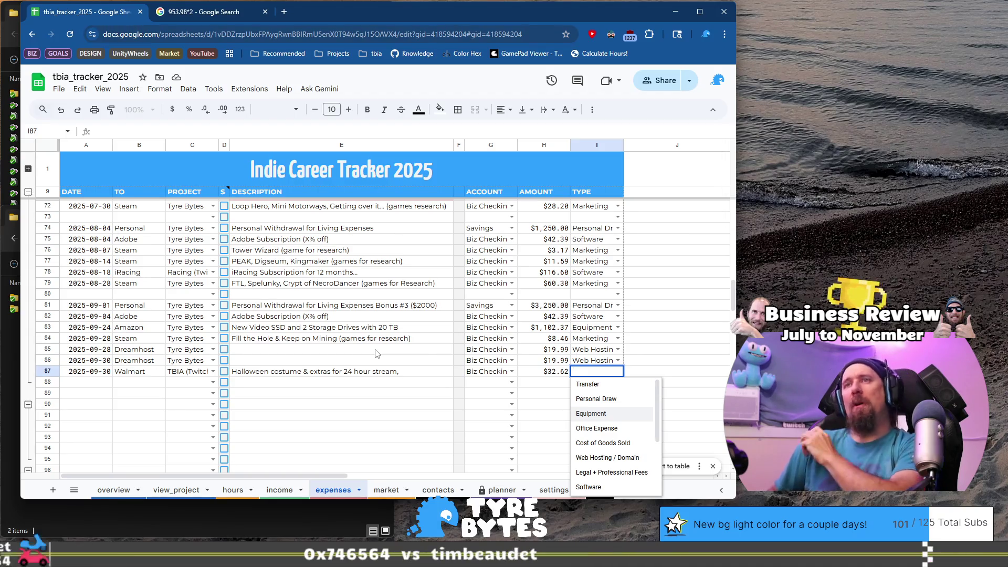
pyautogui.press('Down')
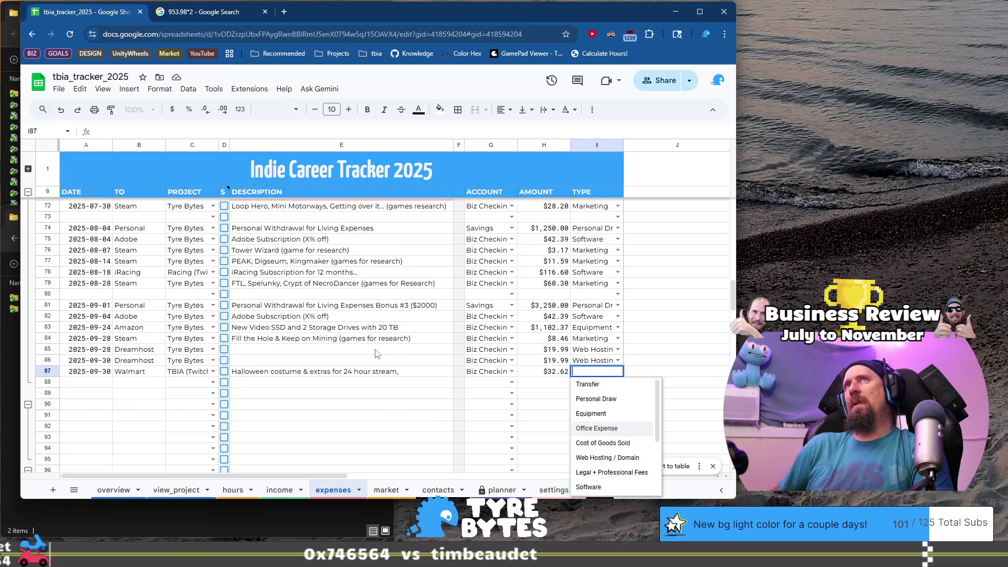
pyautogui.press('Escape')
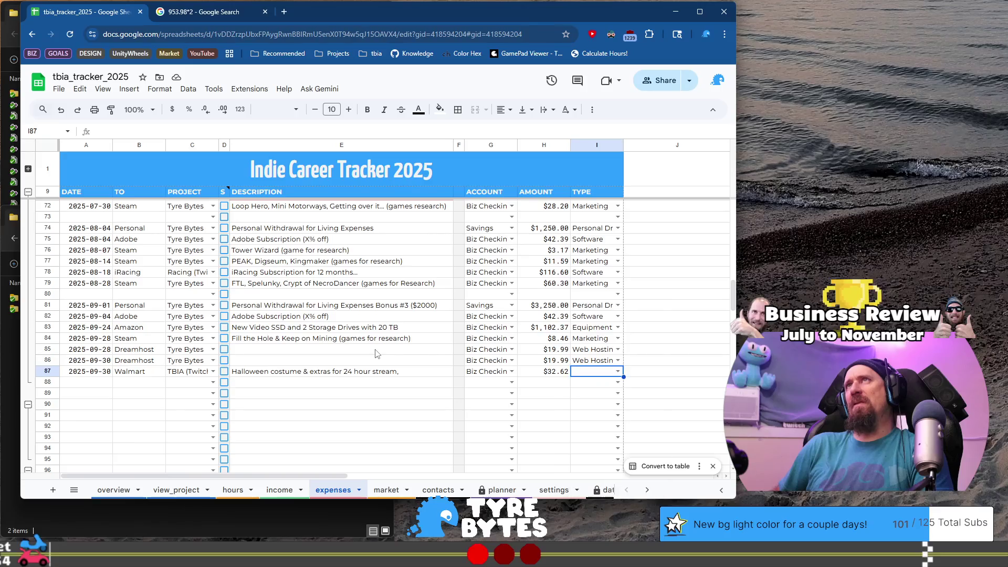
# Describe both Dreamhost rows 85 and 86 as 'Renewing another domain...'
pyautogui.press('Left')
pyautogui.press('Left')
pyautogui.press('Left')
pyautogui.press('Left')
pyautogui.press('Up')
pyautogui.press('Up')
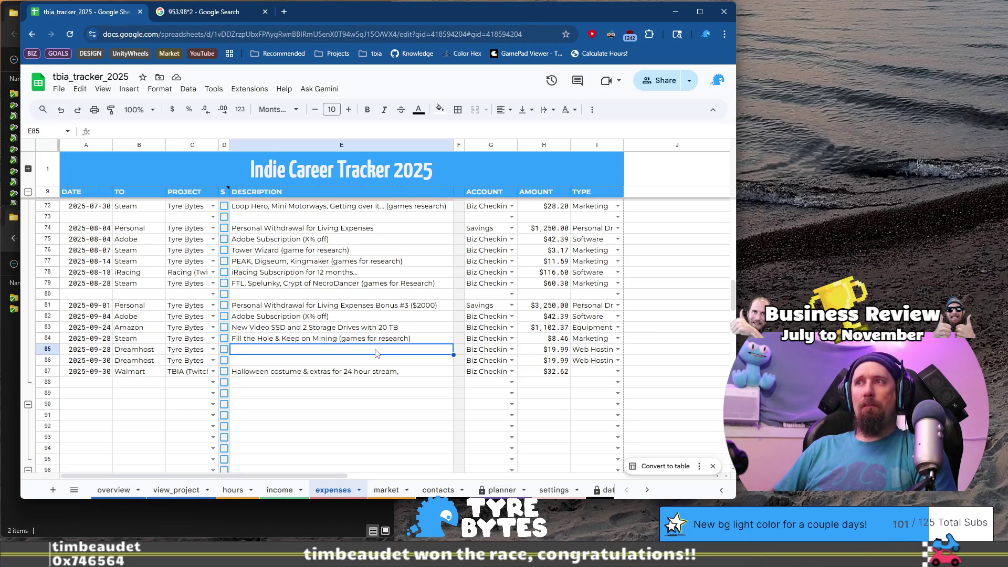
pyautogui.write('Renewing')
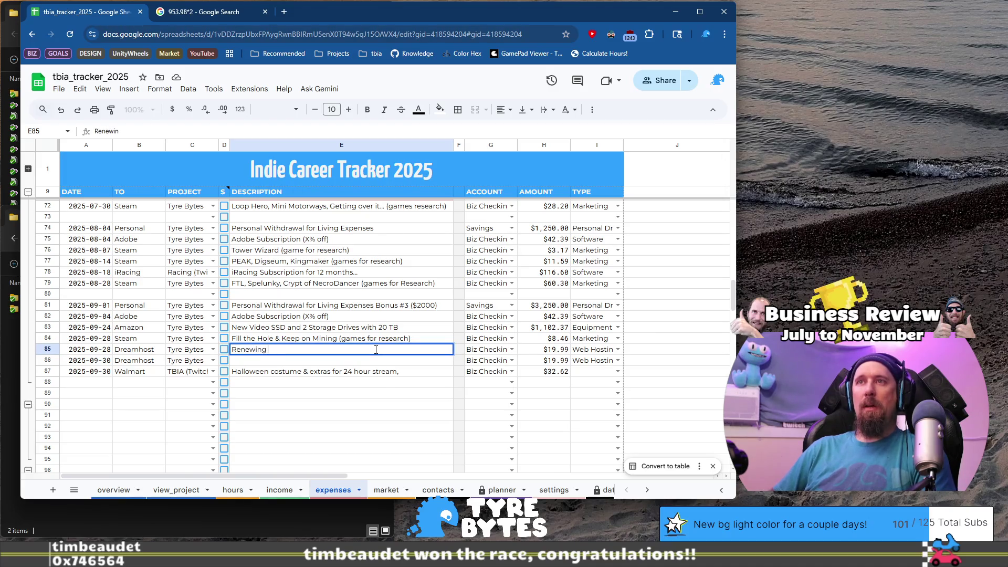
pyautogui.write('another dom')
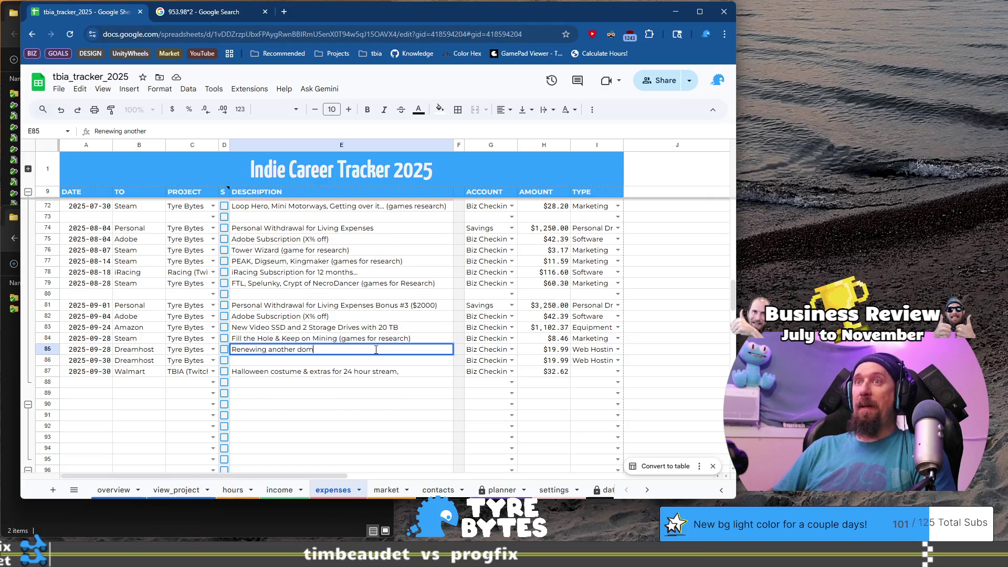
pyautogui.press('Return')
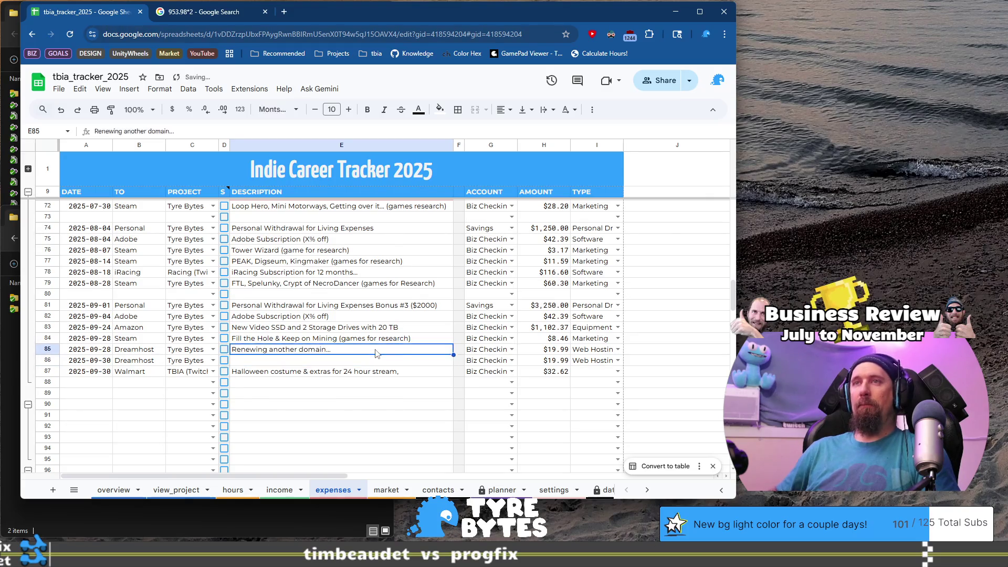
pyautogui.write('Renewing another domain...')
# Set row 87's Walmart Halloween expense type to Office Expense
pyautogui.press('Down')
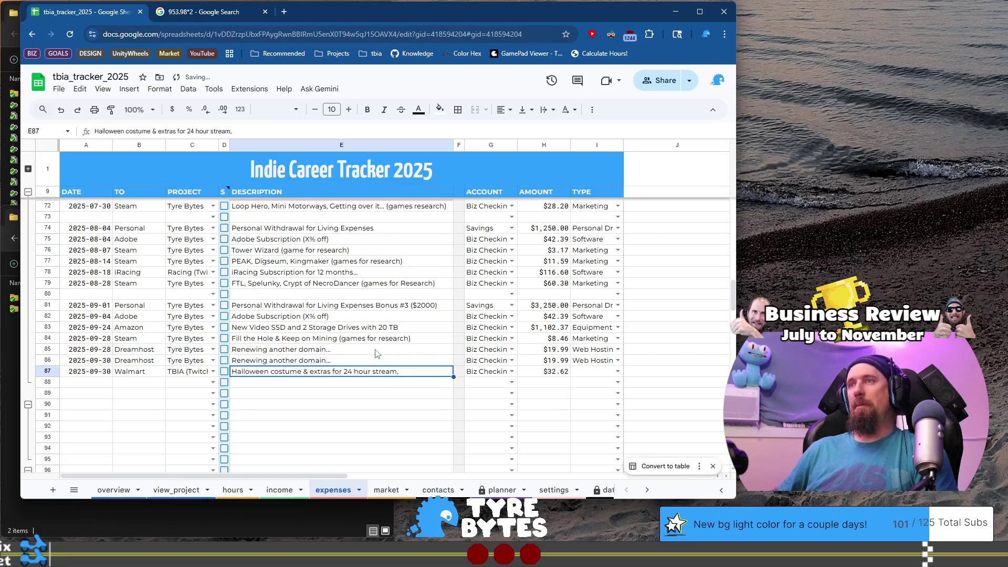
pyautogui.press('Right')
pyautogui.press('Right')
pyautogui.press('Right')
pyautogui.hotkey('ctrl', 'Right')
pyautogui.press('Home')
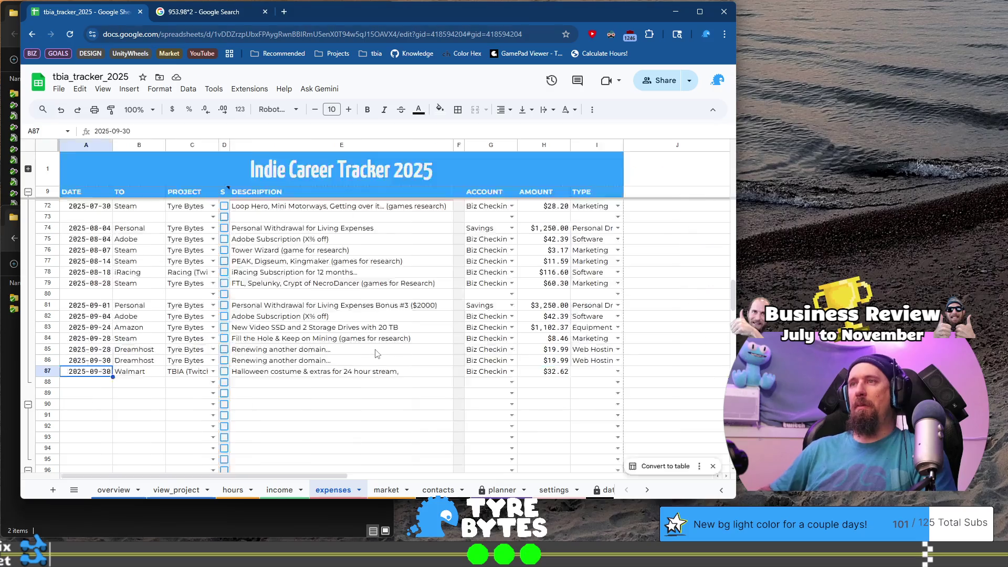
pyautogui.press('Right')
pyautogui.hotkey('ctrl', 'Right')
pyautogui.press('Right')
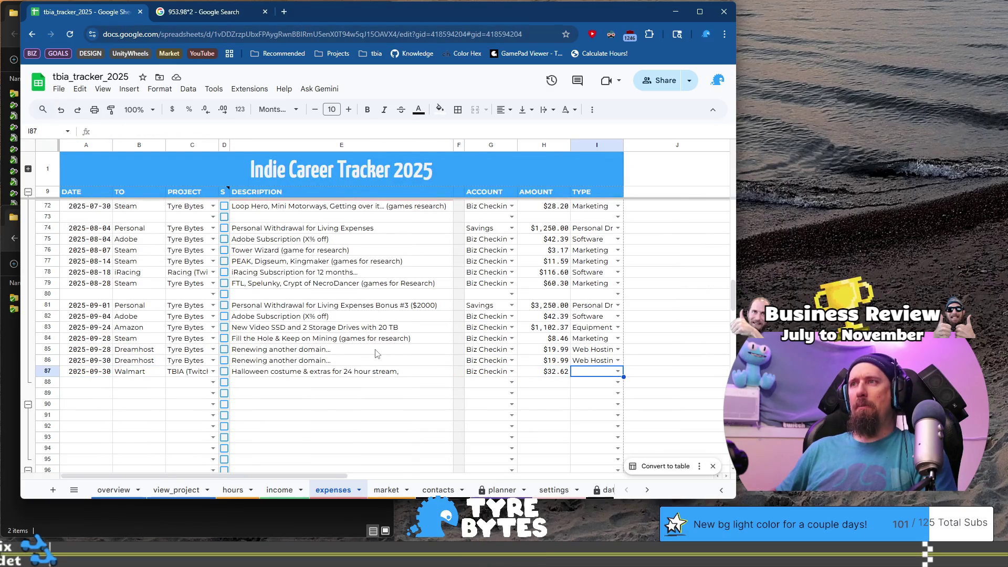
pyautogui.press('Return')
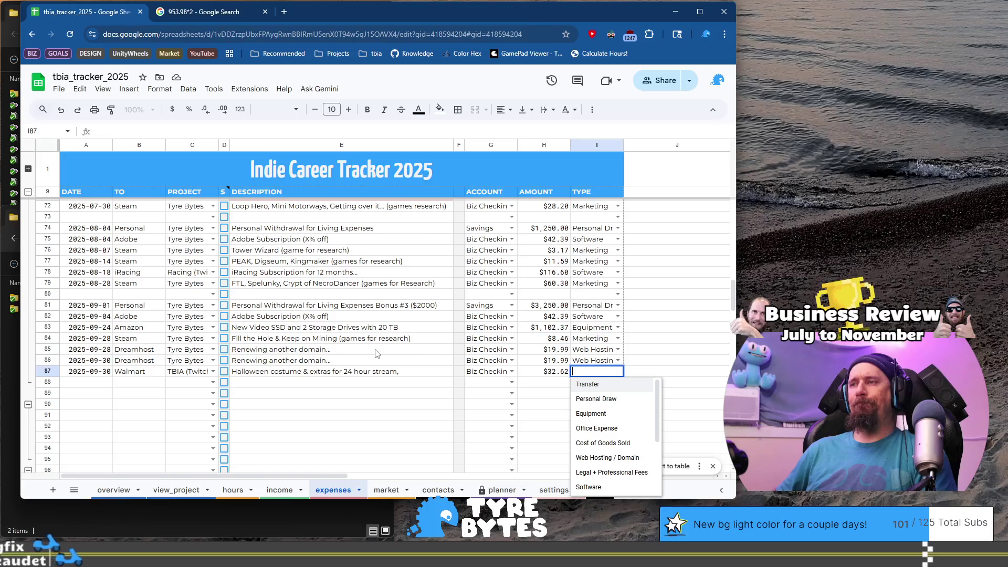
pyautogui.press('Down')
pyautogui.press('Down')
pyautogui.press('Down')
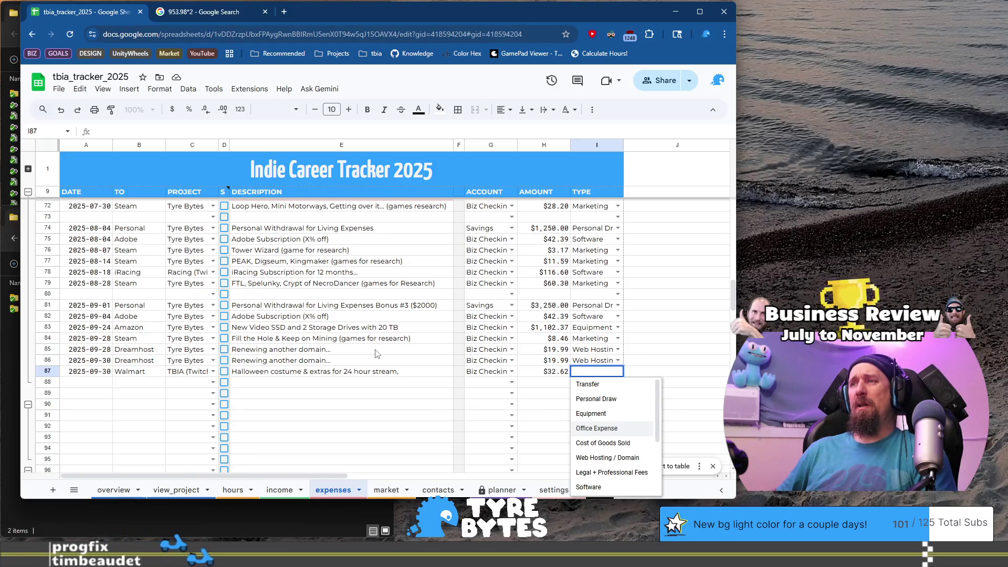
pyautogui.press('Up')
pyautogui.press('Down')
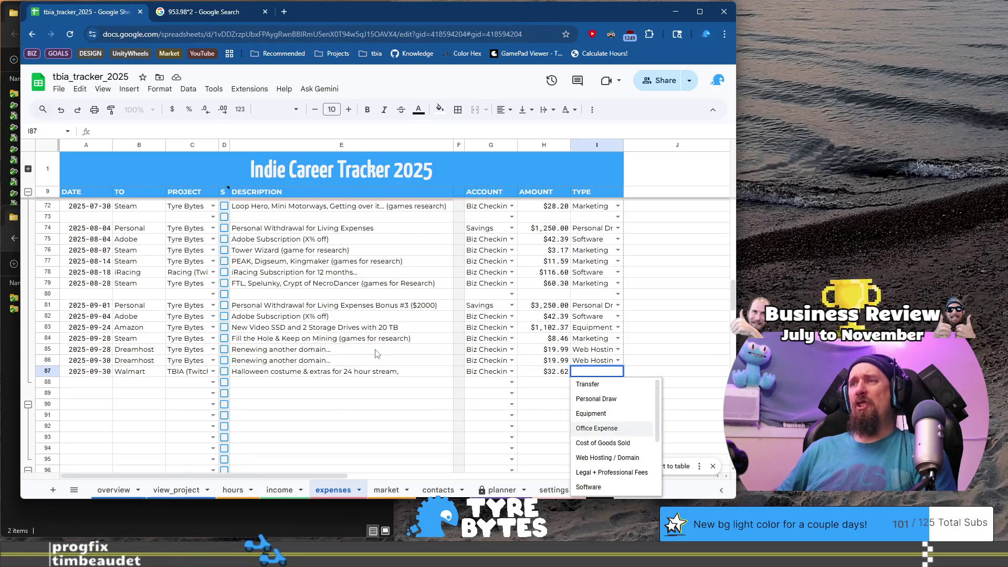
# Add the note 'or equipment?' in J87 beside the Office Expense type
pyautogui.press('Tab')
pyautogui.write('or')
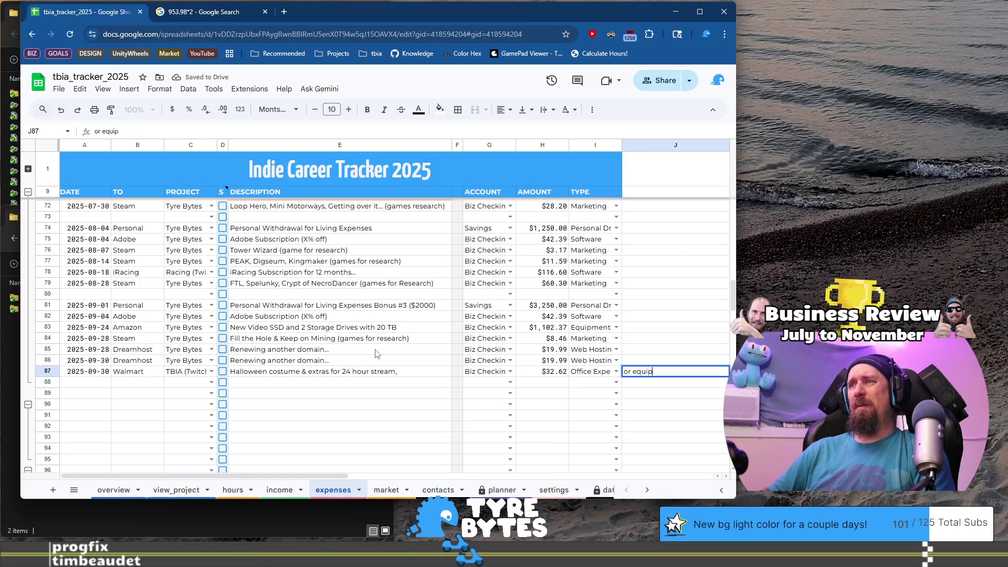
pyautogui.write('ent?')
pyautogui.press('Return')
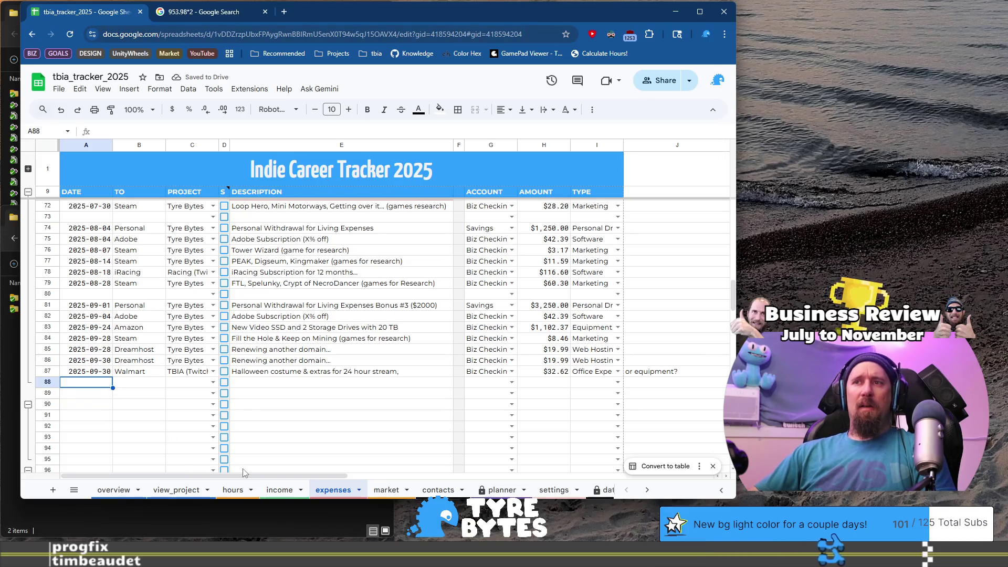
pyautogui.click(280, 490)
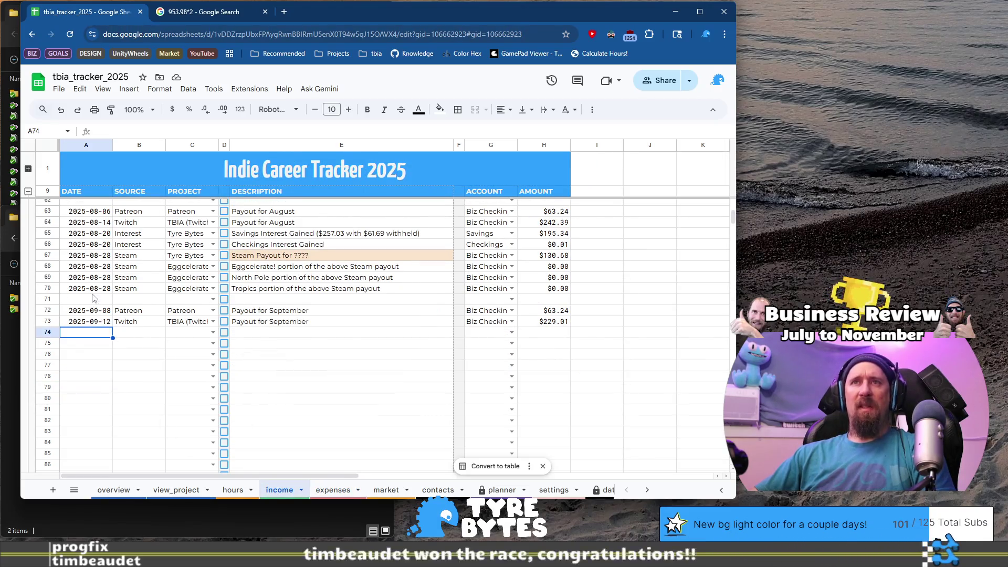
# Duplicate the two 2025-08-20 interest rows into income rows 74–75
pyautogui.moveTo(92, 248); pyautogui.dragTo(91, 233)
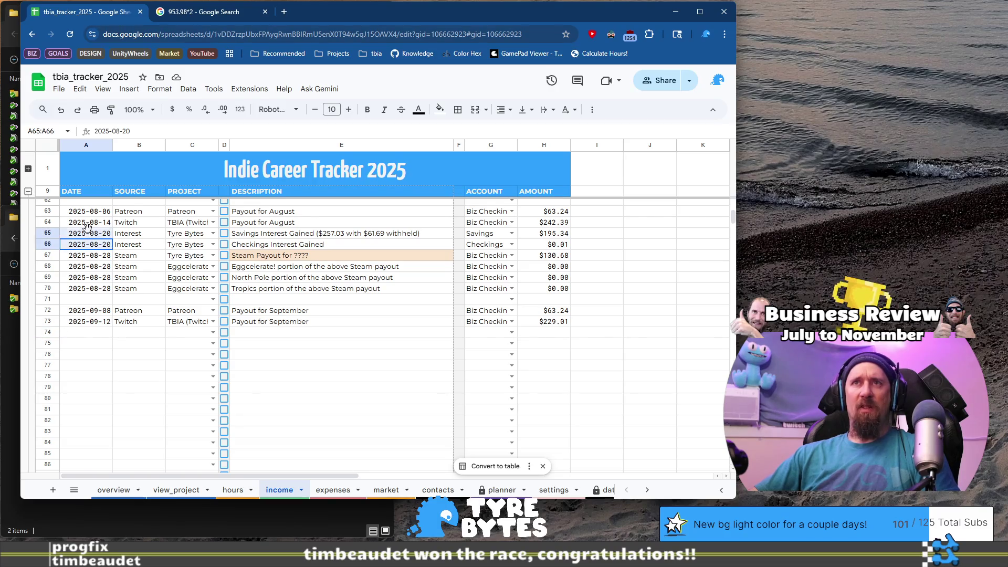
pyautogui.keyDown('shift'); pyautogui.click(260, 247); pyautogui.keyUp('shift')
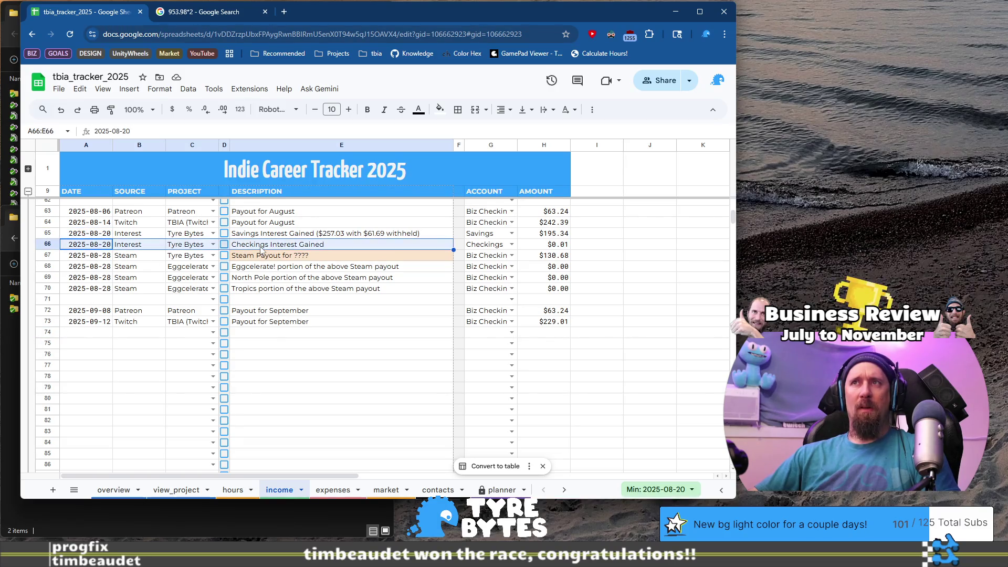
pyautogui.press('Up')
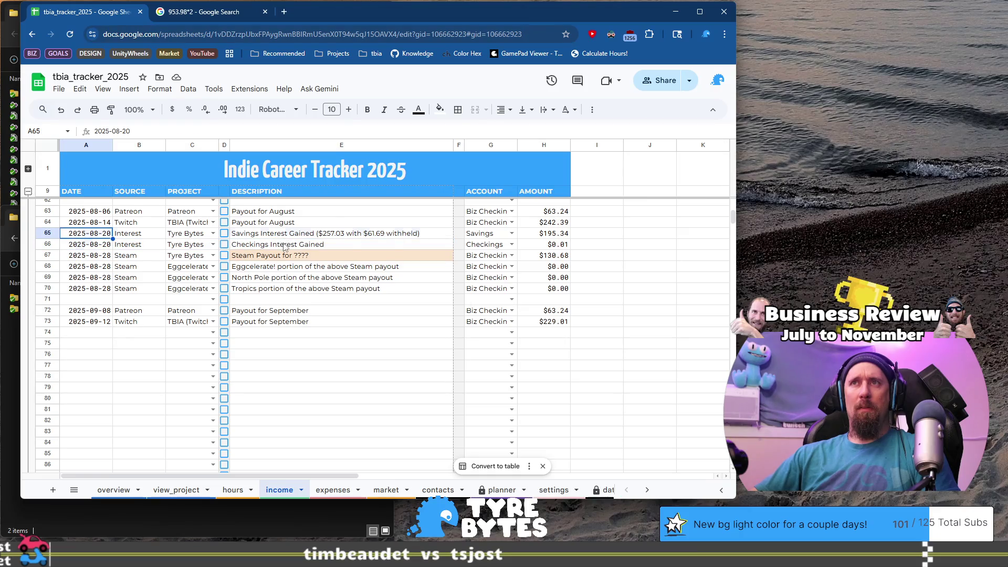
pyautogui.keyDown('shift'); pyautogui.click(282, 248); pyautogui.keyUp('shift')
pyautogui.click(110, 333)
pyautogui.write('2025-08-20\tInterest\tTyre Bytes\t\tSavings Interest Gained ($257.03 with $61.69 withheld) 2025-08-20\tInterest\tTyre Bytes\t\tCheckings Interest Gained')
# Change the new rows' dates to 2025-09-20 and set checking interest to $0.01
pyautogui.doubleClick(110, 332)
pyautogui.press('Left')
pyautogui.press('Left')
pyautogui.press('Left')
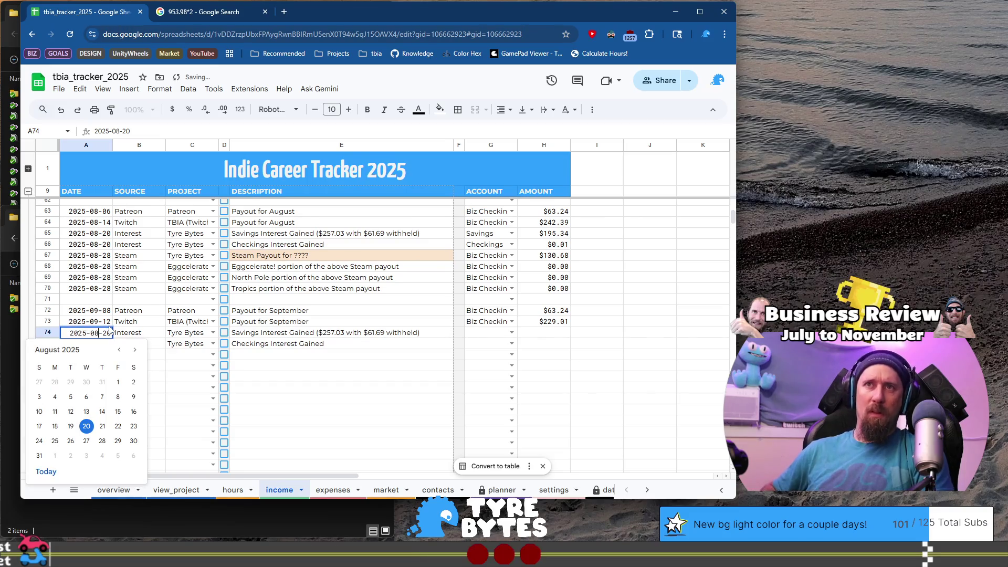
pyautogui.write('9')
pyautogui.press('Return')
pyautogui.press('Return')
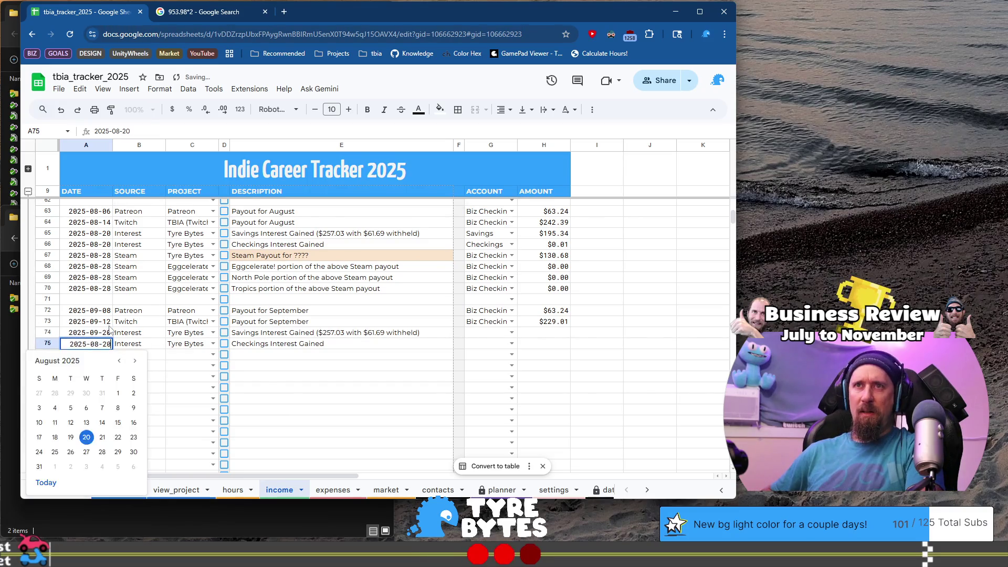
pyautogui.press('Escape')
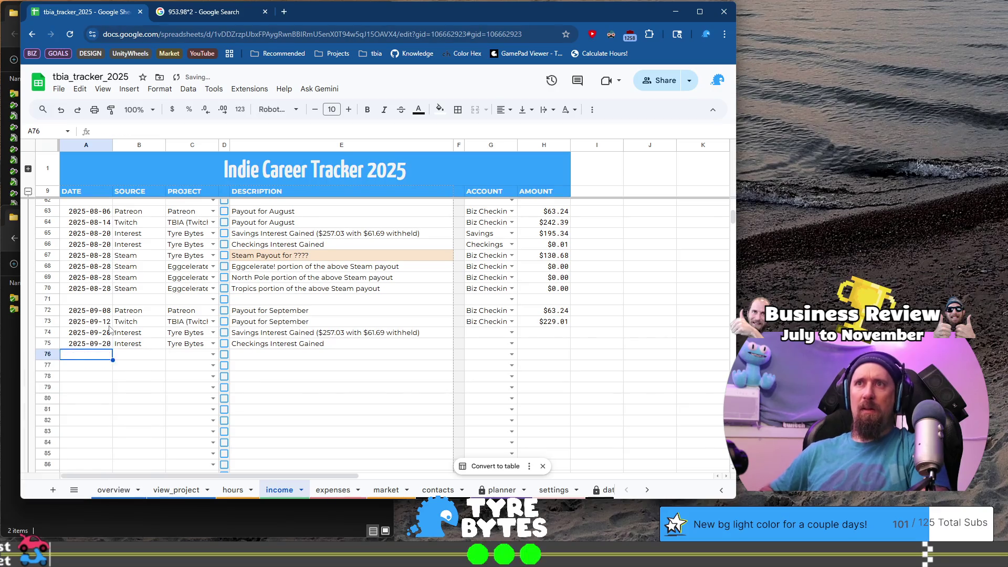
pyautogui.press('End')
pyautogui.write('01')
pyautogui.press('Return')
pyautogui.press('Up')
pyautogui.press('Up')
pyautogui.hotkey('ctrl', 'Left')
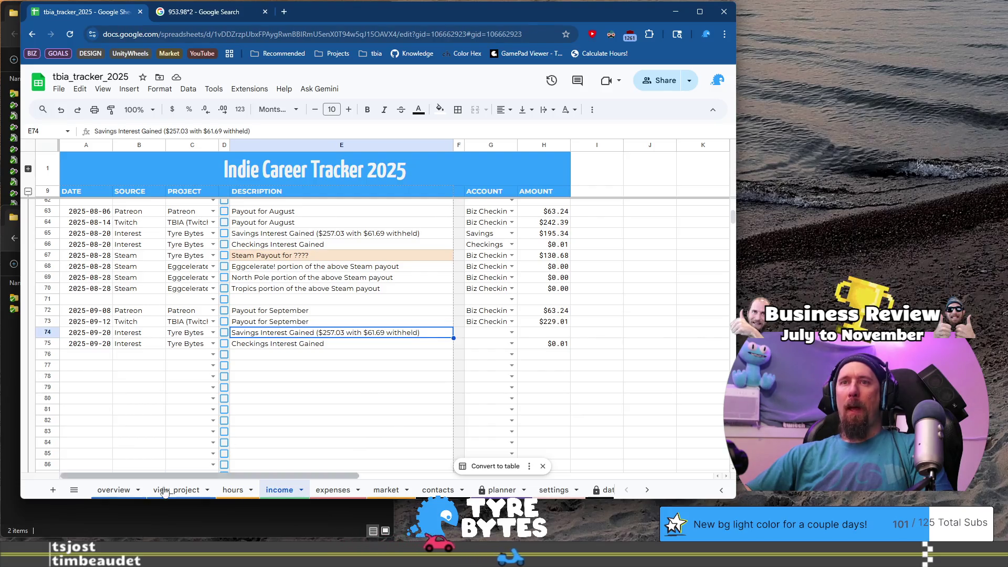
pyautogui.click(114, 490)
# Scroll the overview dashboard and select the 2025 Expenses per Month chart
pyautogui.scroll(-3, 210, 378)
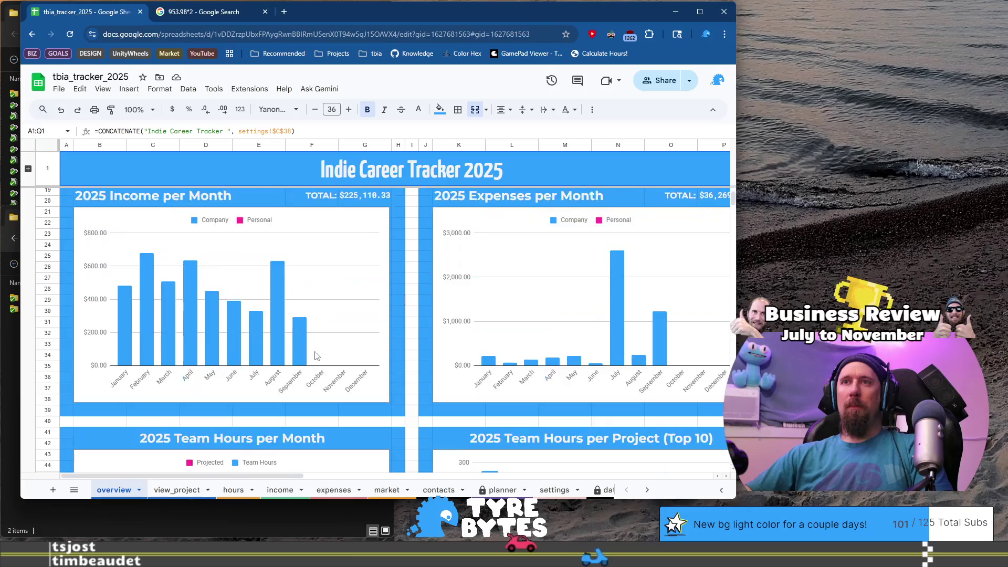
pyautogui.scroll(2, 263, 357)
pyautogui.scroll(-1, 332, 330)
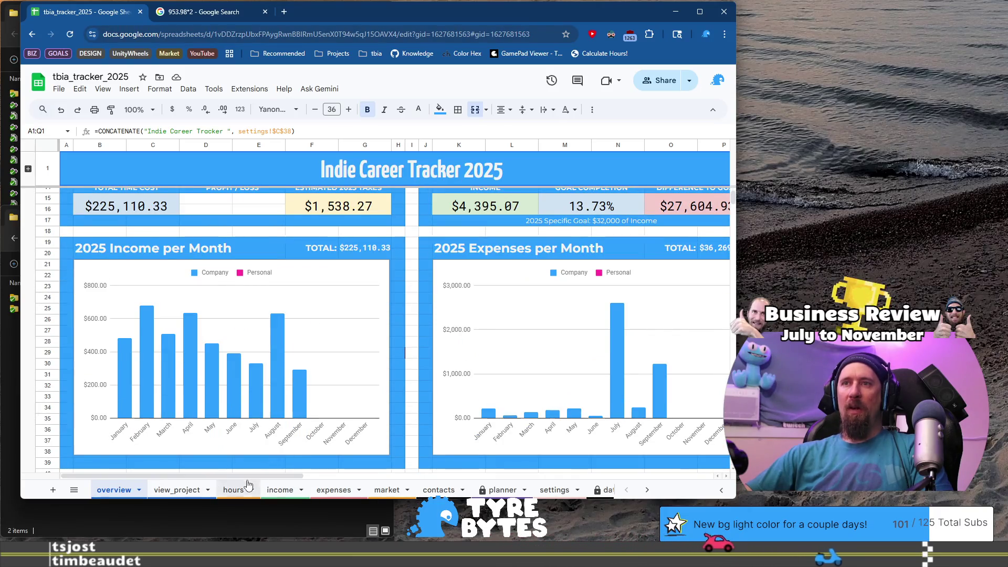
pyautogui.moveTo(245, 476)
pyautogui.mouseDown()
pyautogui.moveTo(304, 480)
pyautogui.moveTo(337, 470)
pyautogui.mouseUp()
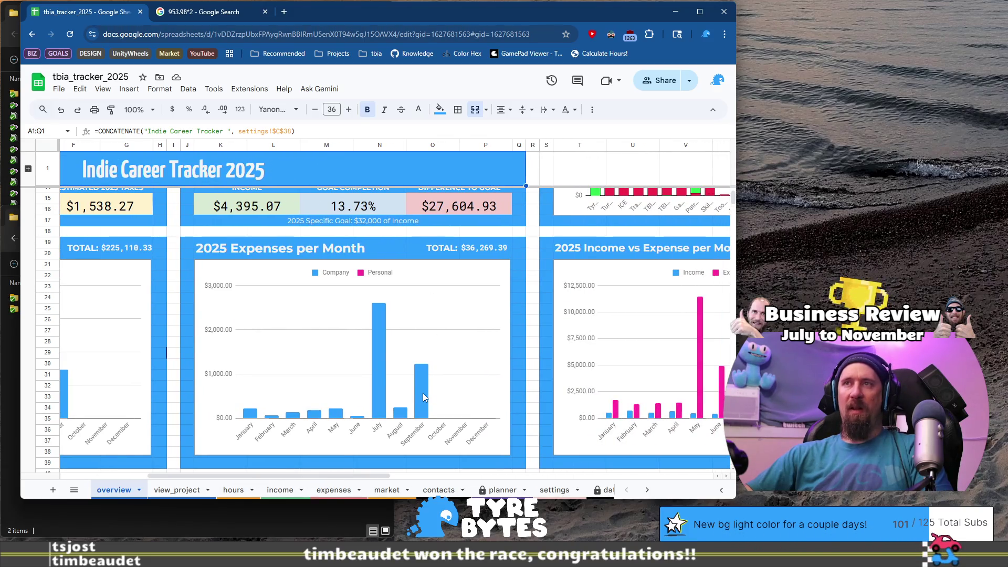
pyautogui.moveTo(274, 477); pyautogui.dragTo(185, 481)
pyautogui.scroll(5, 169, 258)
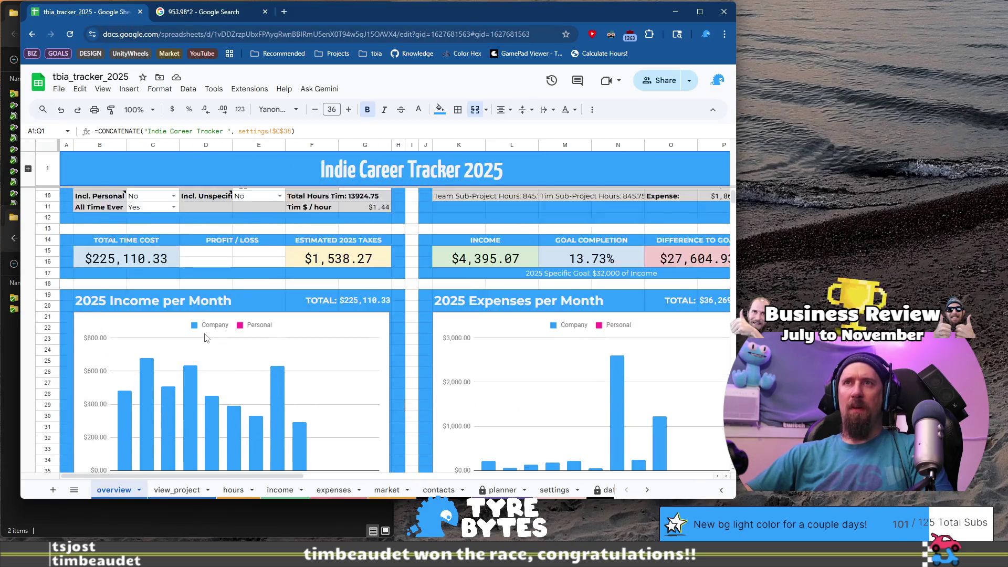
pyautogui.scroll(-2, 169, 259)
pyautogui.scroll(2, 171, 289)
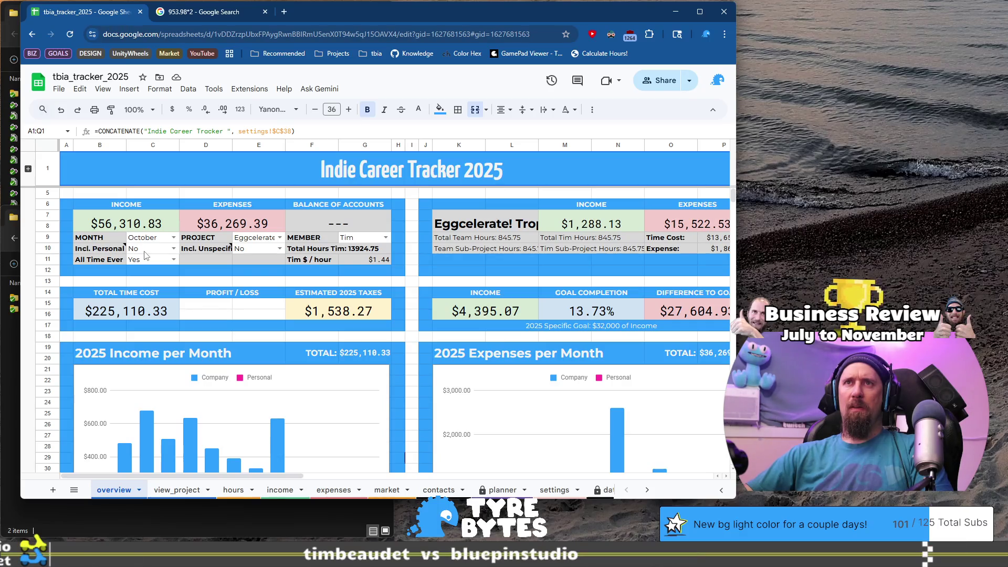
pyautogui.moveTo(205, 477); pyautogui.dragTo(314, 477)
pyautogui.scroll(-5, 310, 365)
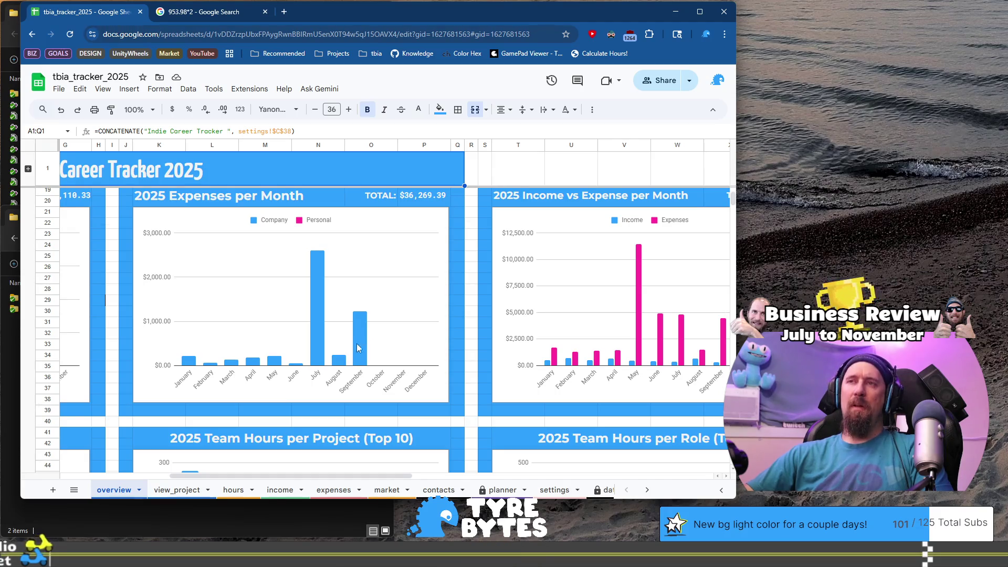
pyautogui.click(329, 366)
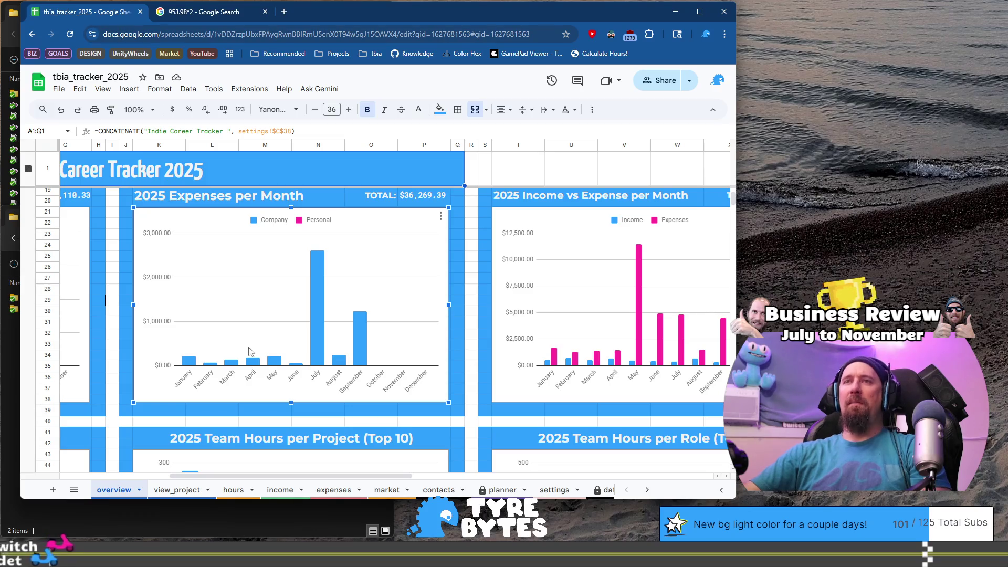
pyautogui.moveTo(246, 366)
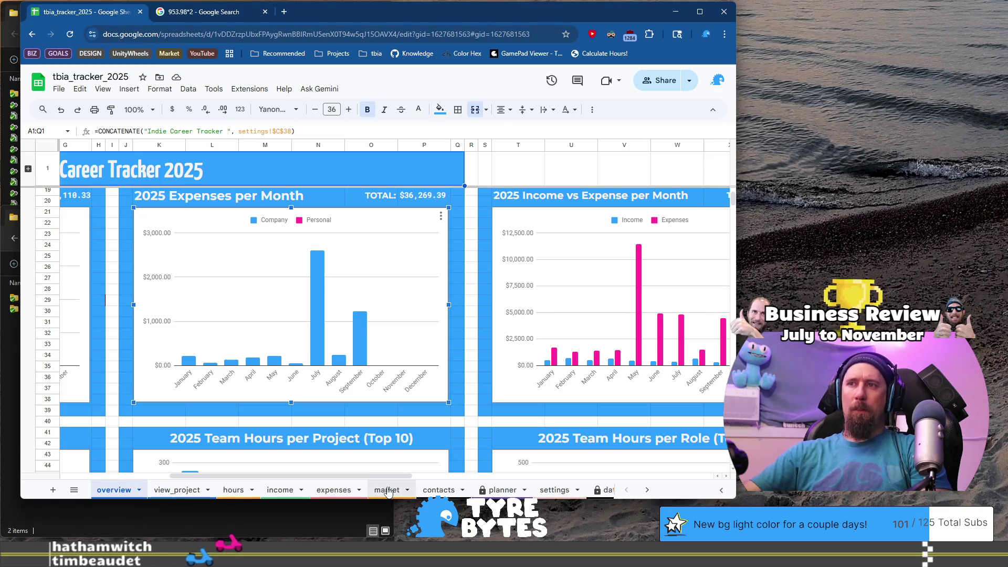
# Visit the market and income sheets, then select the planner's Bank Interest Before balance
pyautogui.click(387, 491)
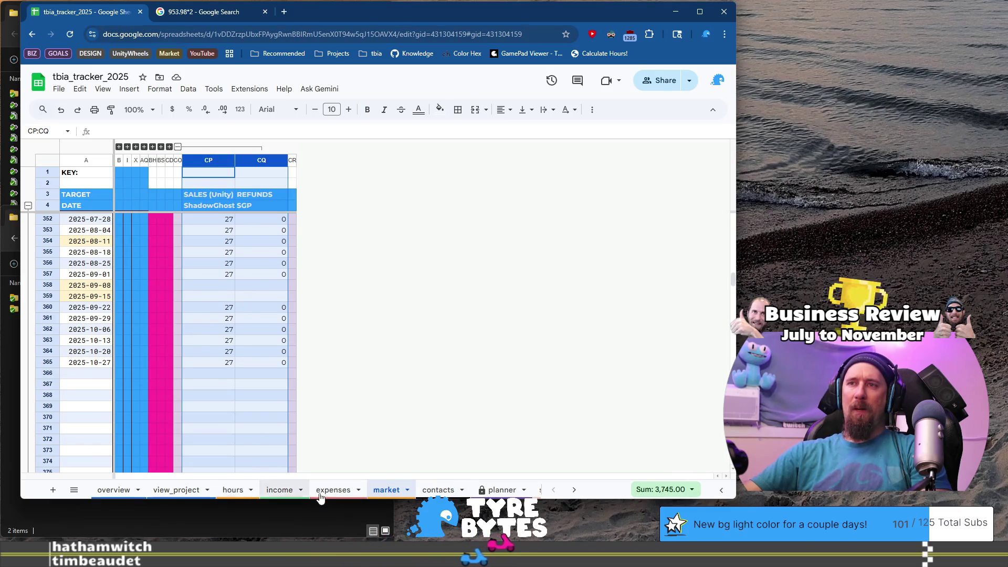
pyautogui.click(279, 491)
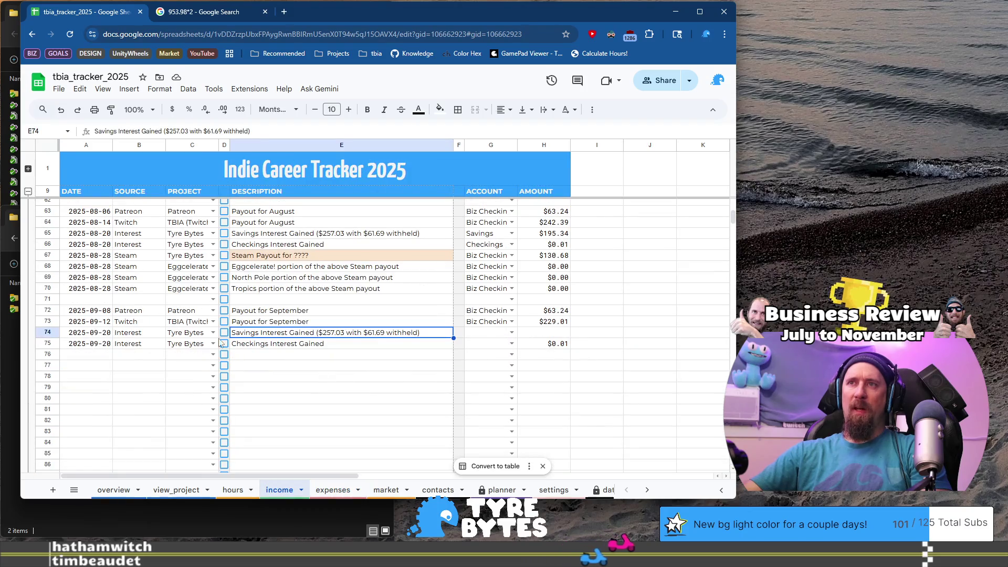
pyautogui.click(113, 490)
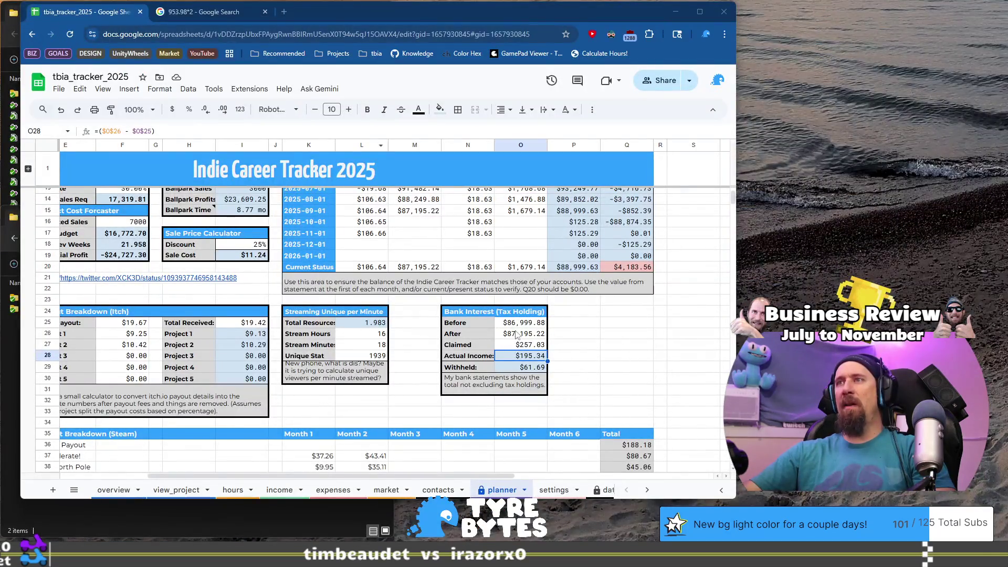
pyautogui.click(526, 327)
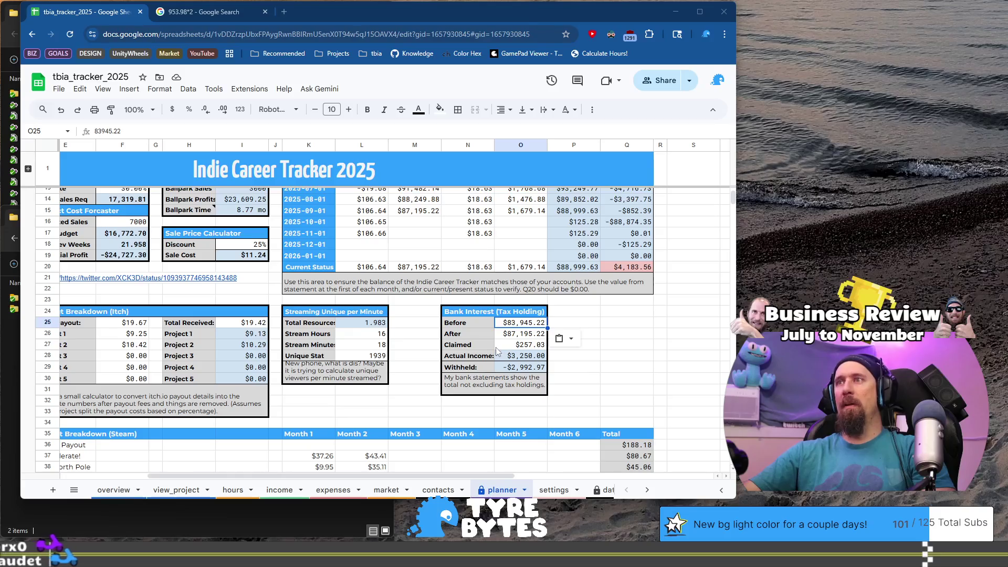
# Paste the After balance 84,134.46 and enter 249 as the Claimed interest
pyautogui.click(531, 335)
pyautogui.write('84134.46')
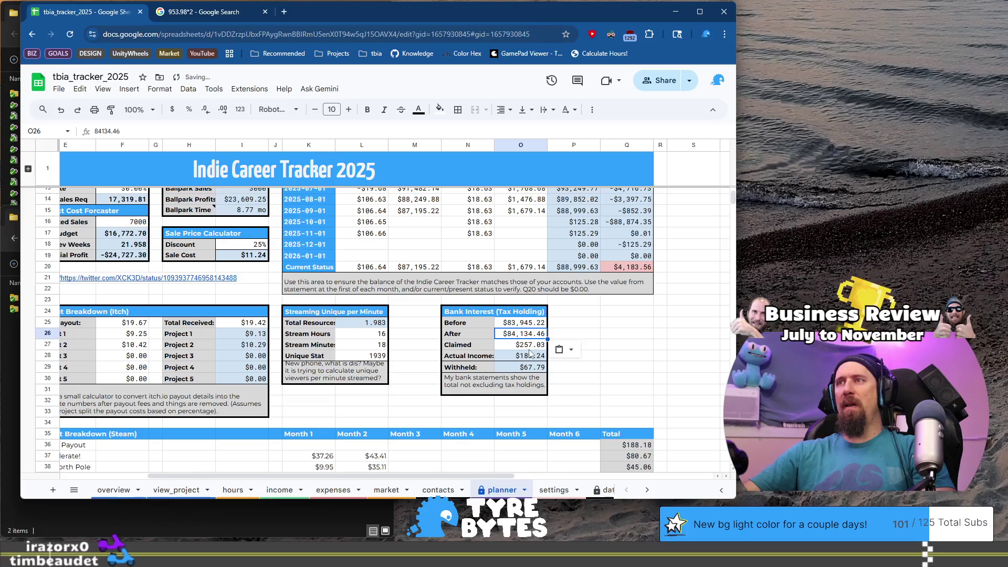
pyautogui.press('Down')
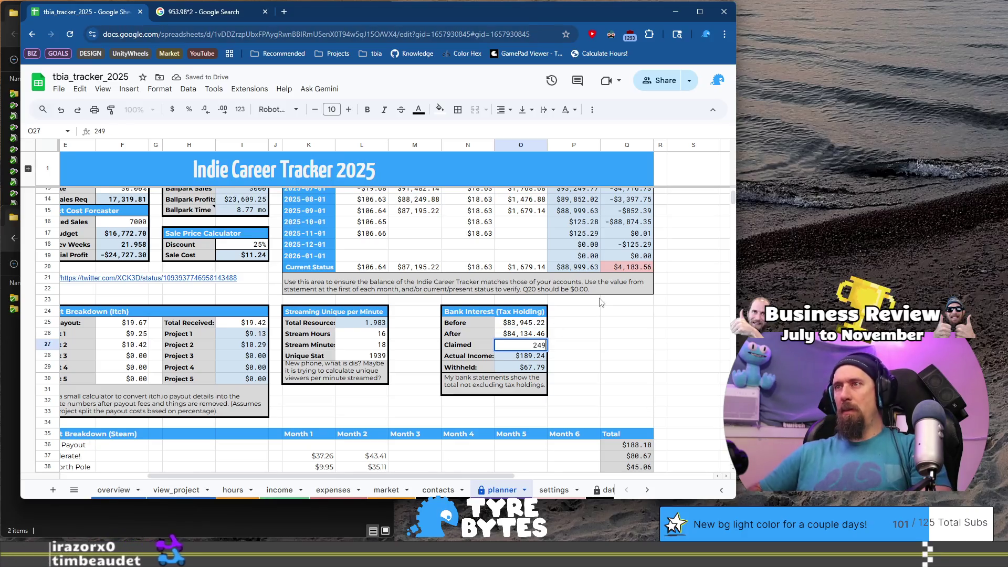
pyautogui.write('249')
pyautogui.press('Return')
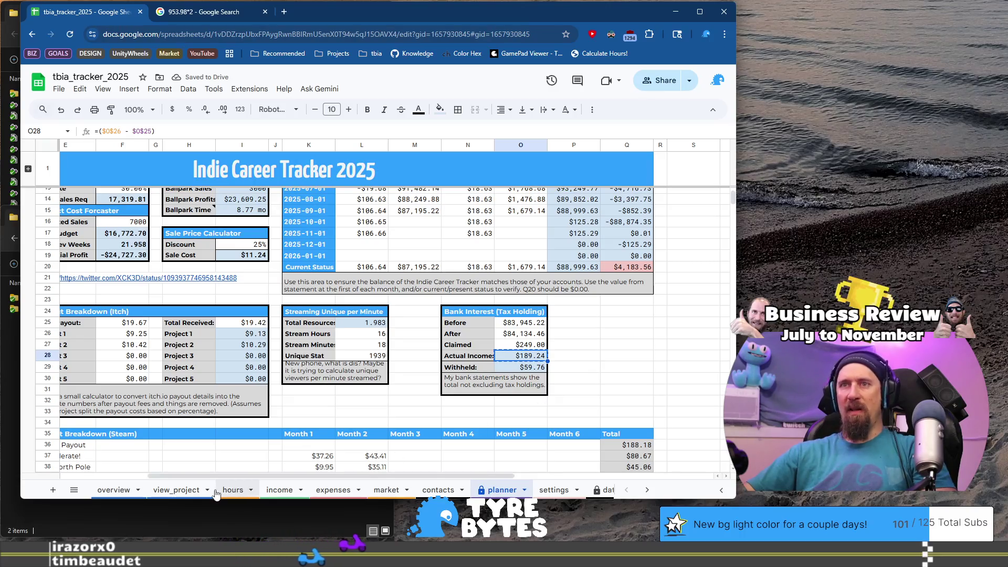
pyautogui.click(280, 490)
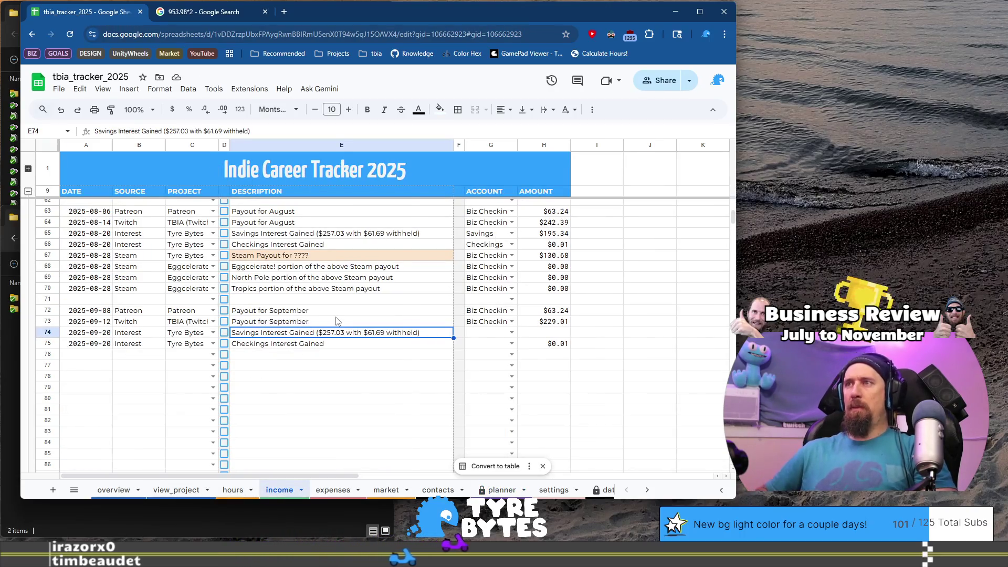
# Paste 189.24 as row 74's amount and update its description's claimed figure to $249.00
pyautogui.hotkey('ctrl', 'Right')
pyautogui.write('189.24')
pyautogui.hotkey('ctrl', 'Left')
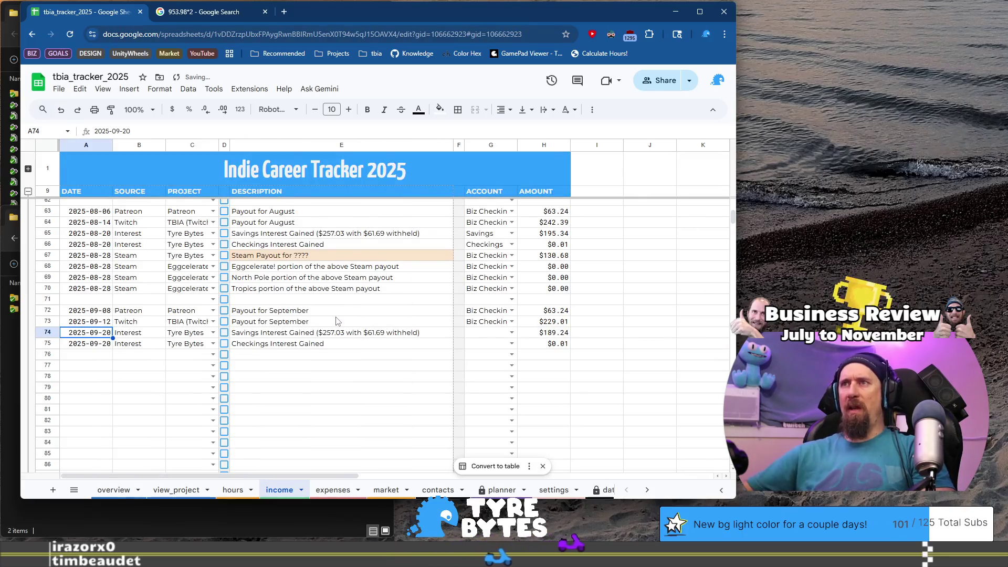
pyautogui.click(336, 334)
pyautogui.doubleClick(337, 335)
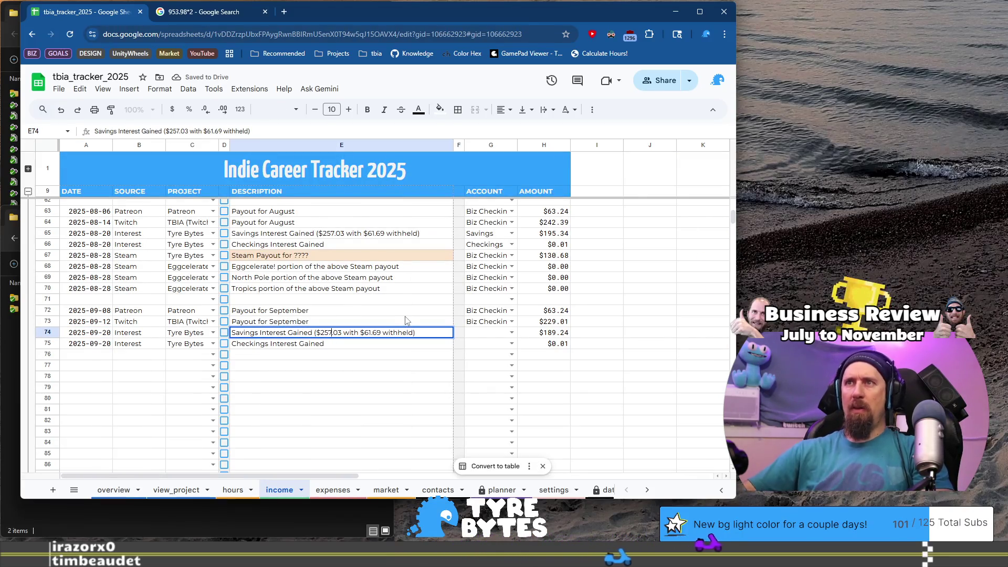
pyautogui.press('BackSpace')
pyautogui.press('BackSpace')
pyautogui.write('49')
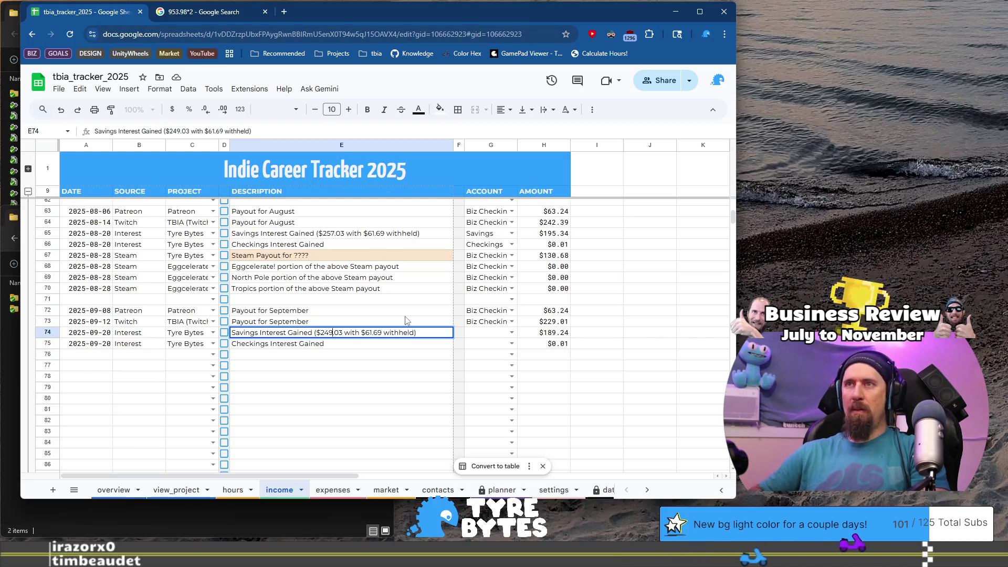
pyautogui.press('BackSpace')
pyautogui.write('0')
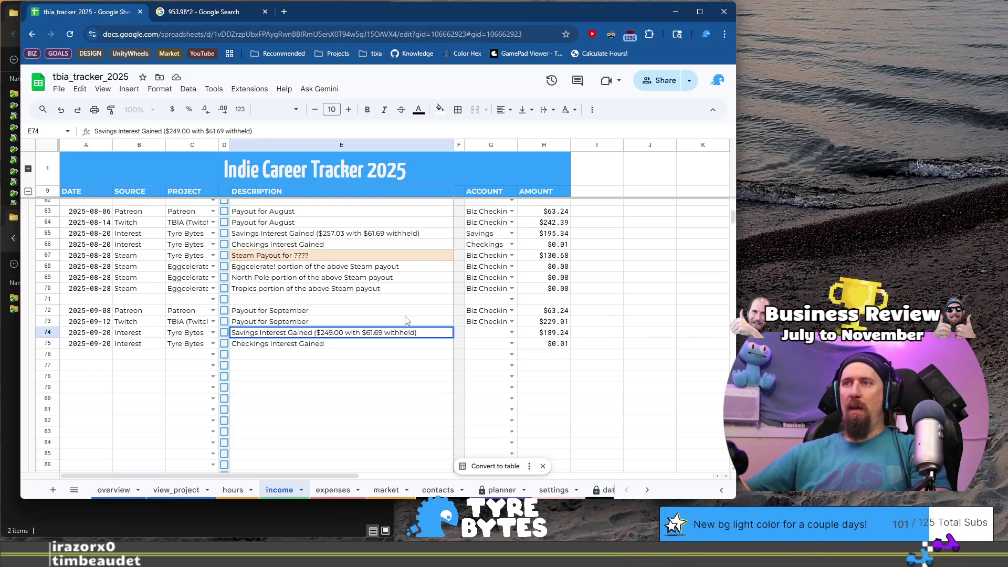
# Correct row 74's description to show $59.76 withheld, checking against the planner figures
pyautogui.click(501, 489)
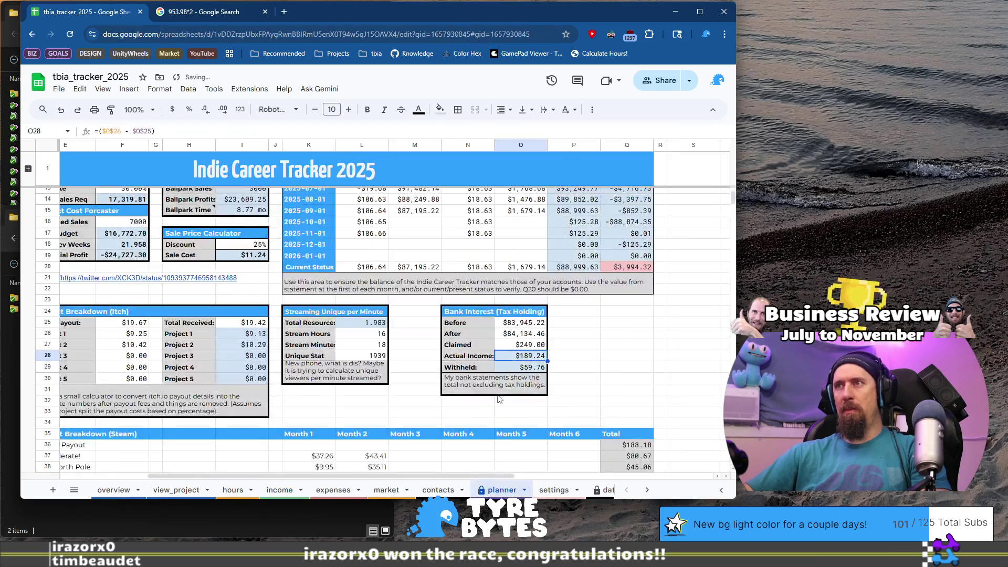
pyautogui.click(284, 490)
pyautogui.doubleClick(385, 333)
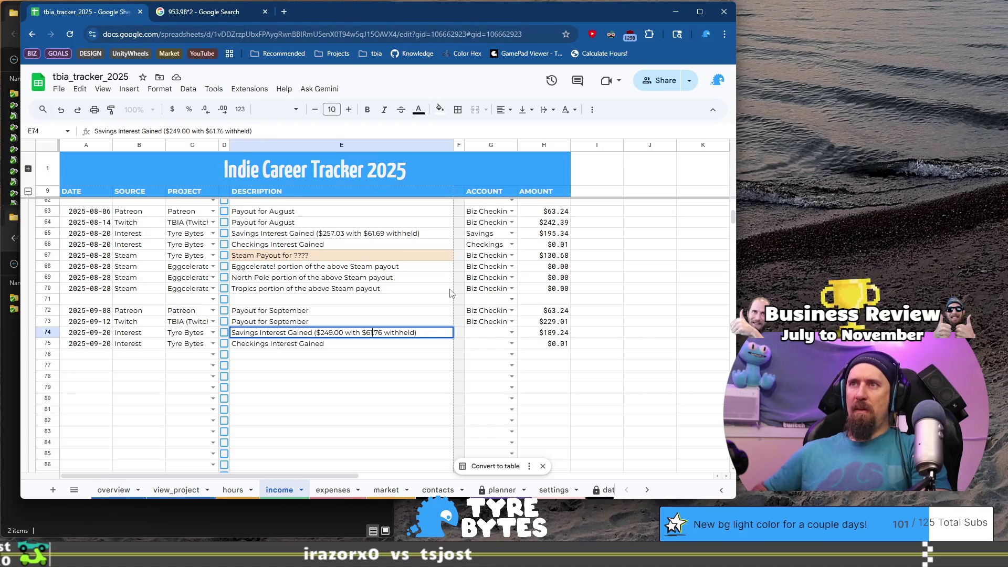
pyautogui.press('BackSpace')
pyautogui.press('BackSpace')
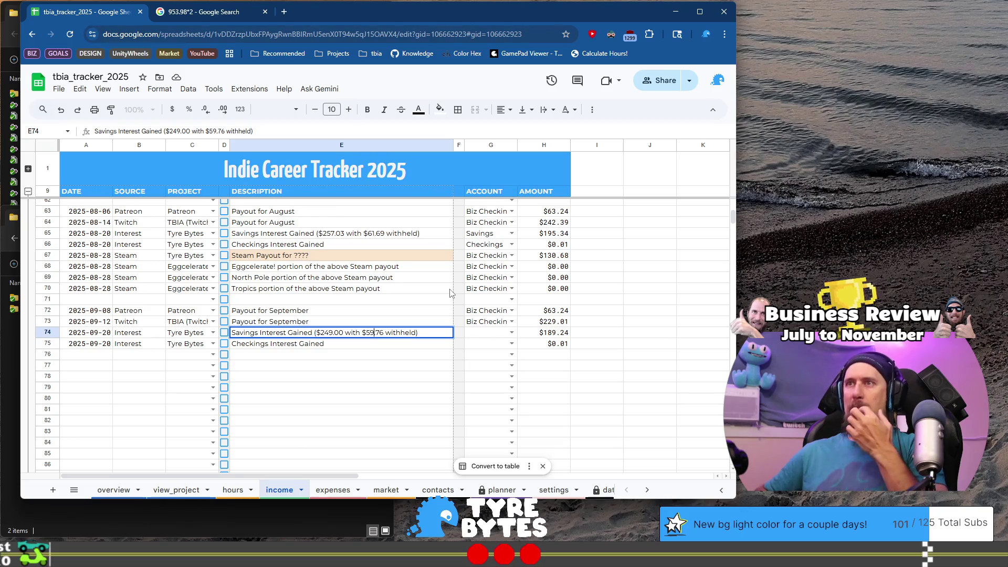
pyautogui.press('Return')
# Set row 74's account to Savings and row 75's account to Checkings
pyautogui.press('Up')
pyautogui.press('Right')
pyautogui.press('Right')
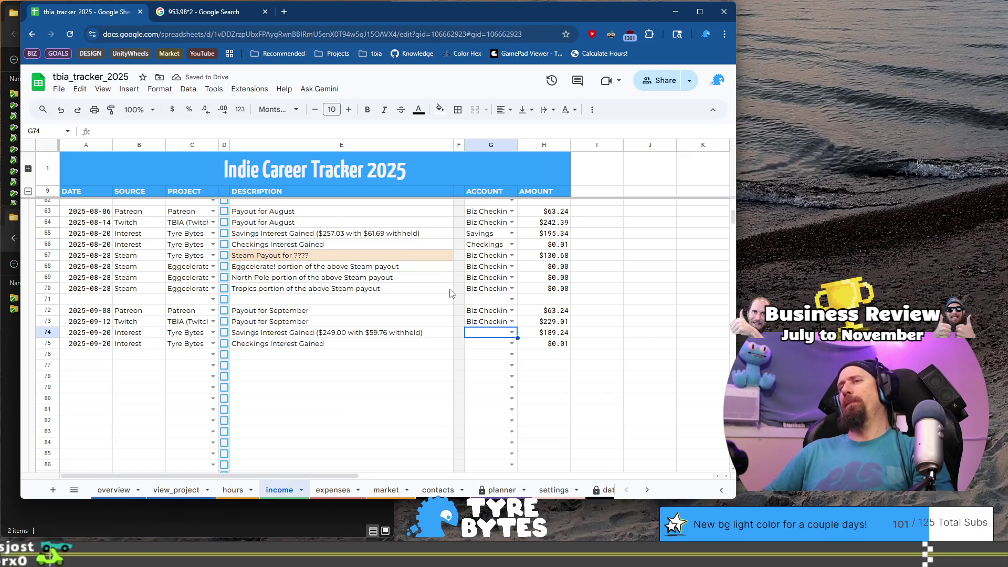
pyautogui.write('S')
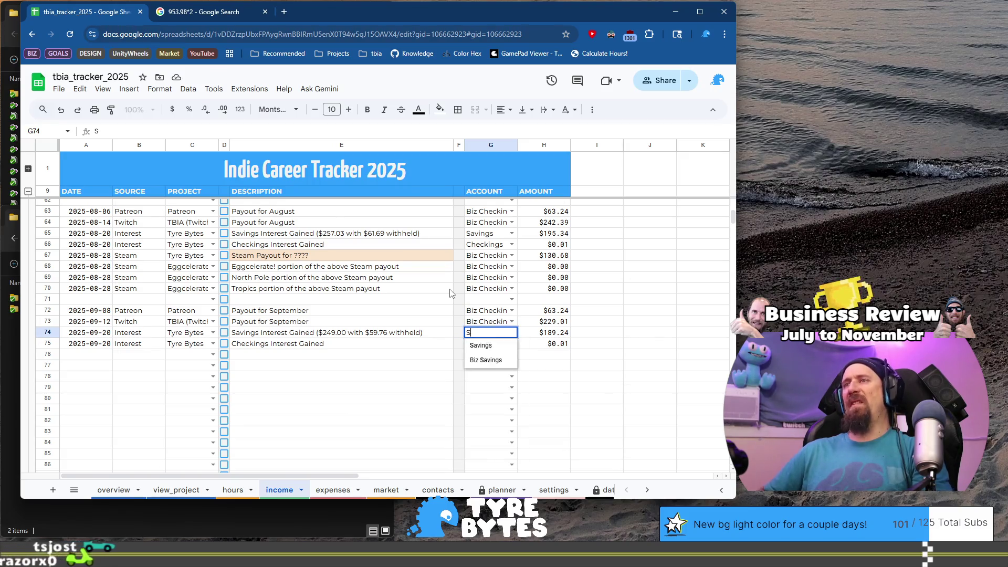
pyautogui.press('Return')
pyautogui.write('Ch')
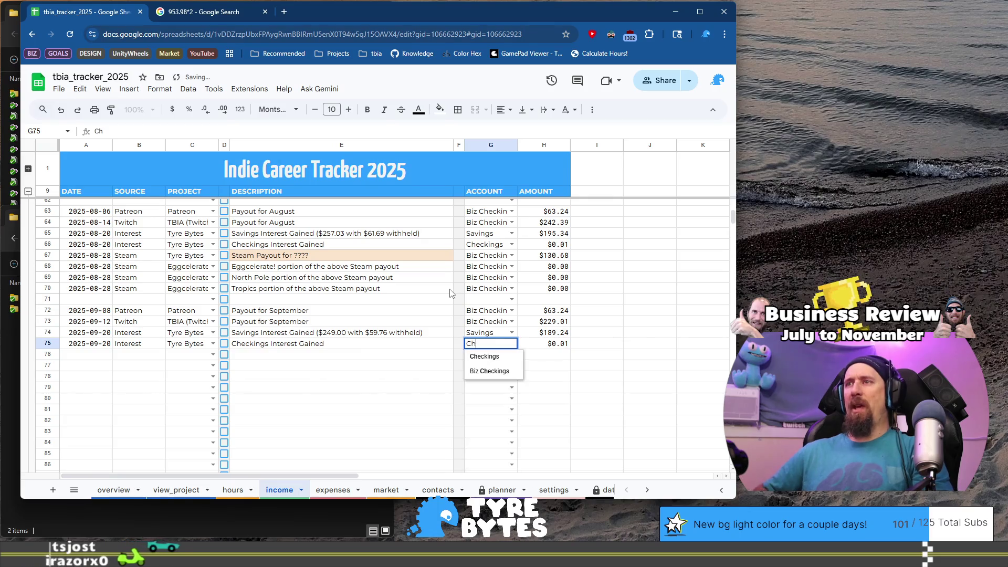
pyautogui.press('Return')
pyautogui.press('Home')
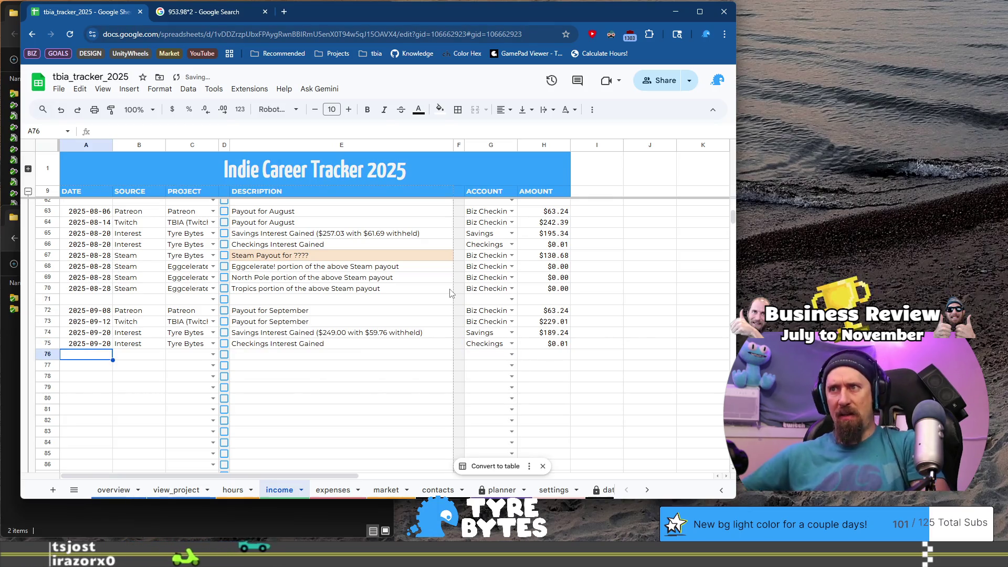
pyautogui.click(496, 490)
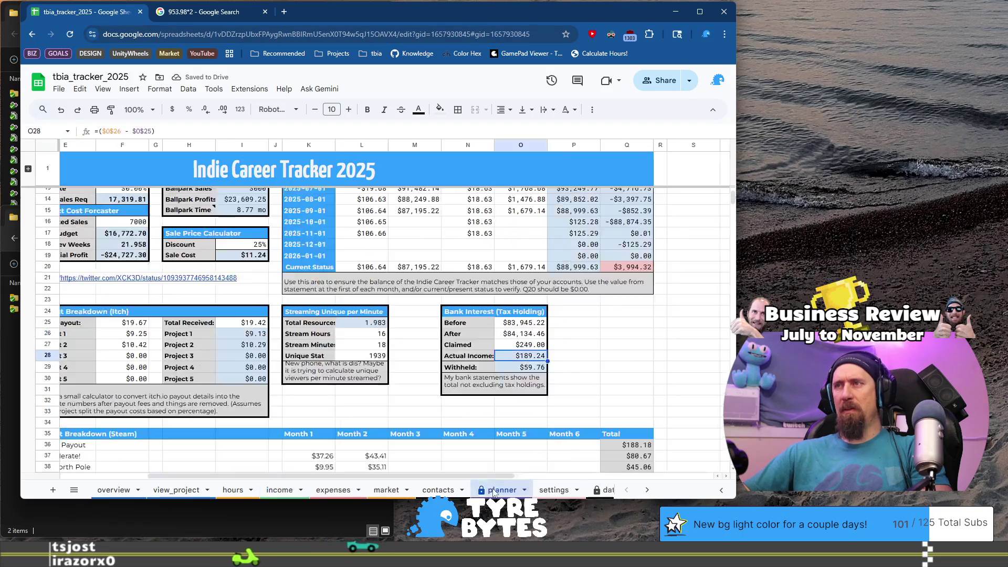
# Record October balances: Savings 84,134.46 in M16 and Biz Checkings 745.57 in O16
pyautogui.scroll(2, 368, 281)
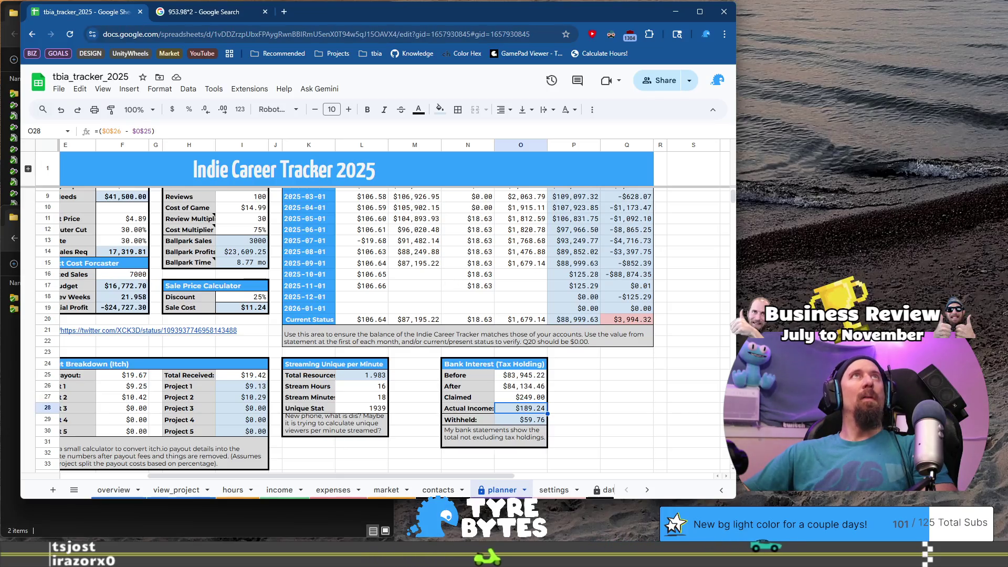
pyautogui.click(409, 278)
pyautogui.write('$84,134.46')
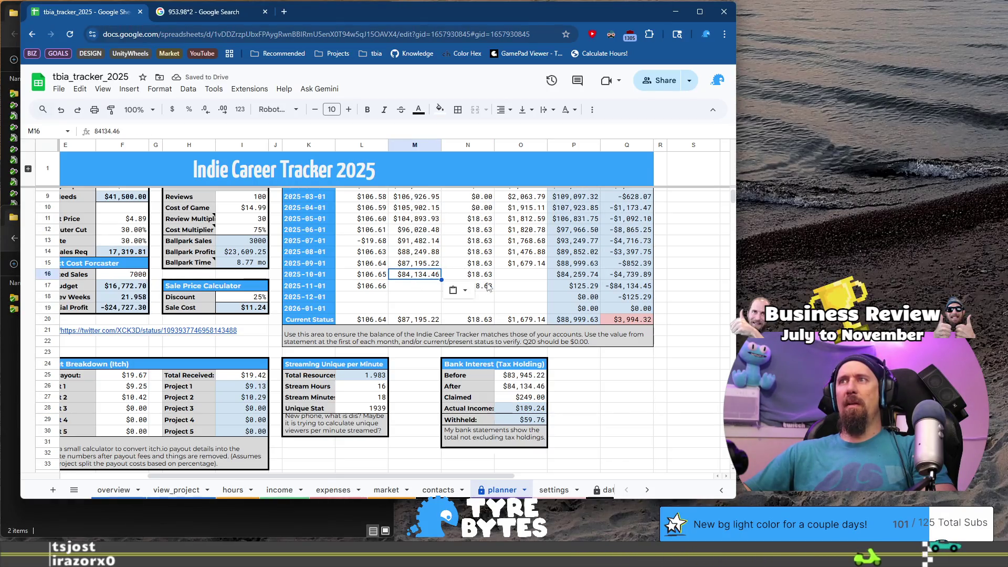
pyautogui.click(531, 279)
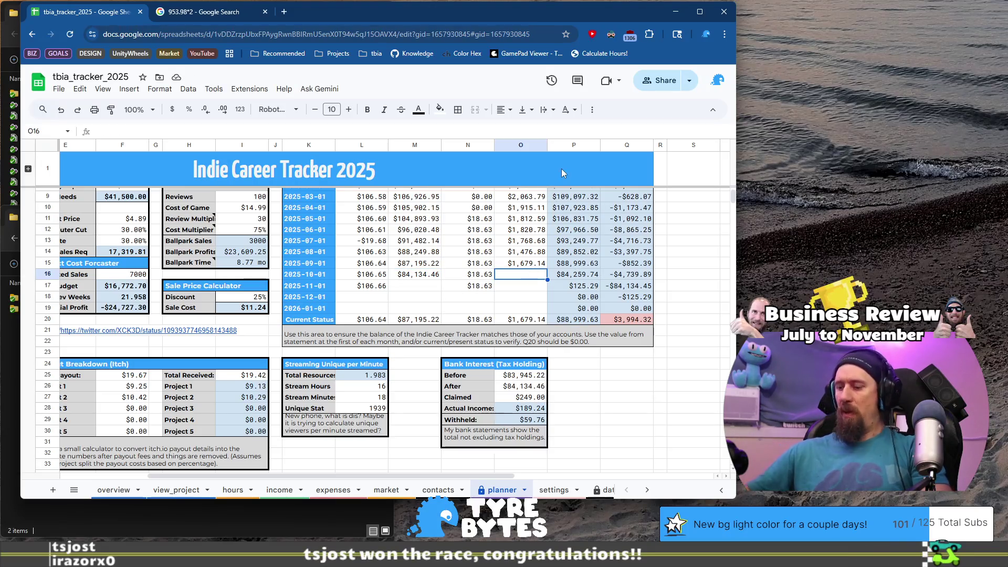
pyautogui.write('74')
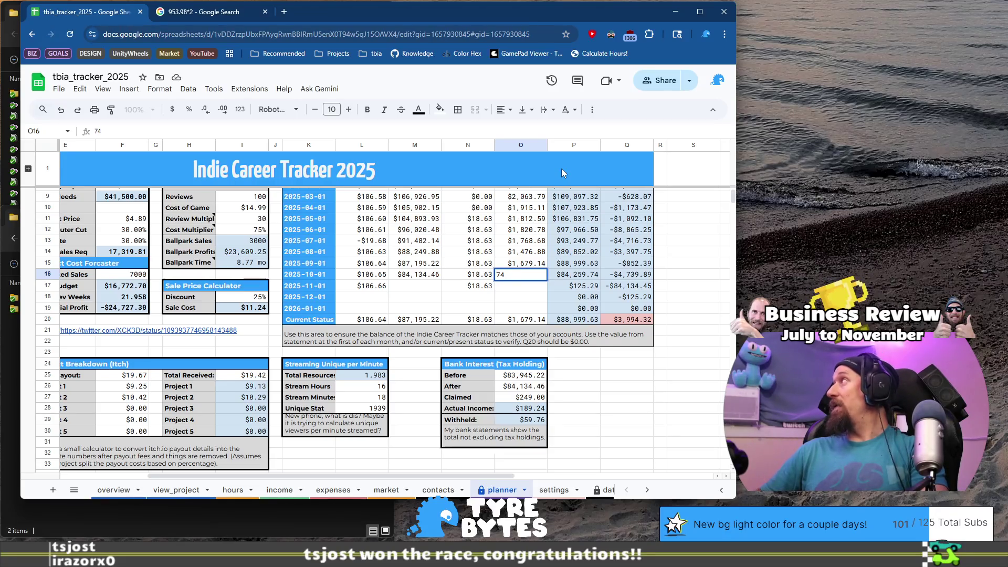
pyautogui.write('5.')
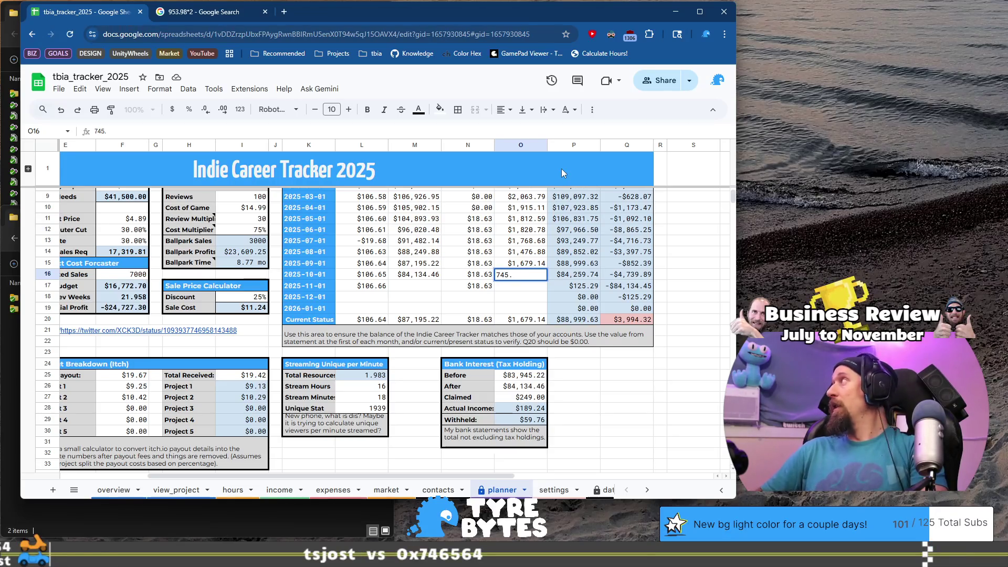
pyautogui.write('57')
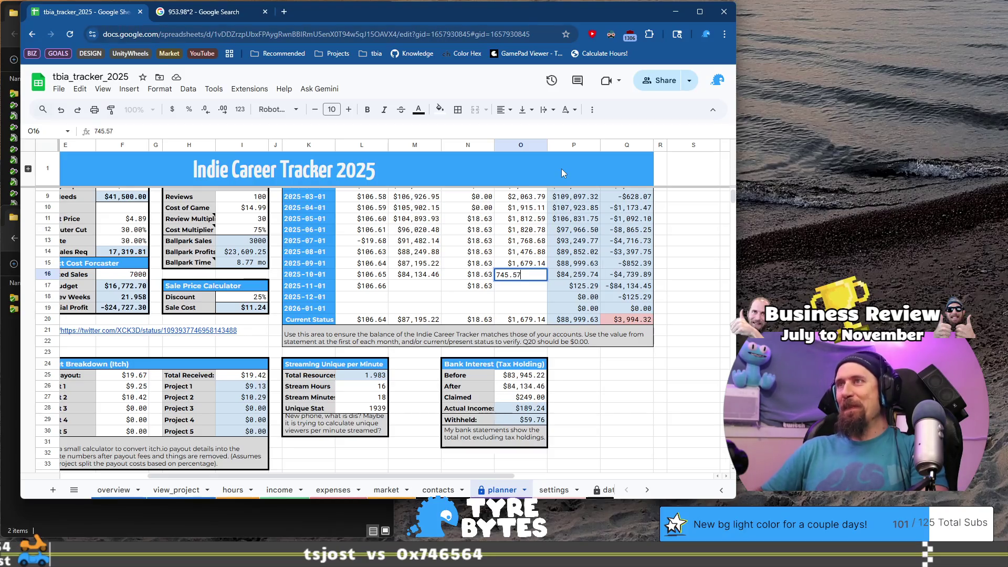
pyautogui.press('Return')
pyautogui.press('Up')
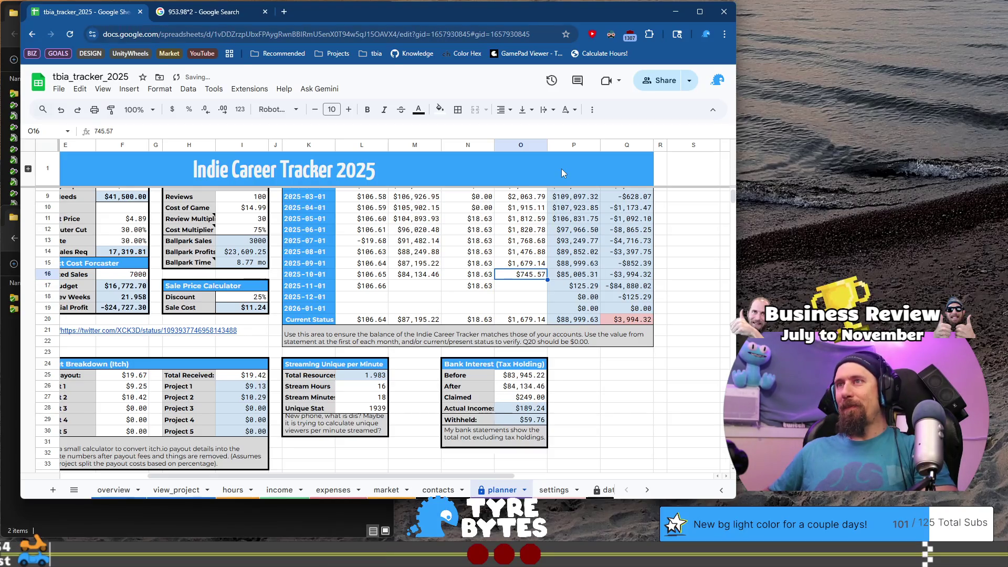
pyautogui.press('Down')
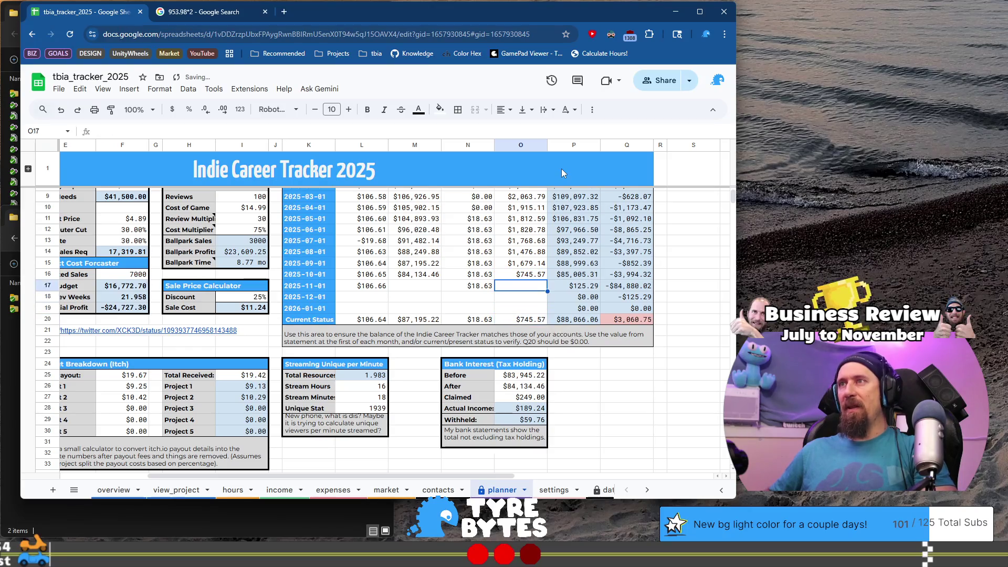
# Copy the October Savings balance into the Current Status row
pyautogui.press('Up')
pyautogui.press('Left')
pyautogui.press('Left')
pyautogui.hotkey('ctrl', 'c')
pyautogui.press('Down')
pyautogui.press('Down')
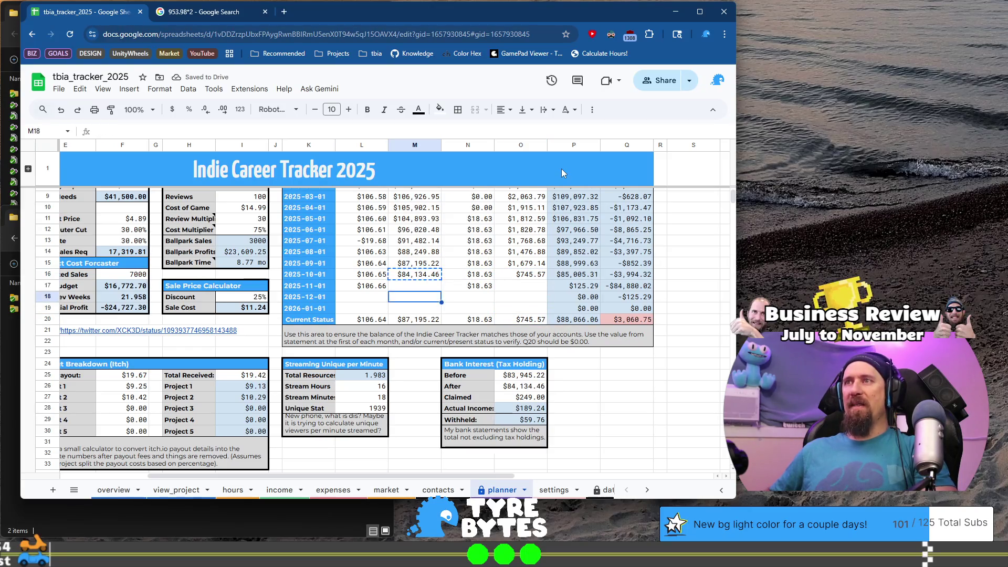
pyautogui.press('Down')
pyautogui.press('Down')
pyautogui.hotkey('ctrl', 'v')
# Copy the October Checkings balance into Current Status and paste $83,059.70 into November Savings M17
pyautogui.press('Up')
pyautogui.press('Up')
pyautogui.press('Up')
pyautogui.press('Left')
pyautogui.press('Left')
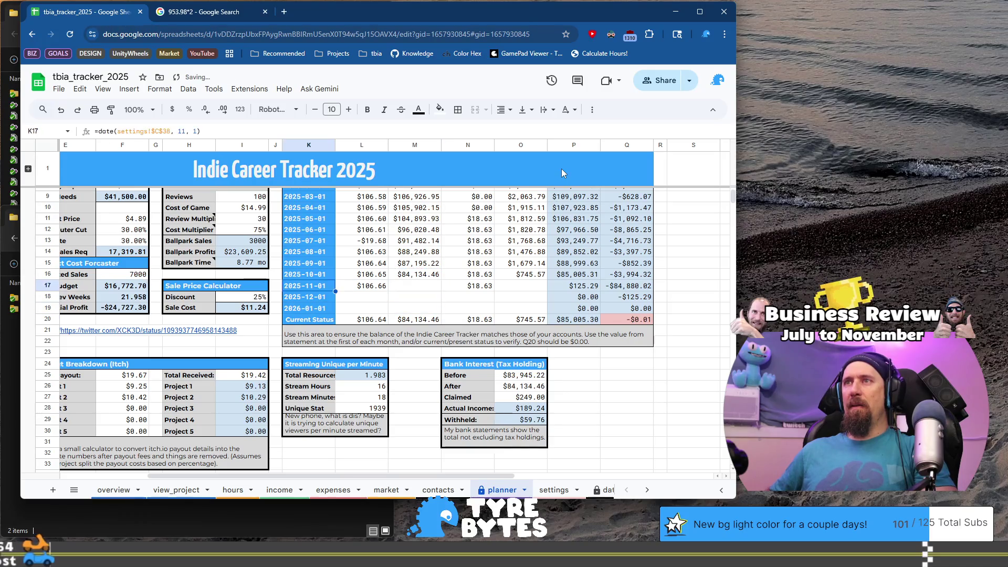
pyautogui.press('Up')
pyautogui.press('Right')
pyautogui.hotkey('ctrl', 'c')
pyautogui.press('Down')
pyautogui.press('Down')
pyautogui.press('Down')
pyautogui.hotkey('ctrl', 'v')
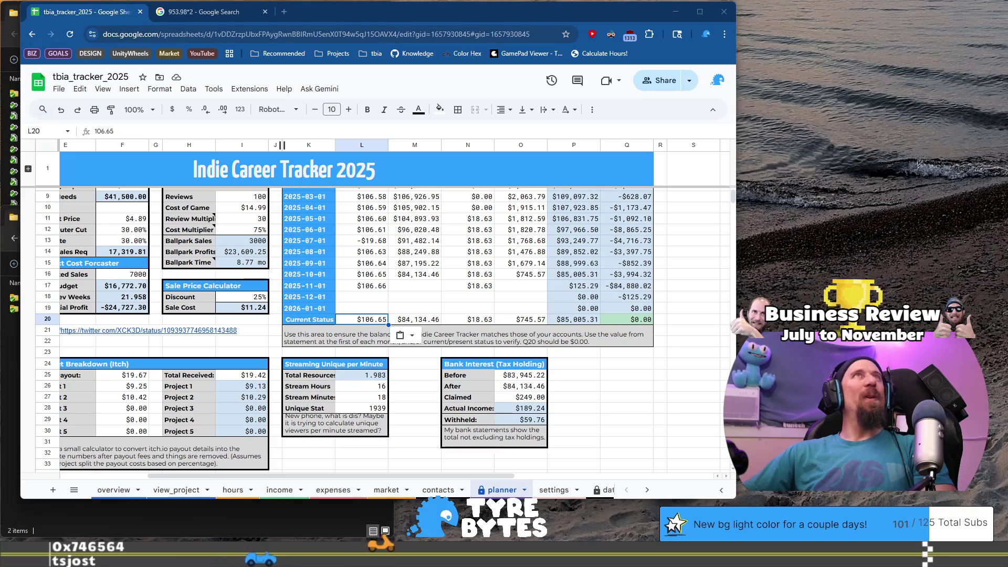
pyautogui.click(427, 289)
pyautogui.hotkey('ctrl', 'v')
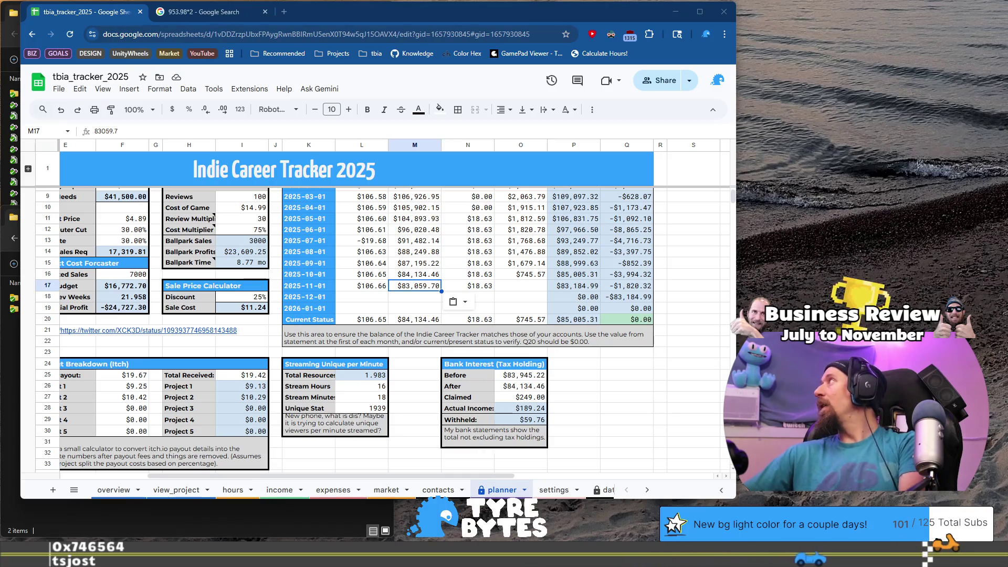
# Enter 656.12 in O17 for November Biz Checkings, then review the L17 and M17 balances
pyautogui.click(517, 289)
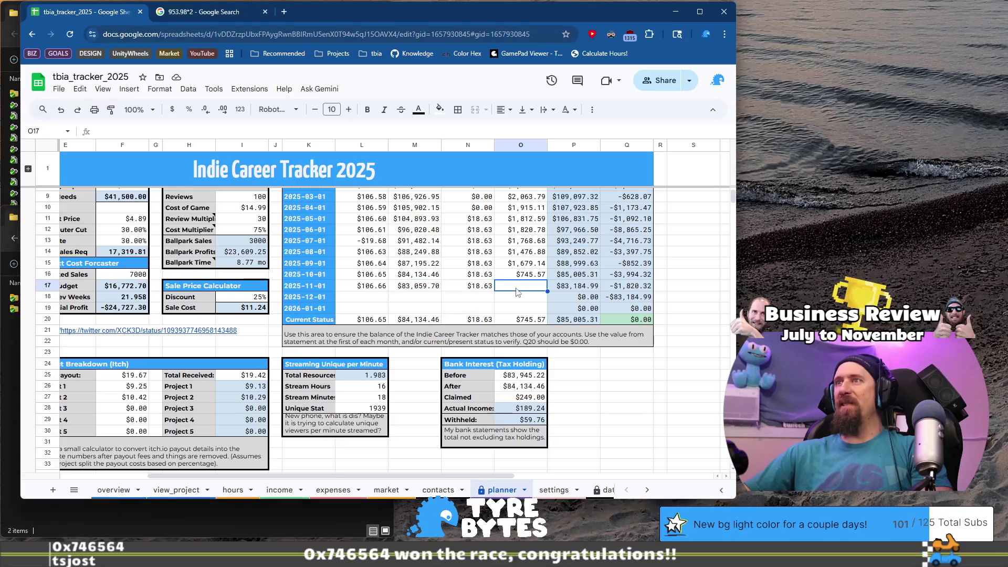
pyautogui.write('656.')
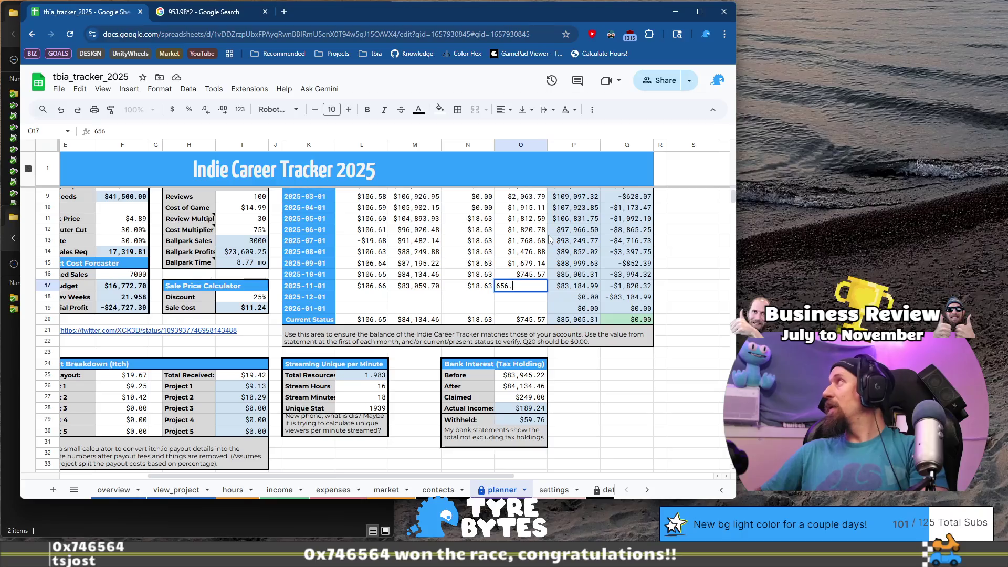
pyautogui.write('12')
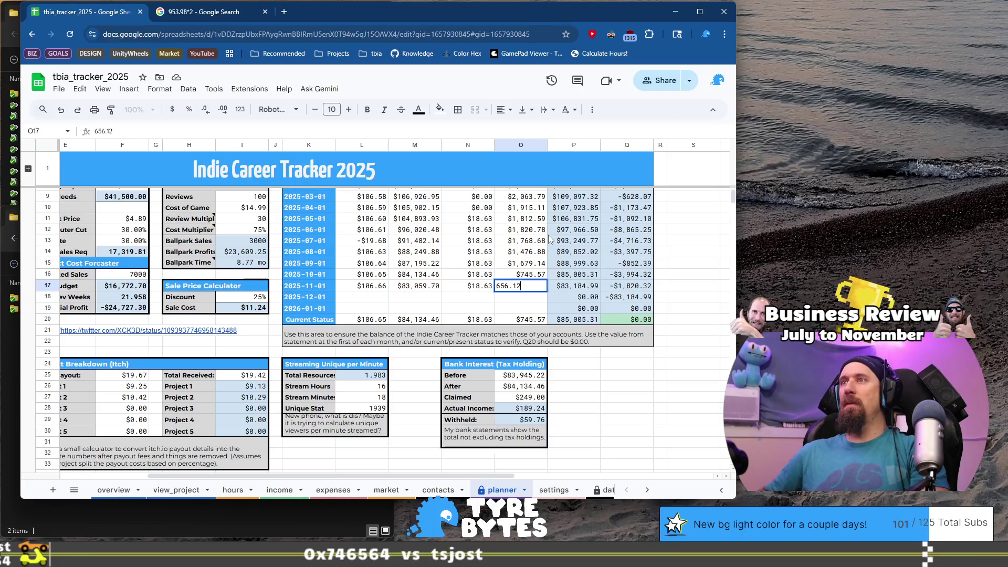
pyautogui.press('Return')
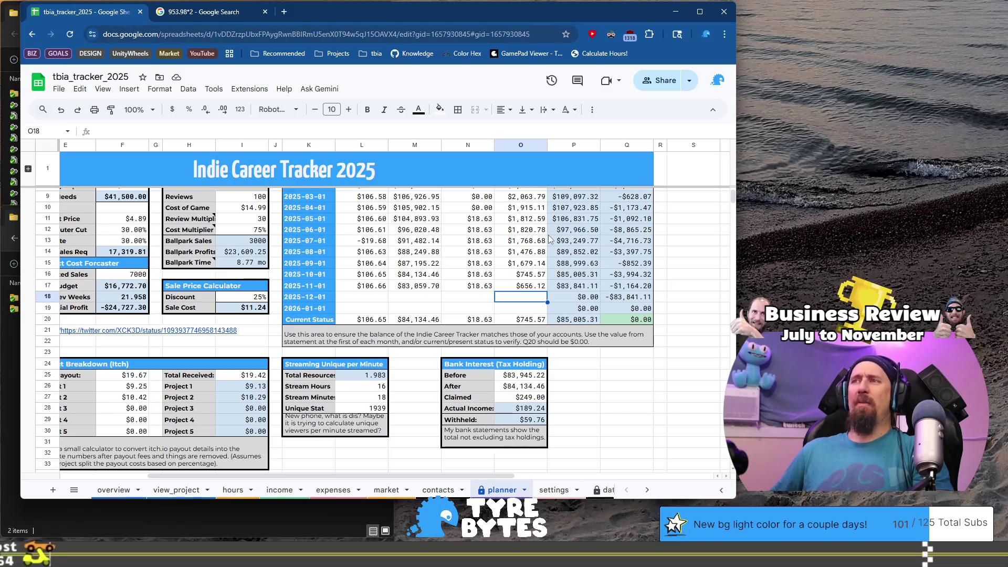
pyautogui.press('Left')
pyautogui.press('Left')
pyautogui.press('Left')
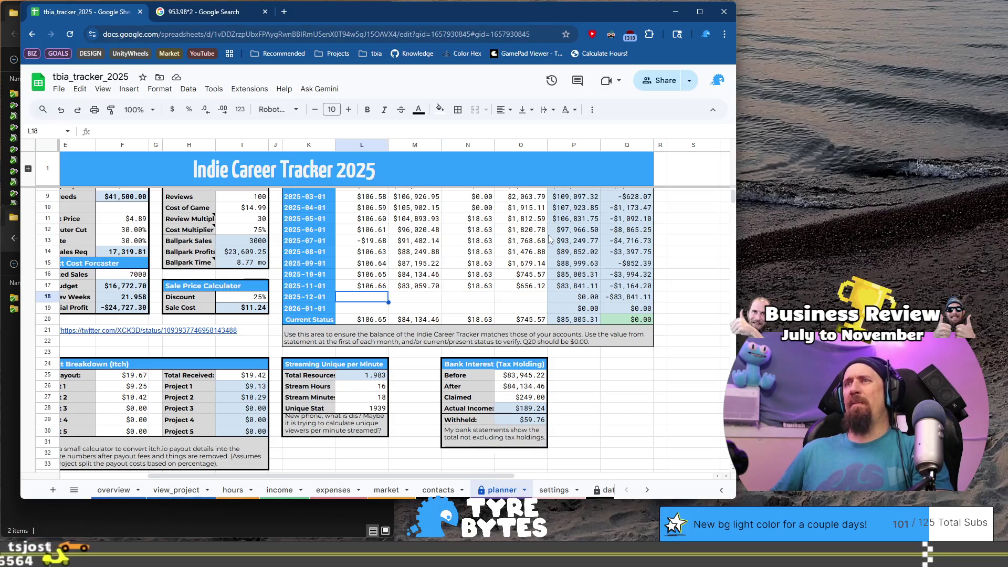
pyautogui.press('Up')
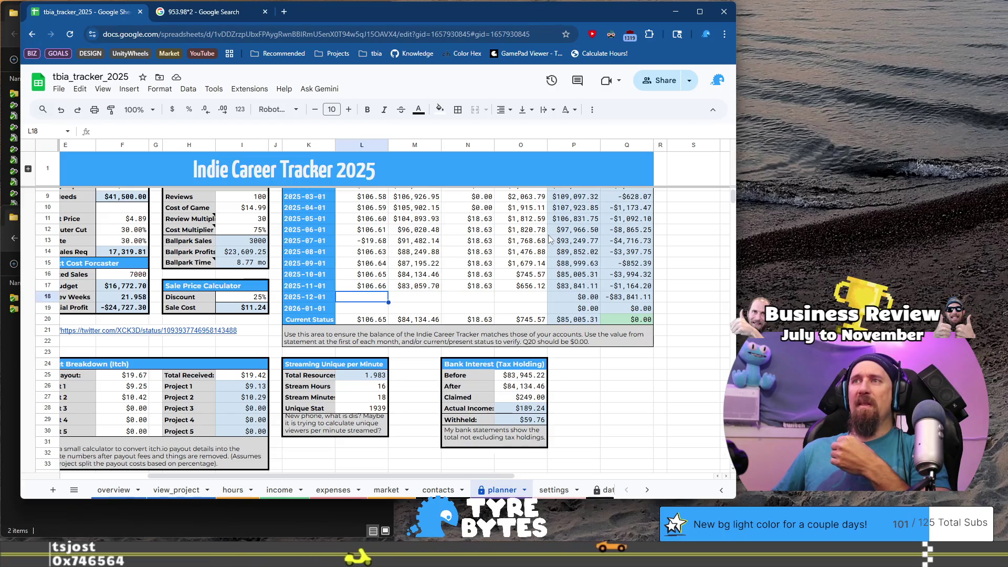
pyautogui.press('Right')
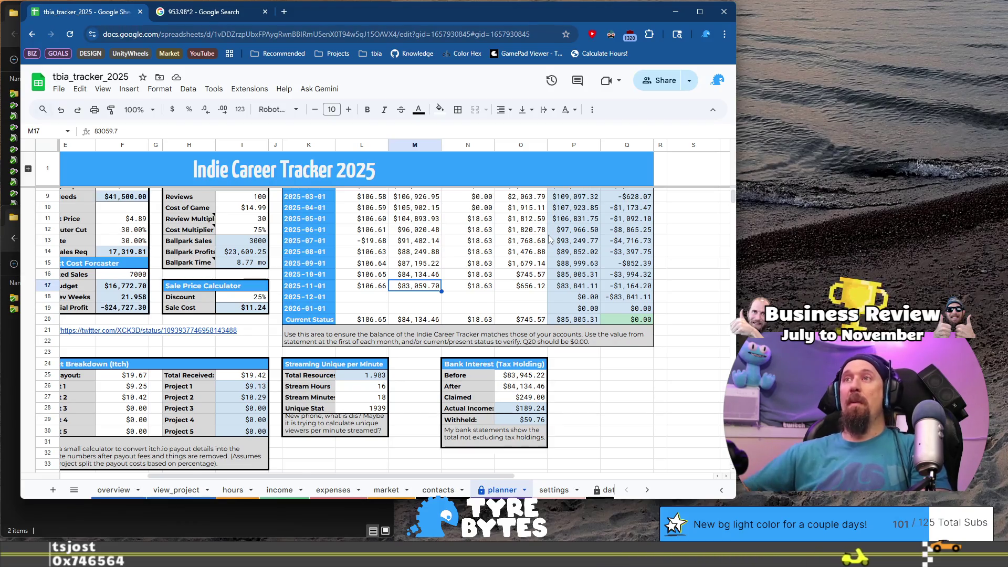
# Look over the planner's balance table up to empty December cell L18, then go to the market sheet
pyautogui.scroll(2, 456, 223)
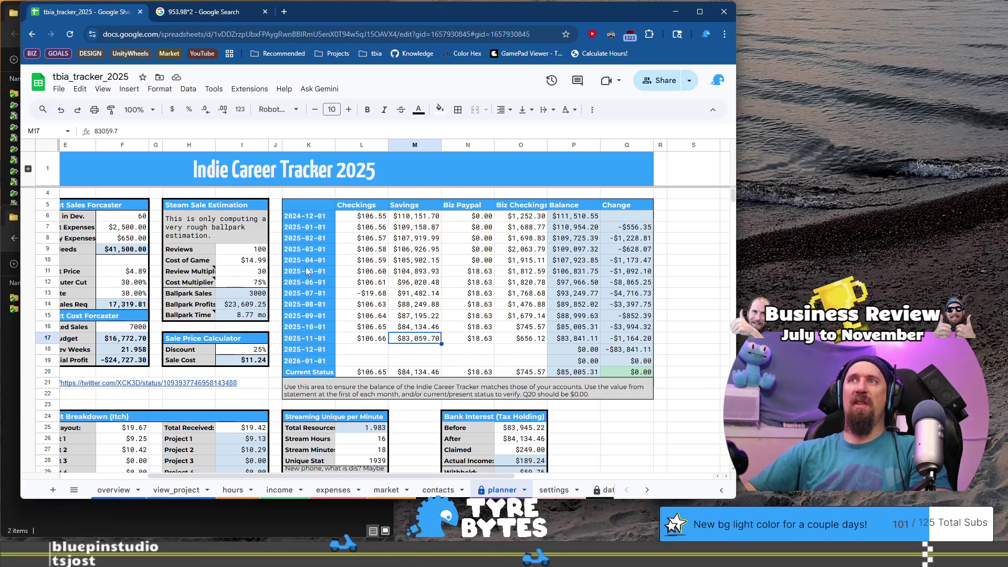
pyautogui.click(376, 349)
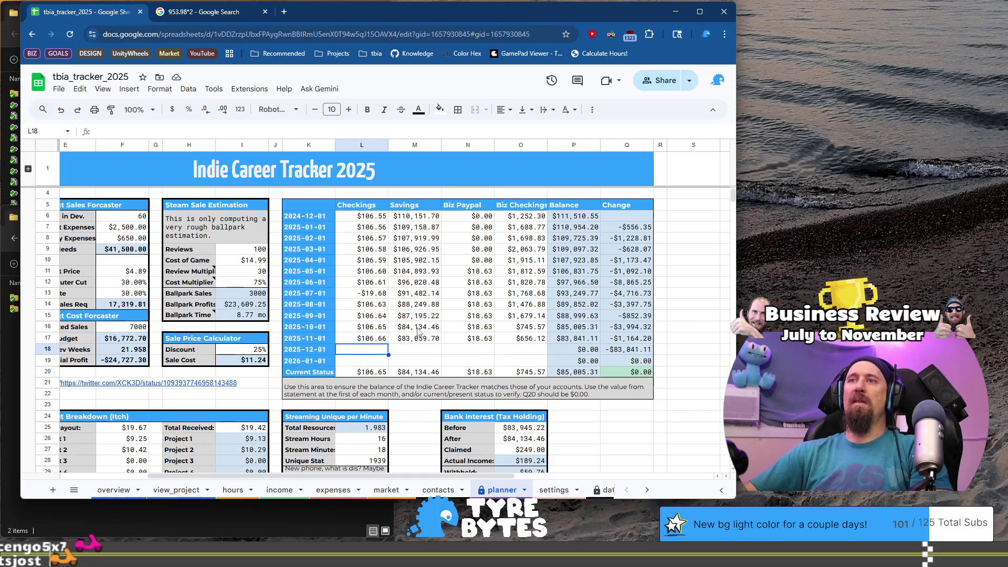
pyautogui.click(386, 489)
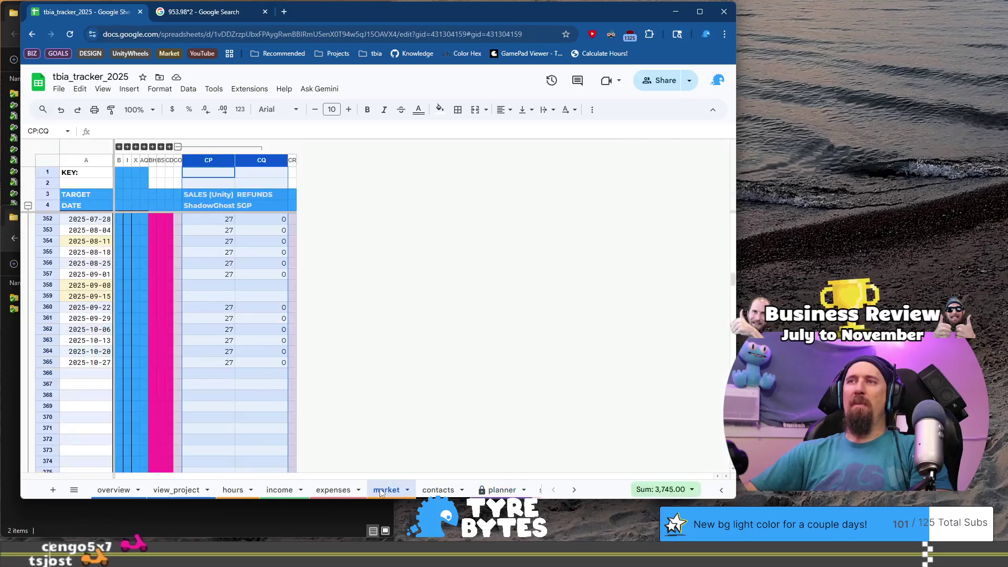
# Collapse the BI:BR Eggcelerate! Steam and CP:CQ ShadowGhost Unity column groups, then go to expenses
pyautogui.click(153, 146)
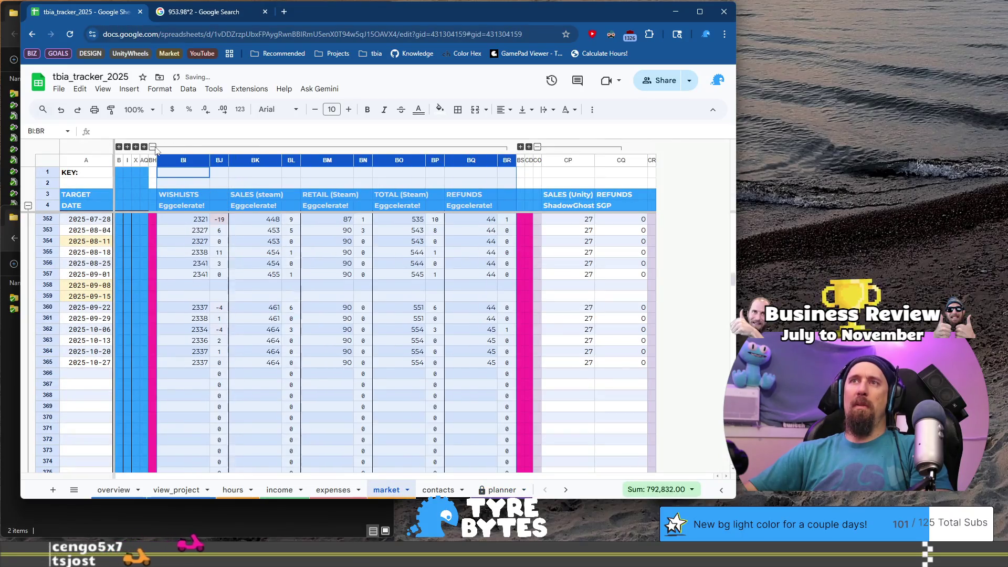
pyautogui.click(153, 147)
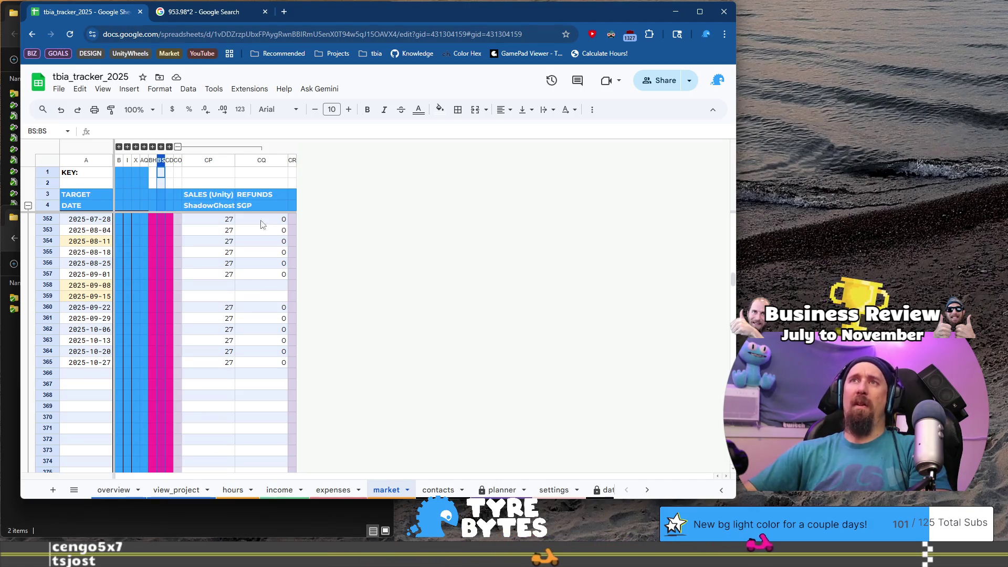
pyautogui.click(178, 147)
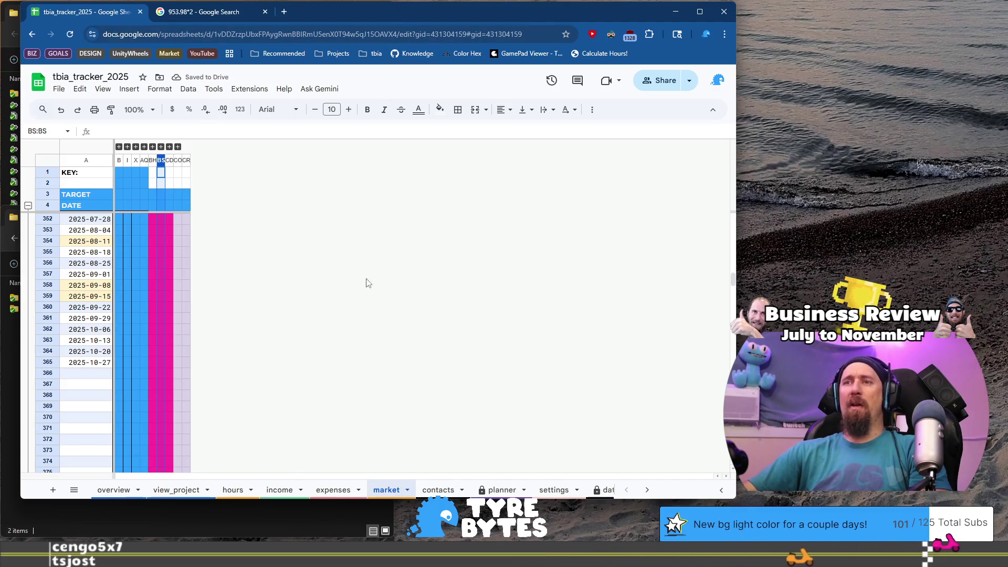
pyautogui.click(333, 489)
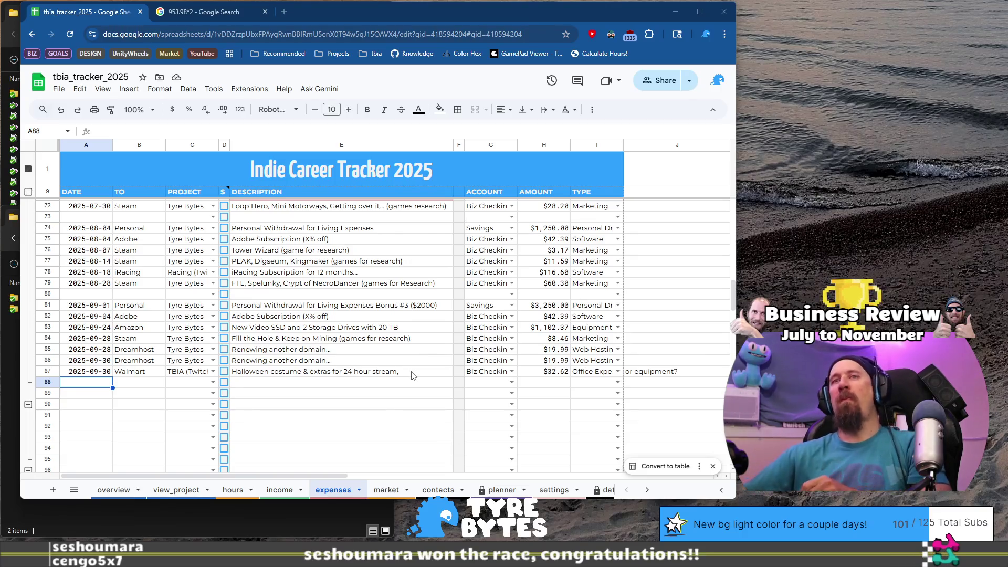
# Copy the 2025-11 Checkings and Savings balances into the planner's Current Status row 20
pyautogui.click(284, 491)
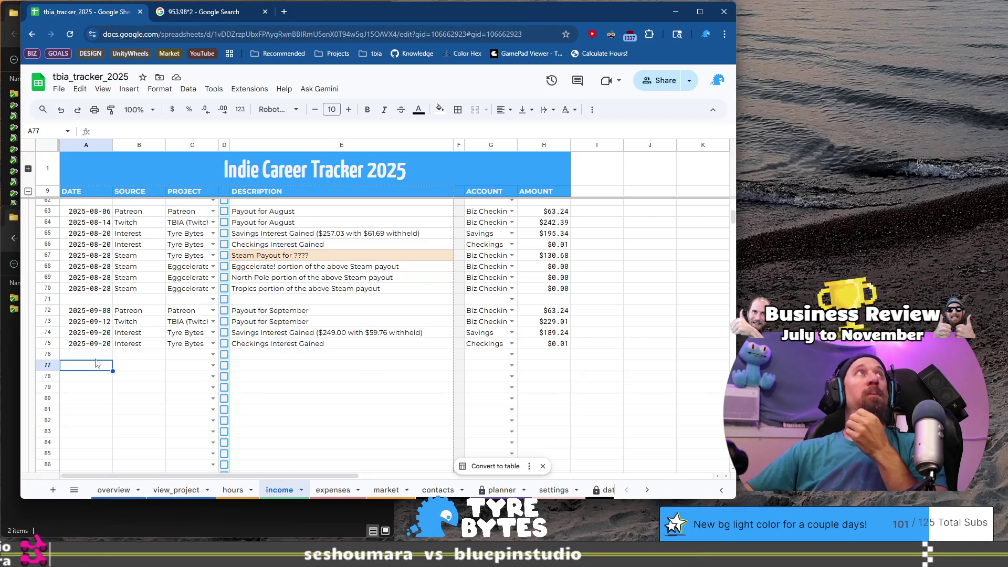
pyautogui.click(494, 491)
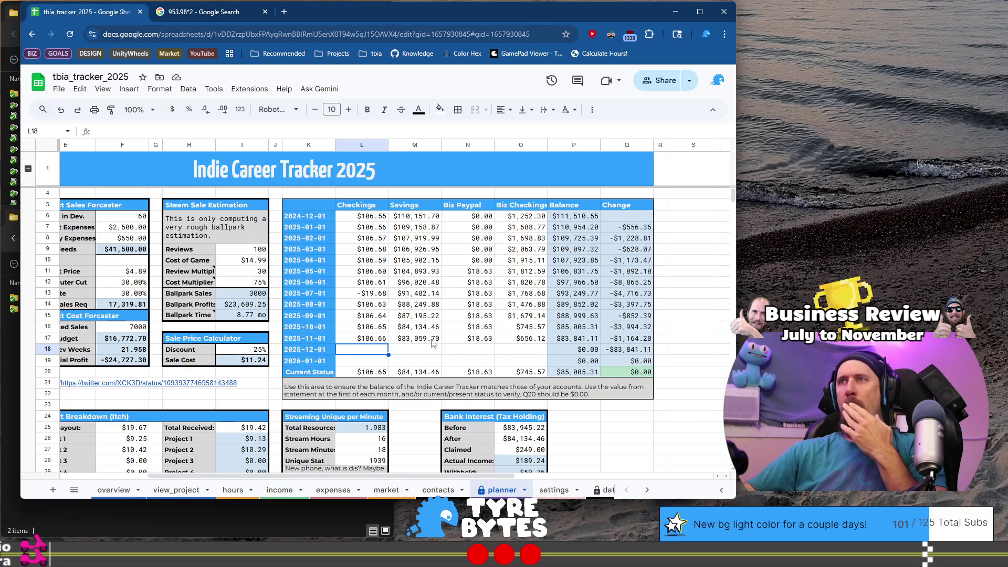
pyautogui.click(369, 342)
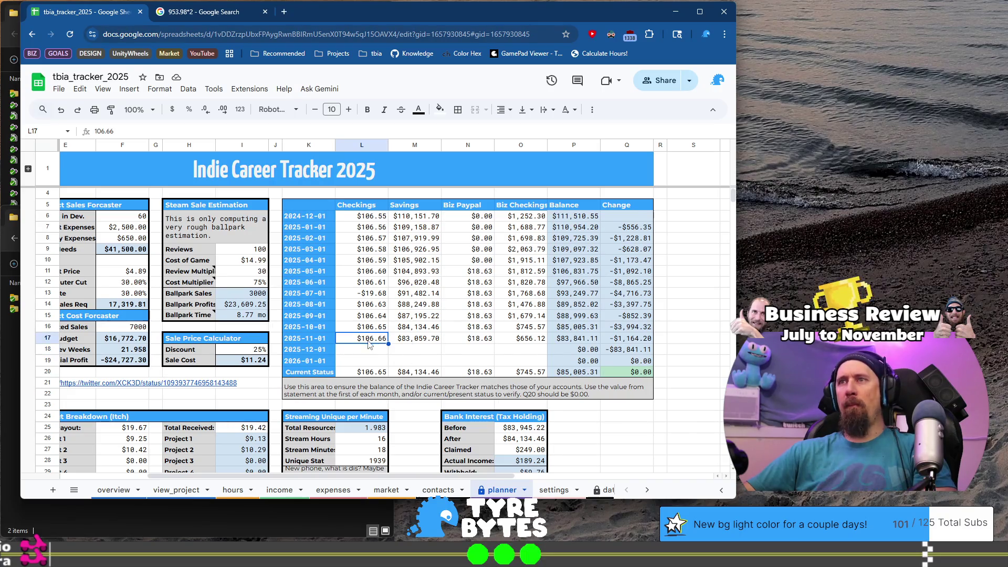
pyautogui.hotkey('ctrl', 'c')
pyautogui.click(372, 373)
pyautogui.hotkey('ctrl', 'v')
pyautogui.click(416, 342)
pyautogui.hotkey('ctrl', 'c')
pyautogui.click(418, 373)
pyautogui.hotkey('ctrl', 'v')
# Copy the 2025-11 Biz Checkings balance into Current Status, then return to the income sheet
pyautogui.click(468, 339)
pyautogui.hotkey('ctrl', 'c')
pyautogui.click(535, 342)
pyautogui.hotkey('ctrl', 'c')
pyautogui.click(520, 371)
pyautogui.hotkey('ctrl', 'v')
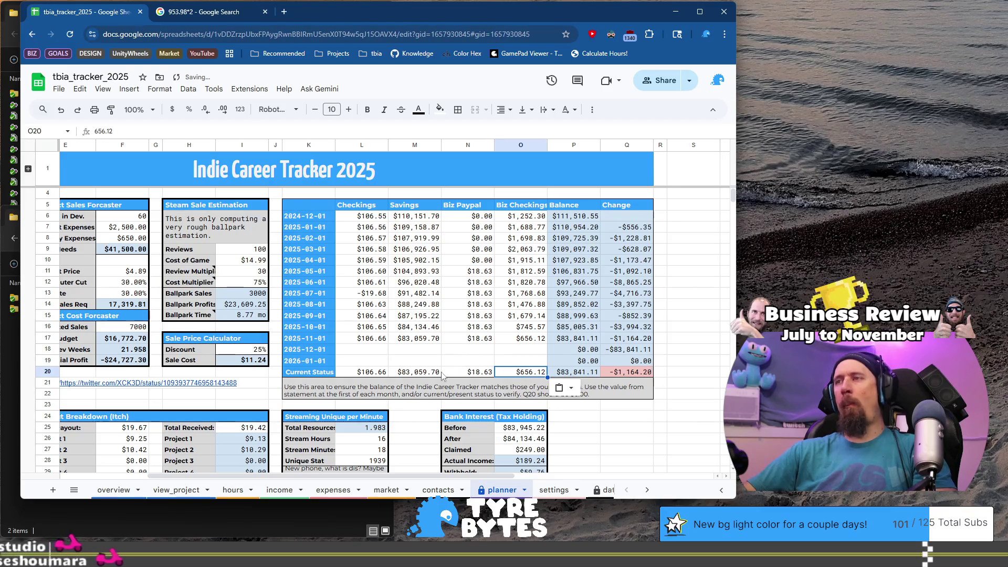
pyautogui.click(279, 490)
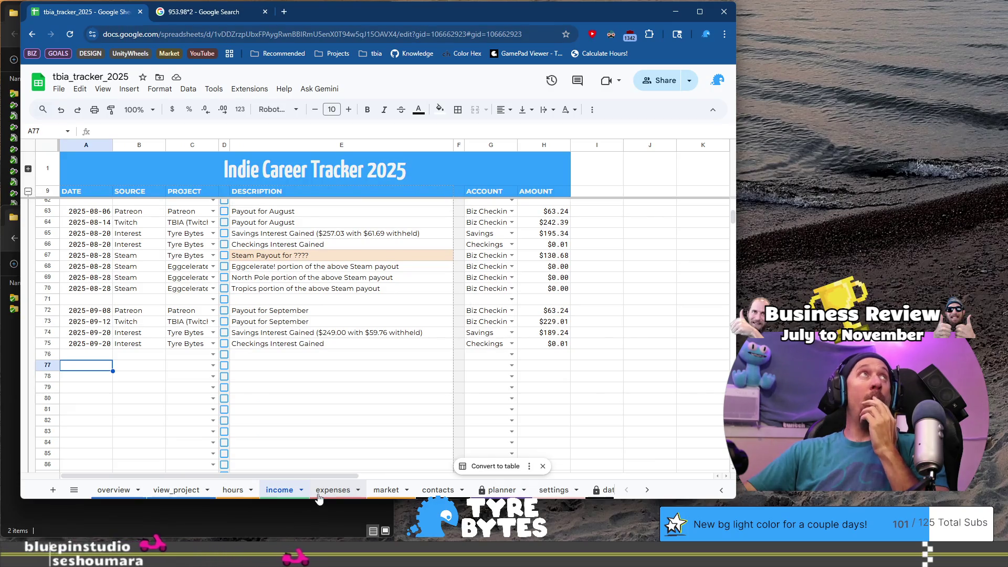
# Start expenses row 89 with date 2025-10-02 and payee Reddit
pyautogui.click(321, 492)
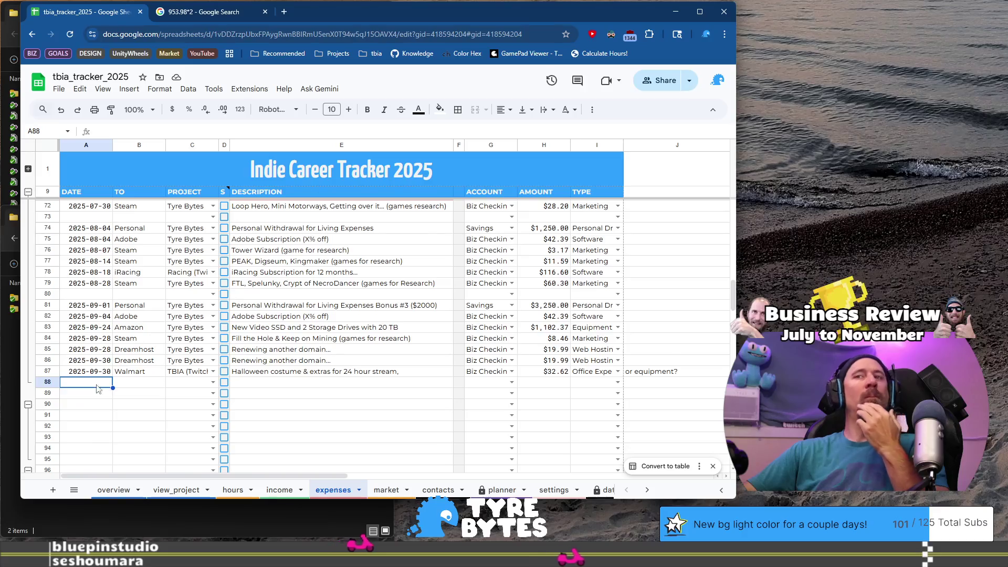
pyautogui.click(107, 390)
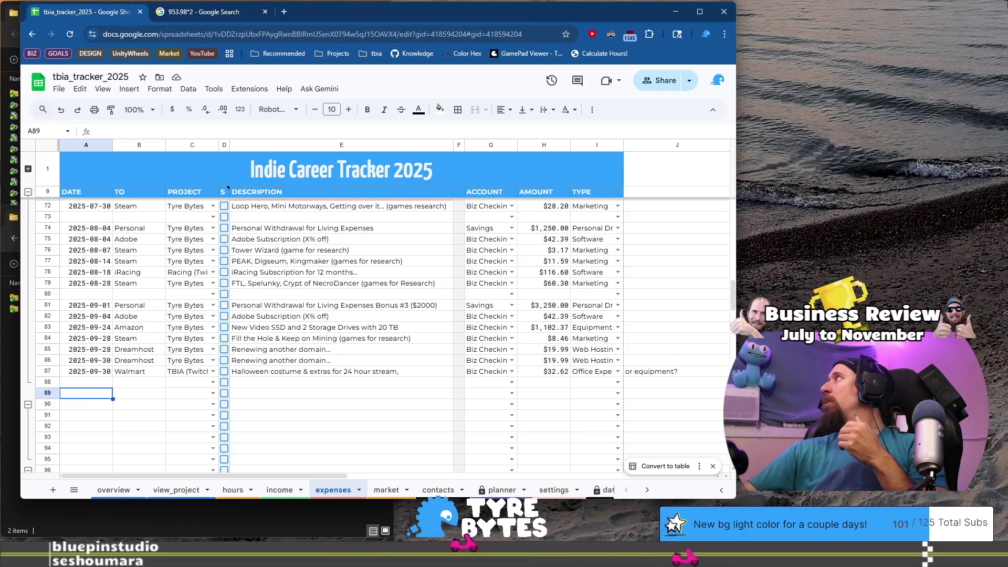
pyautogui.hotkey('alt', 'Tab')
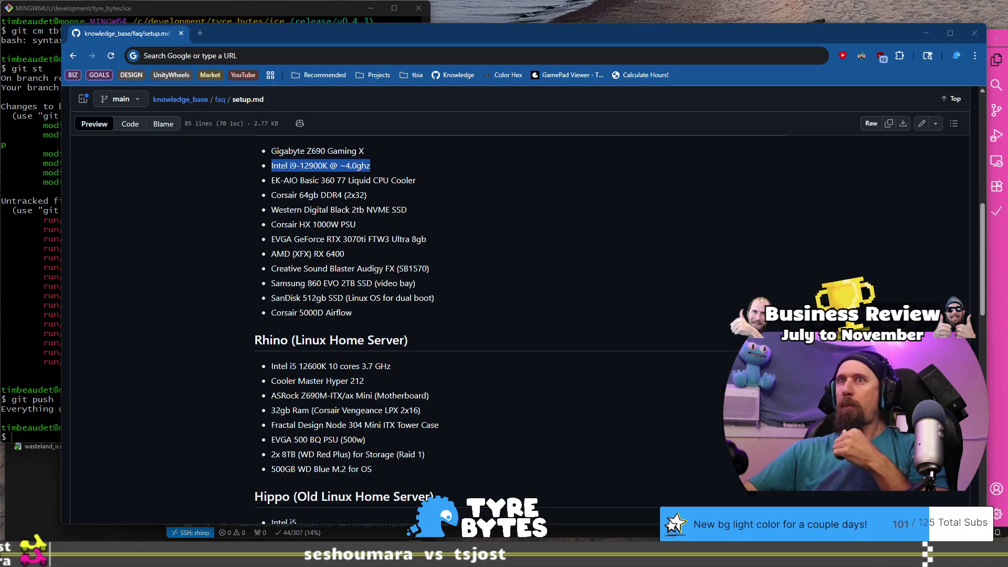
pyautogui.hotkey('alt', 'Tab')
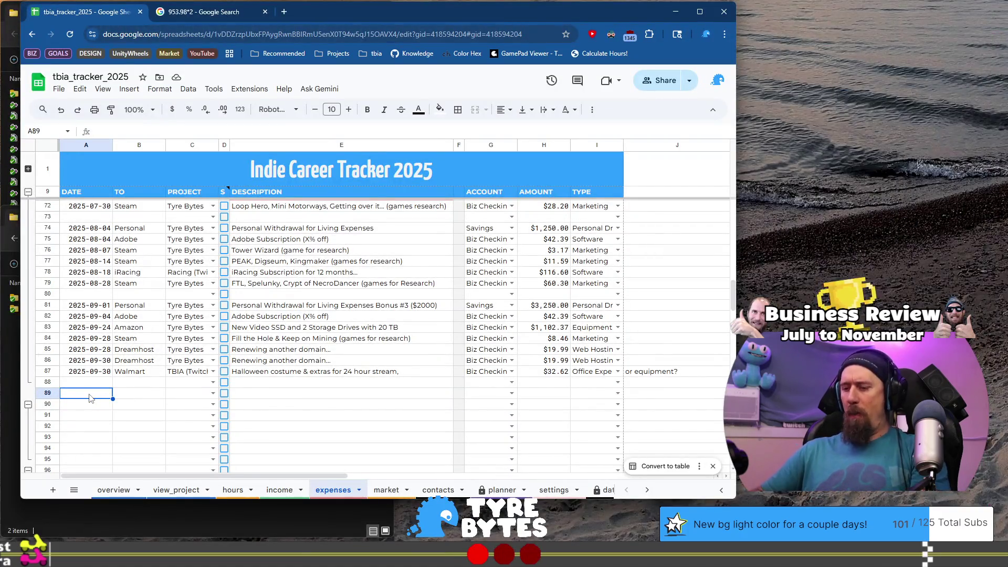
pyautogui.write('2025')
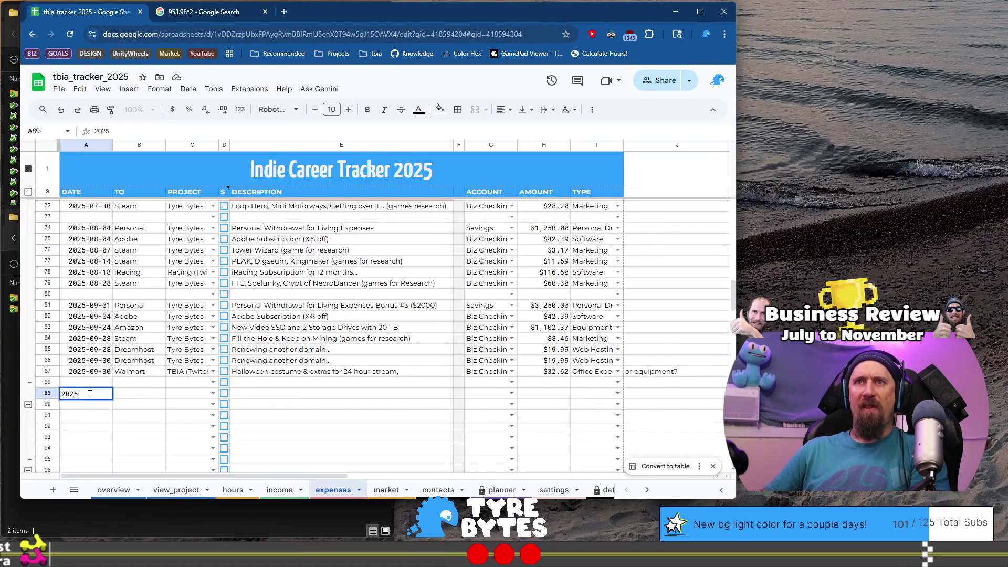
pyautogui.write('-0')
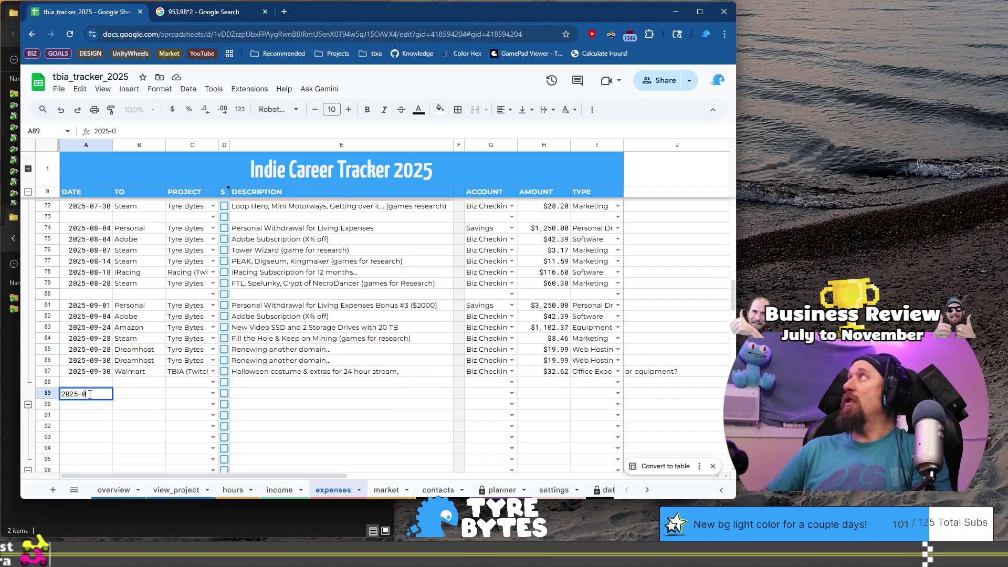
pyautogui.press('BackSpace')
pyautogui.press('BackSpace')
pyautogui.write('10-')
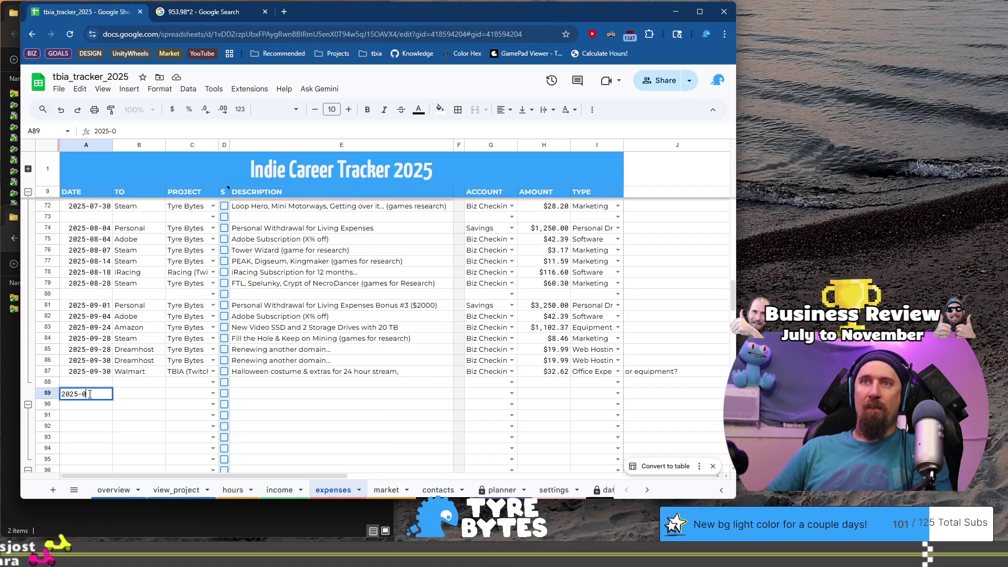
pyautogui.write('02')
pyautogui.press('Tab')
pyautogui.write('Reddit')
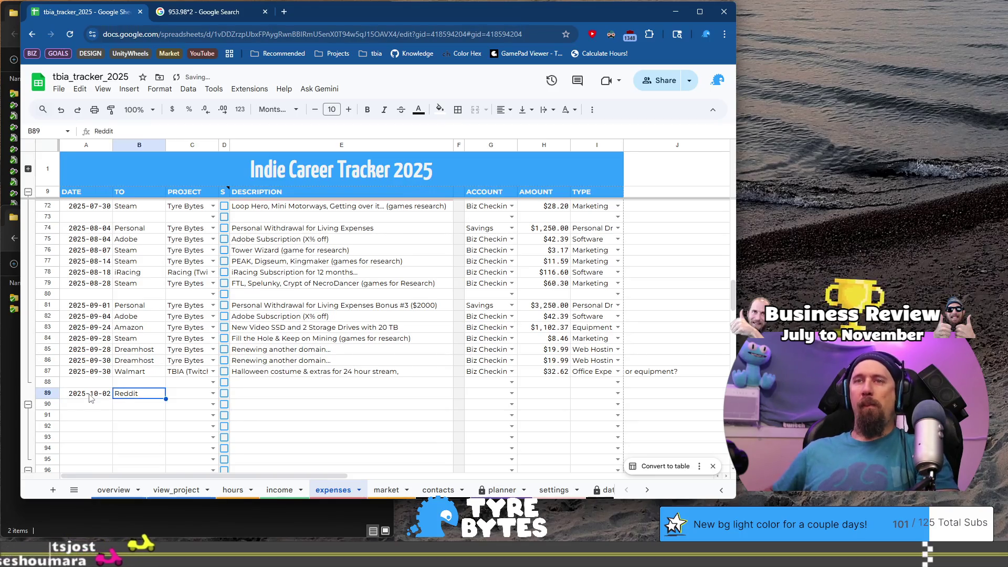
pyautogui.click(91, 398)
# Give row 90 the date 2025-10-03 and copy Reddit down as its payee
pyautogui.hotkey('ctrl', 'c')
pyautogui.press('Down')
pyautogui.hotkey('ctrl', 'v')
pyautogui.press('Return')
pyautogui.press('BackSpace')
pyautogui.write('3')
pyautogui.press('Return')
pyautogui.press('Up')
pyautogui.press('Up')
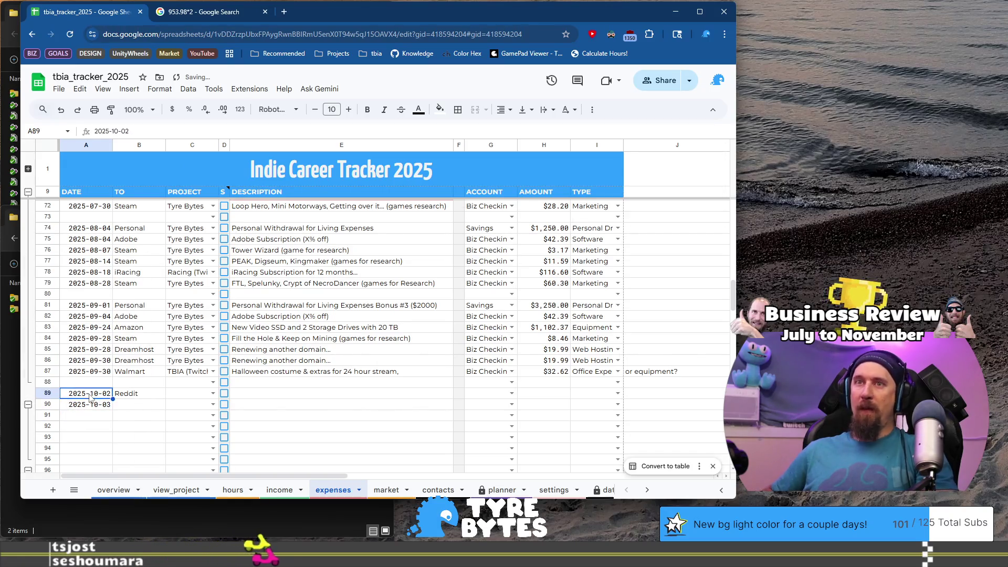
pyautogui.press('Right')
pyautogui.hotkey('ctrl', 'c')
pyautogui.press('Down')
pyautogui.hotkey('ctrl', 'v')
# Set the project to TBIA (Twitch) for both Reddit rows
pyautogui.press('Up')
pyautogui.press('Right')
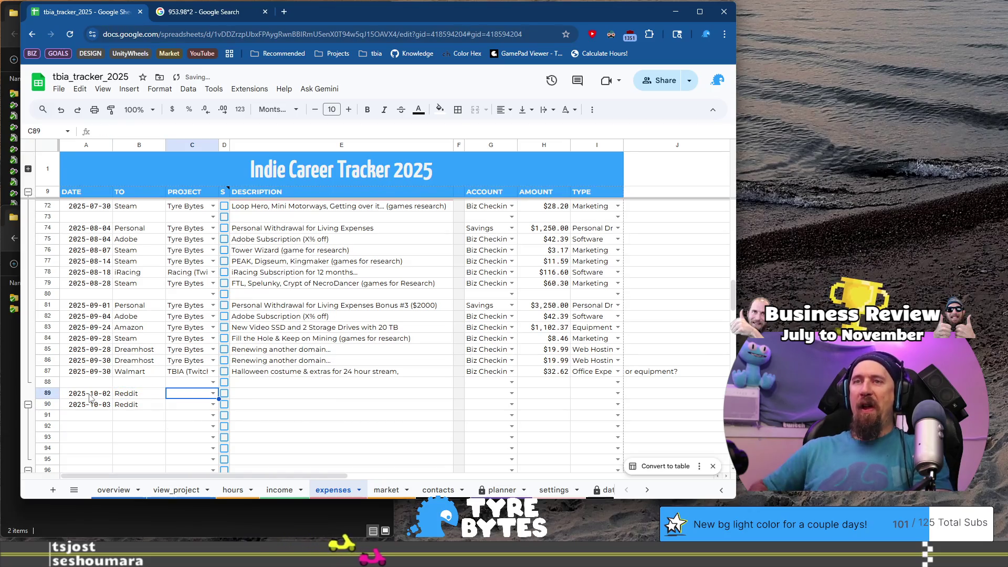
pyautogui.write('T')
pyautogui.press('Down')
pyautogui.press('Down')
pyautogui.press('Down')
pyautogui.press('Return')
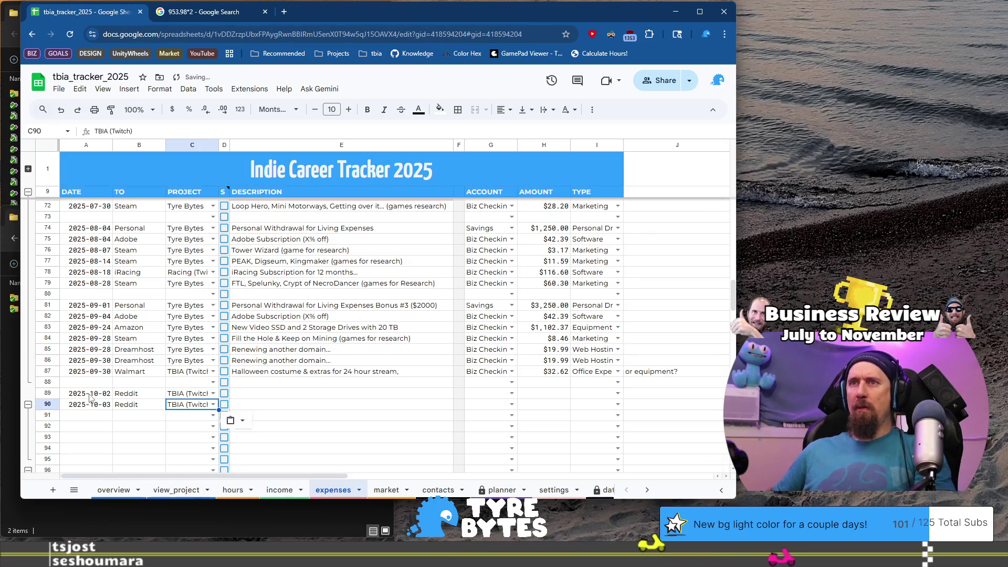
pyautogui.hotkey('ctrl', 'd')
pyautogui.press('Up')
pyautogui.press('Right')
pyautogui.press('Right')
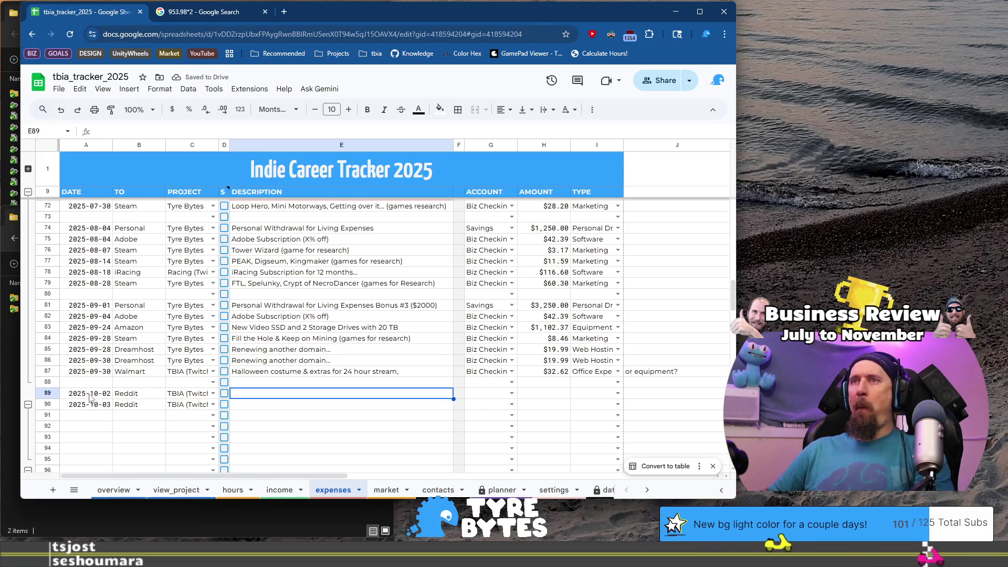
# Describe both Reddit rows as ads promoting the 100 Day game stream kickoff
pyautogui.write('Reddit')
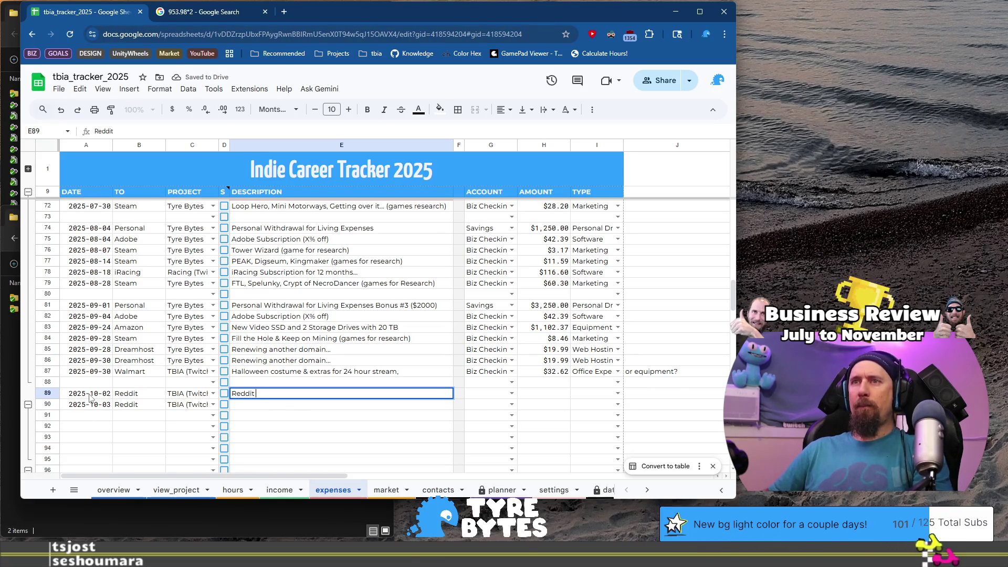
pyautogui.write(' ads for promot')
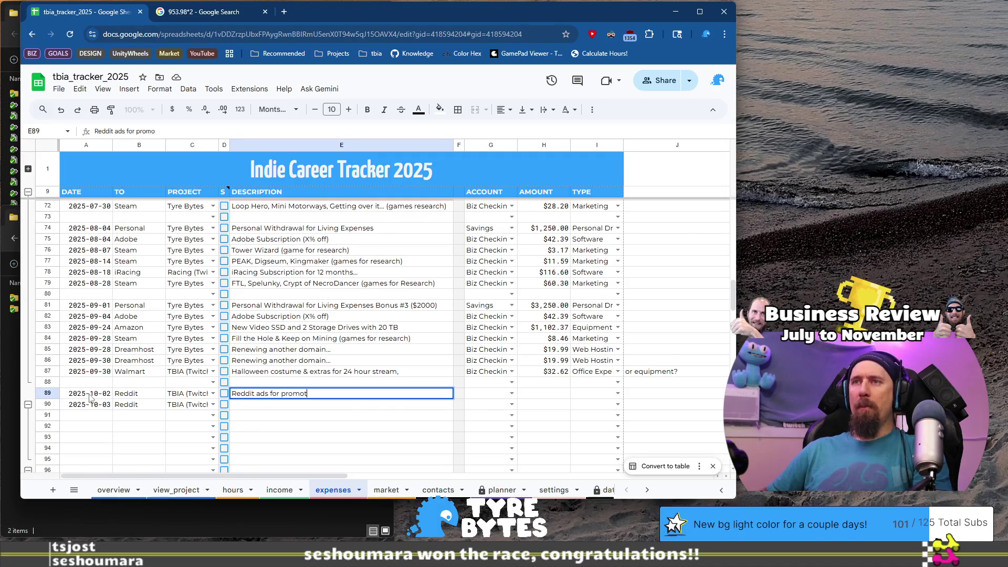
pyautogui.write('ing the 100 Day game stream kick')
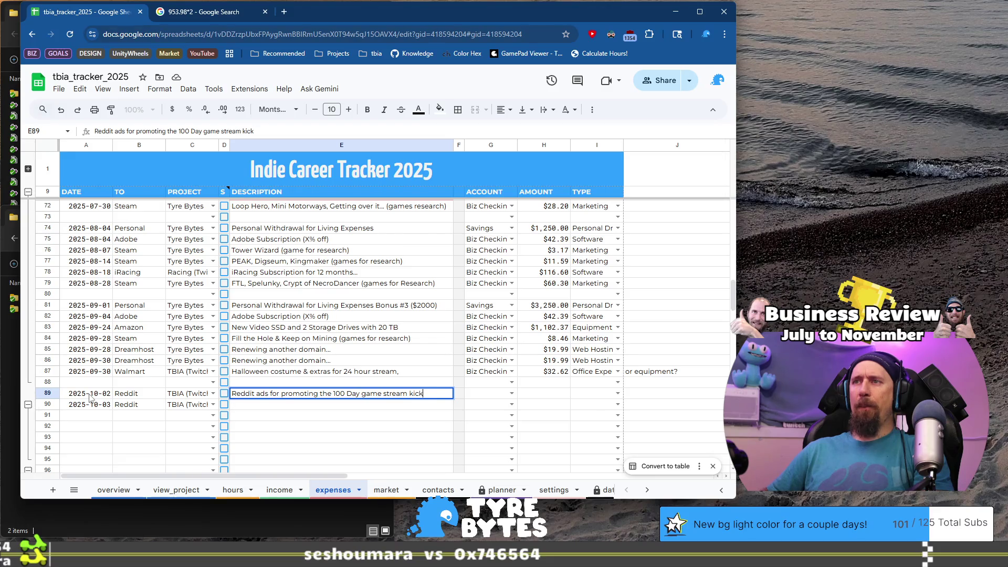
pyautogui.write('off')
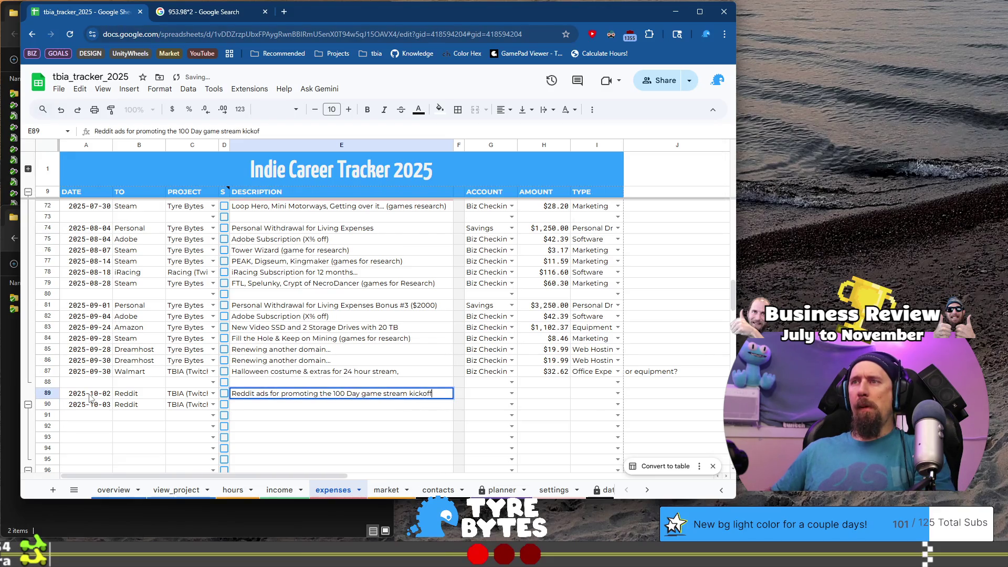
pyautogui.press('Return')
pyautogui.hotkey('ctrl', 'd')
pyautogui.press('Up')
pyautogui.press('Right')
pyautogui.press('Right')
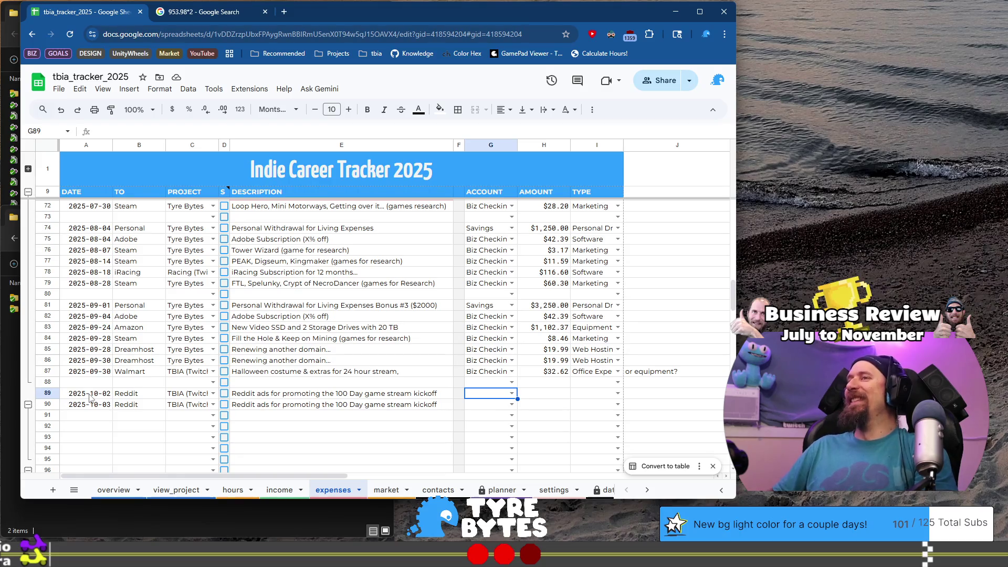
# Set the account to Biz Checkings for both Reddit rows 89 and 90
pyautogui.press('Return')
pyautogui.press('Return')
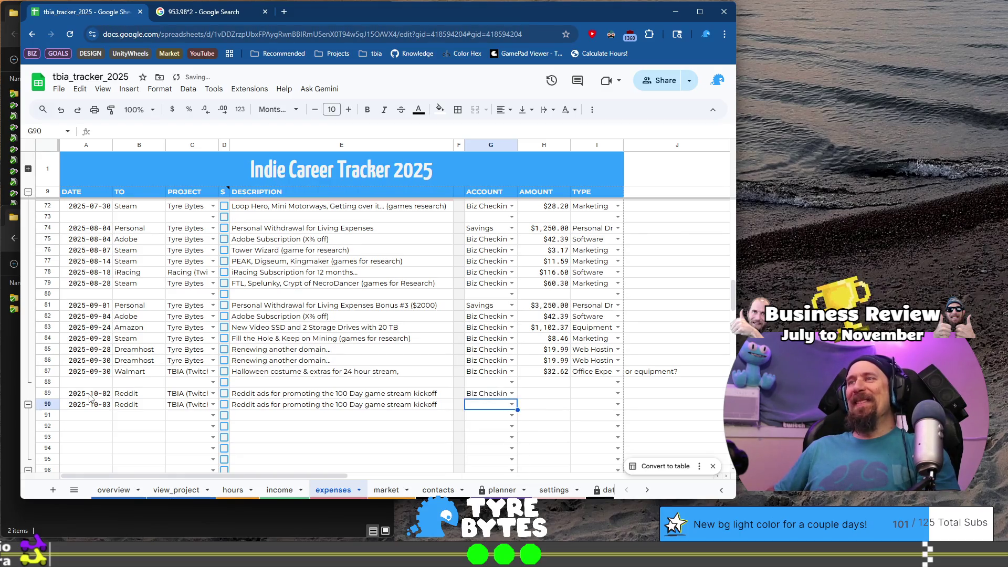
pyautogui.press('Down')
pyautogui.hotkey('ctrl', 'v')
pyautogui.press('Up')
pyautogui.press('Right')
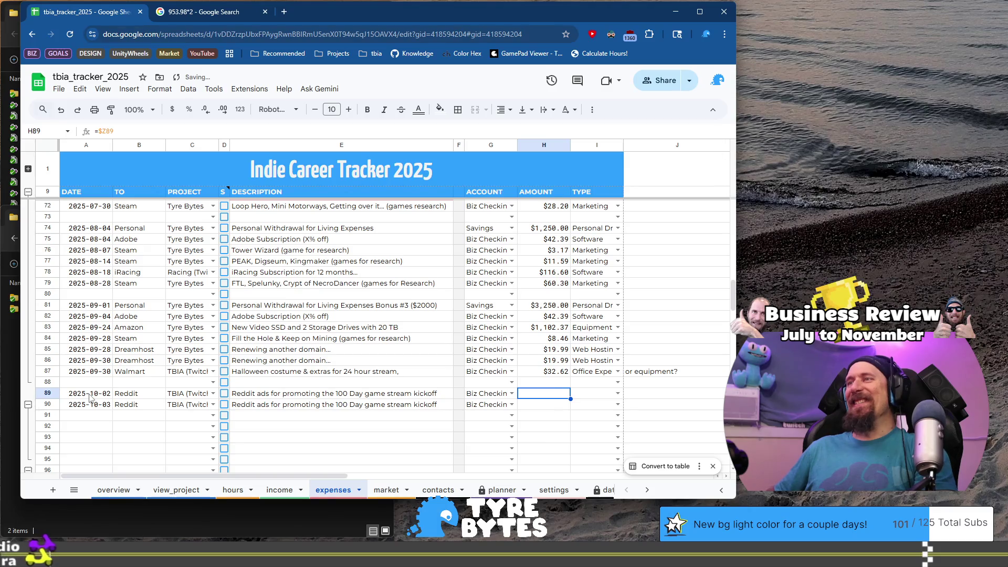
# Enter amounts 16.55 and 22.58 for the two Reddit rows
pyautogui.hotkey('ctrl', 'Right')
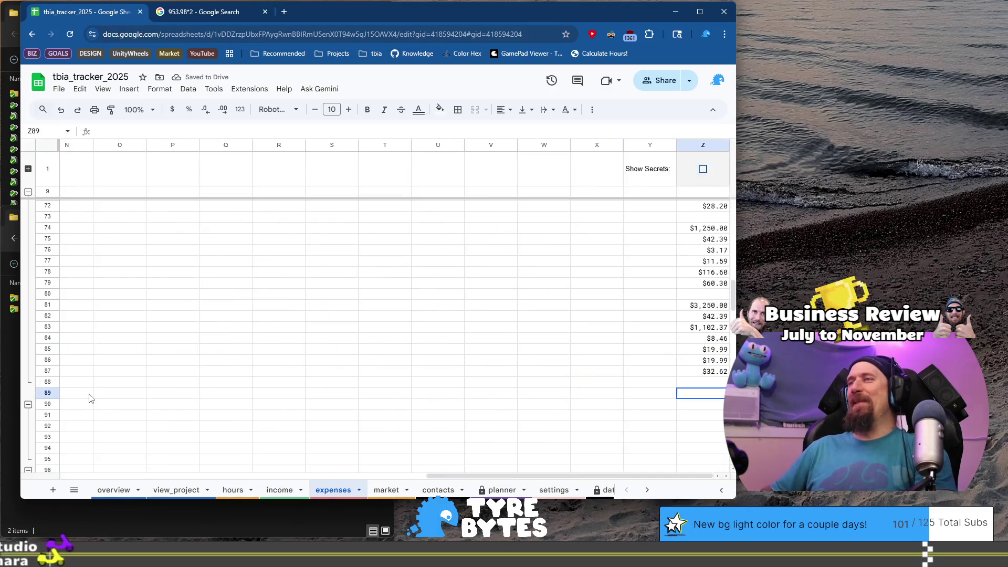
pyautogui.write('16.55')
pyautogui.press('Return')
pyautogui.write('22')
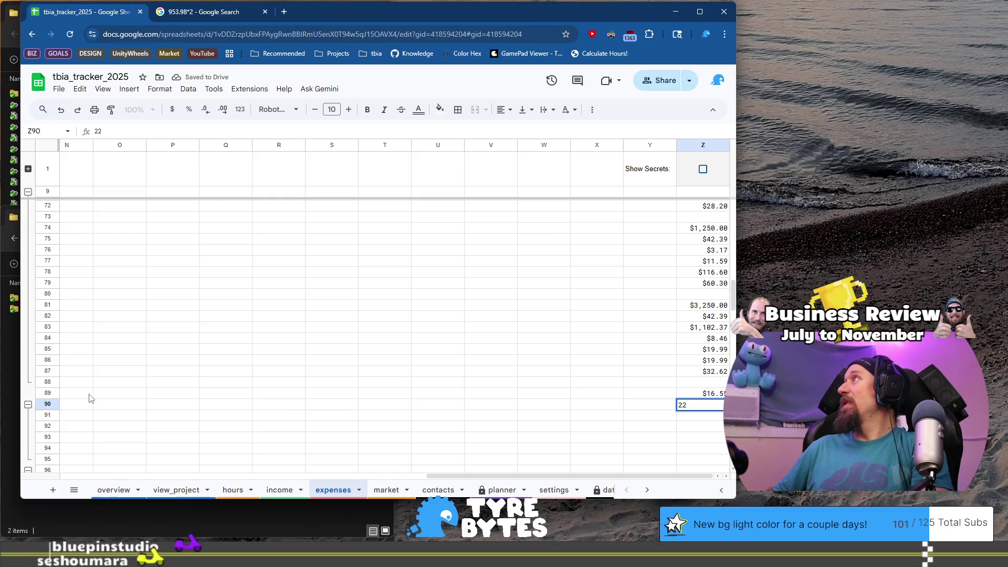
pyautogui.write('.4')
pyautogui.write('58')
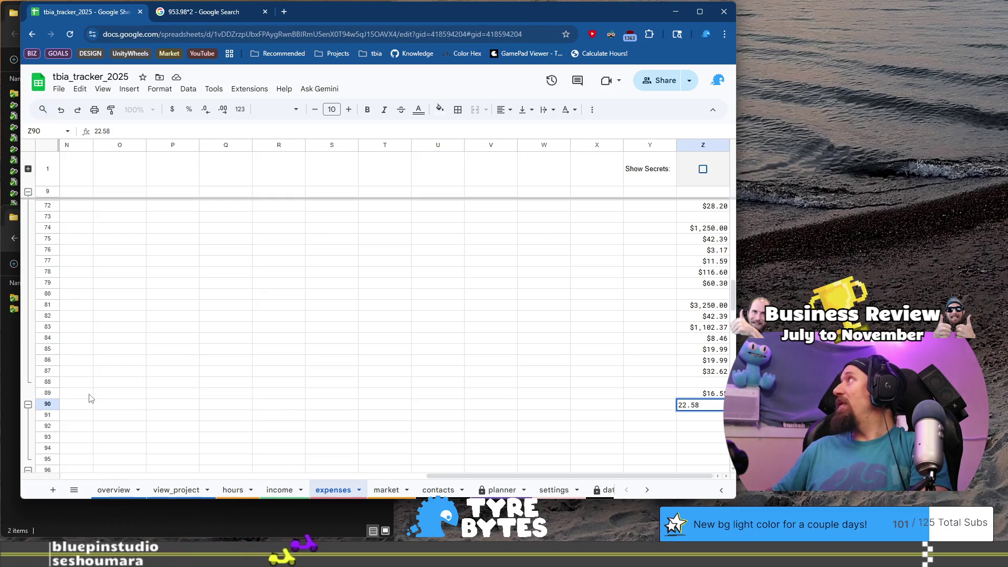
pyautogui.press('Return')
pyautogui.press('Up')
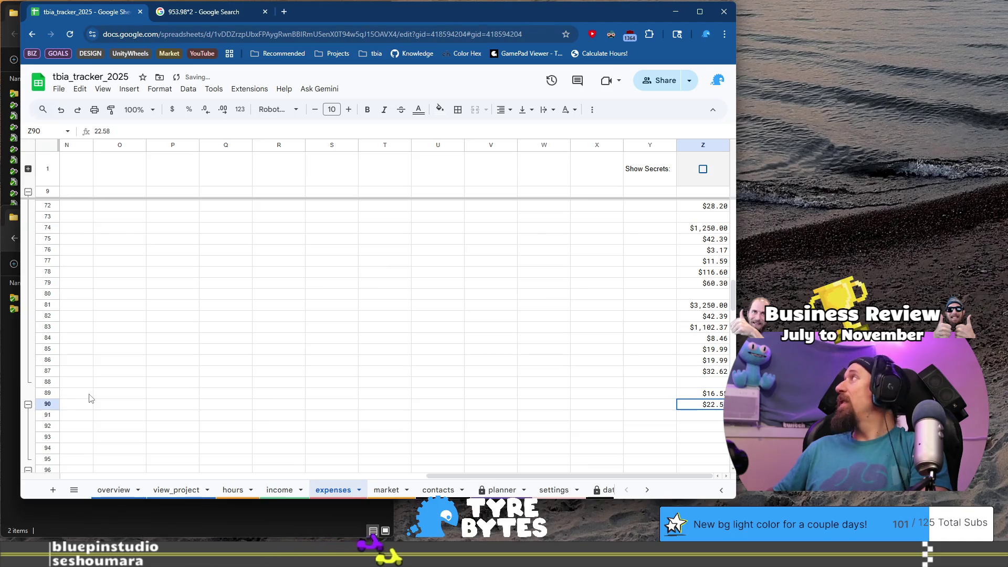
pyautogui.press('Home')
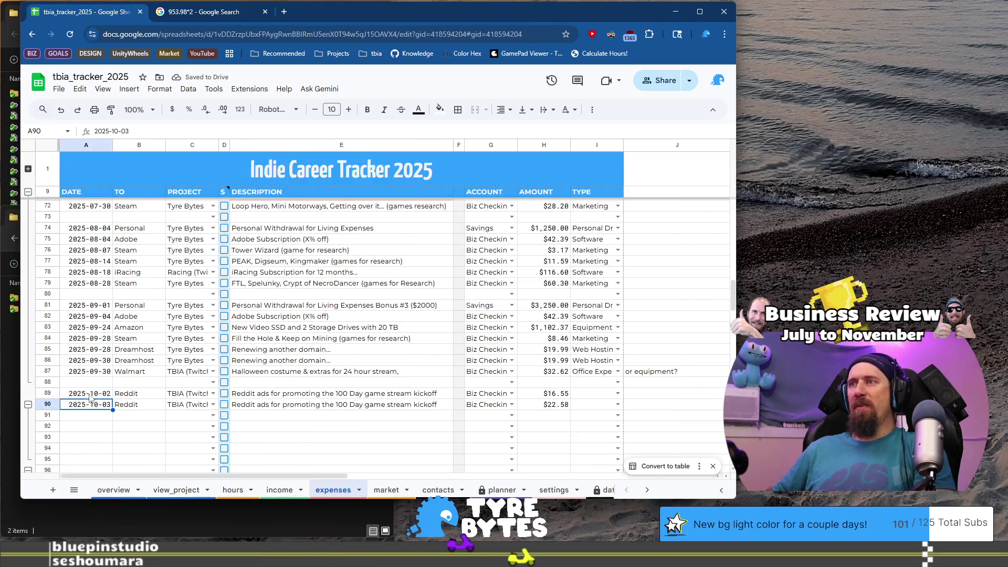
# Set the type to Advertising for both Reddit rows
pyautogui.click(598, 393)
pyautogui.write('A')
pyautogui.press('Return')
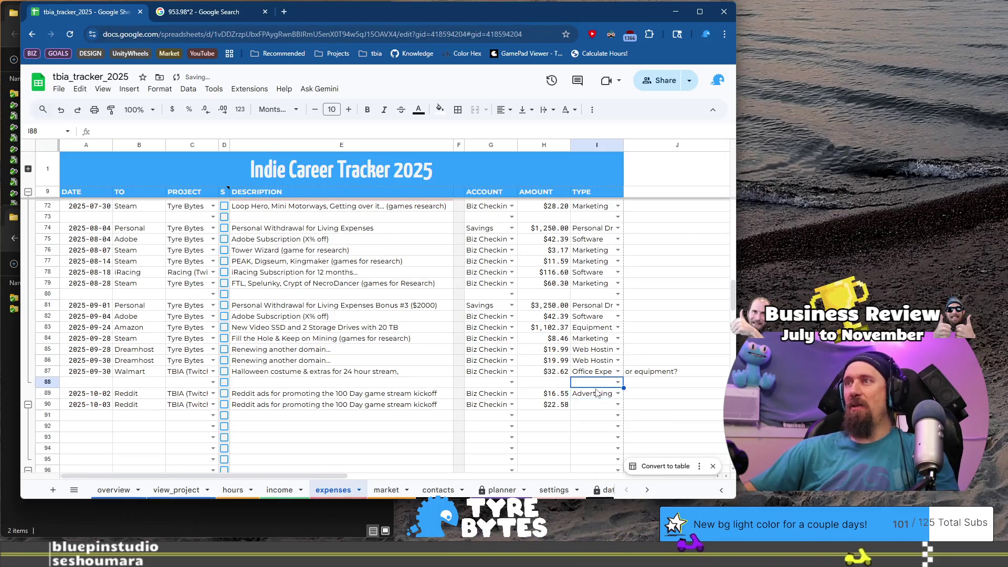
pyautogui.hotkey('ctrl', 'c')
pyautogui.click(599, 406)
pyautogui.hotkey('ctrl', 'v')
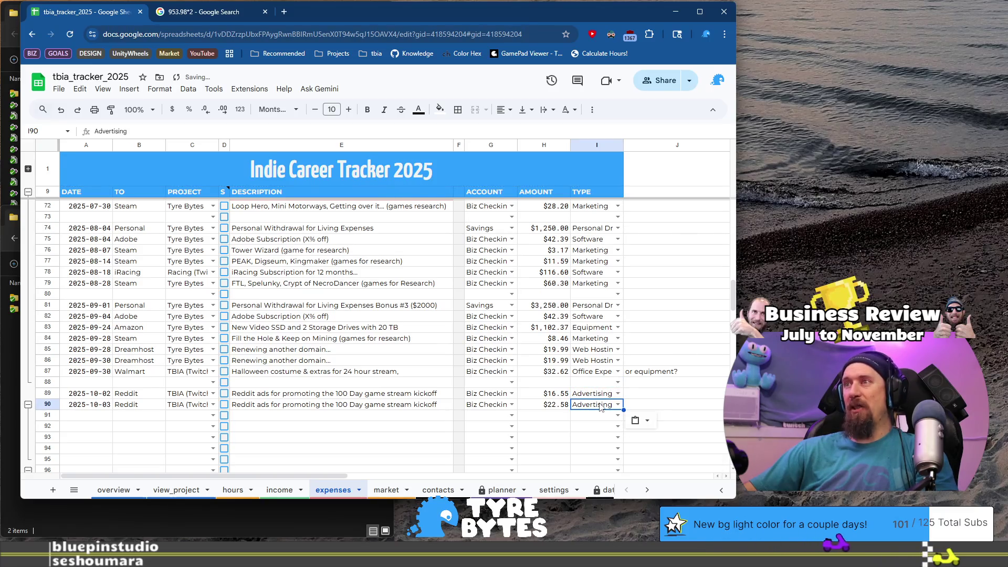
pyautogui.click(89, 416)
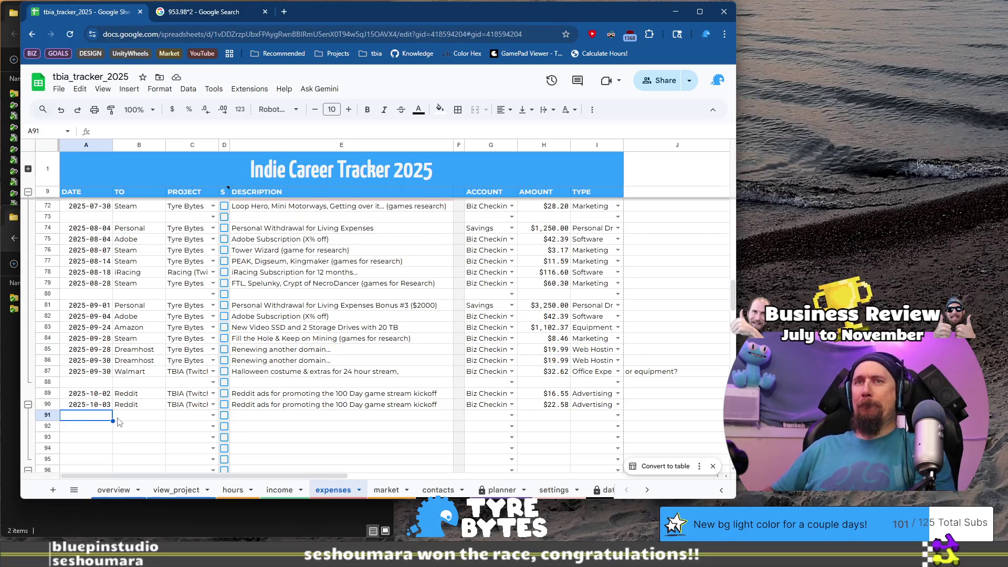
# Start row 91 with date 2025-10-03, payee Personal and project Tyre Bytes
pyautogui.press('Up')
pyautogui.hotkey('ctrl', 'c')
pyautogui.press('Down')
pyautogui.hotkey('ctrl', 'v')
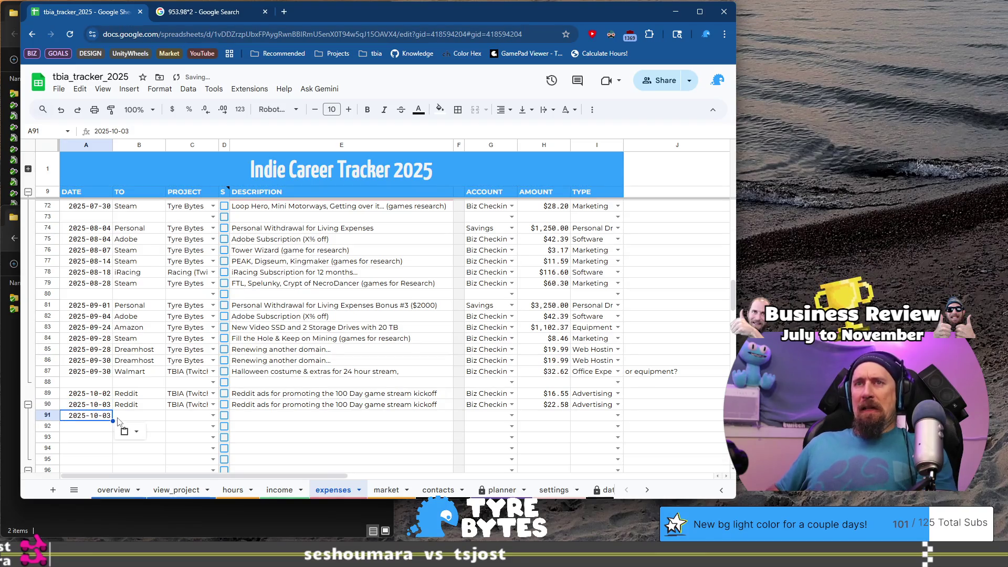
pyautogui.press('Tab')
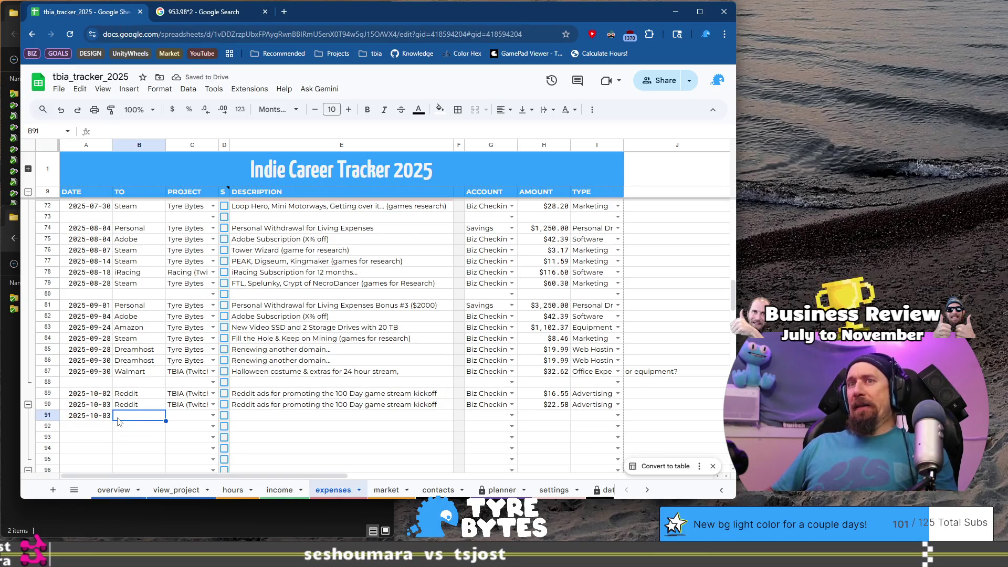
pyautogui.write('Per')
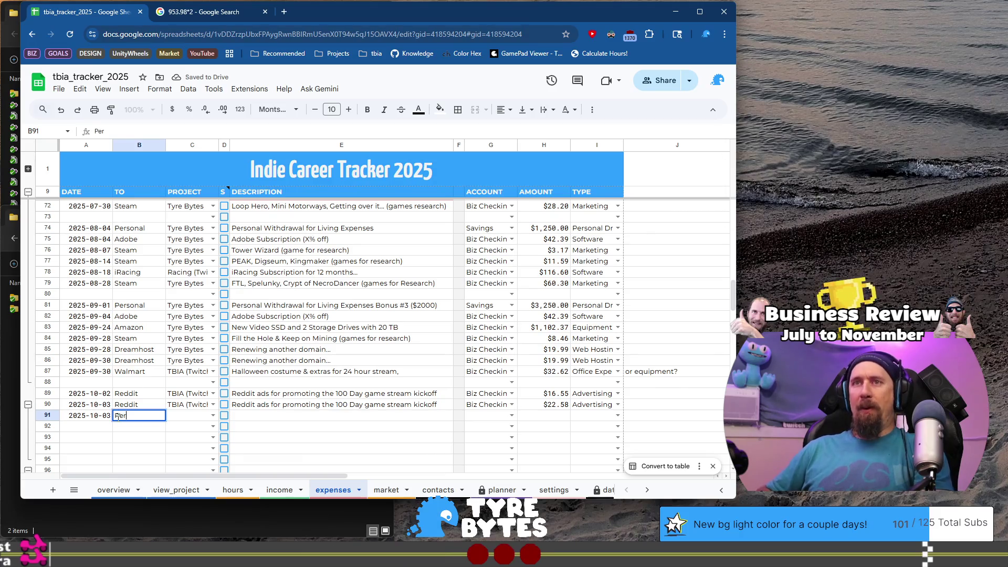
pyautogui.press('Tab')
pyautogui.write('Ty')
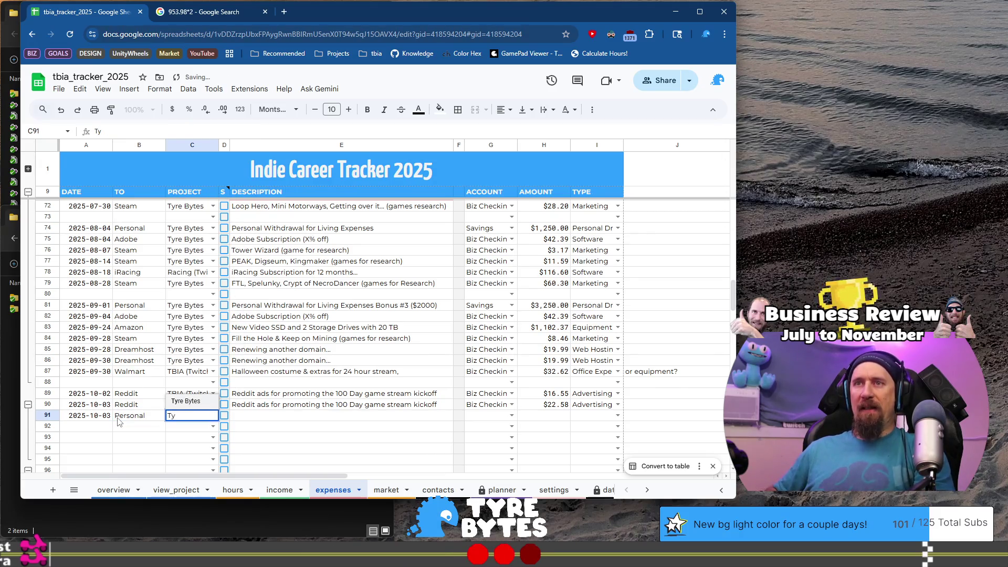
pyautogui.press('Tab')
pyautogui.press('Tab')
# Describe row 91 as Personal Withdrawal for Living Expenses, paid from Savings
pyautogui.write('Personal')
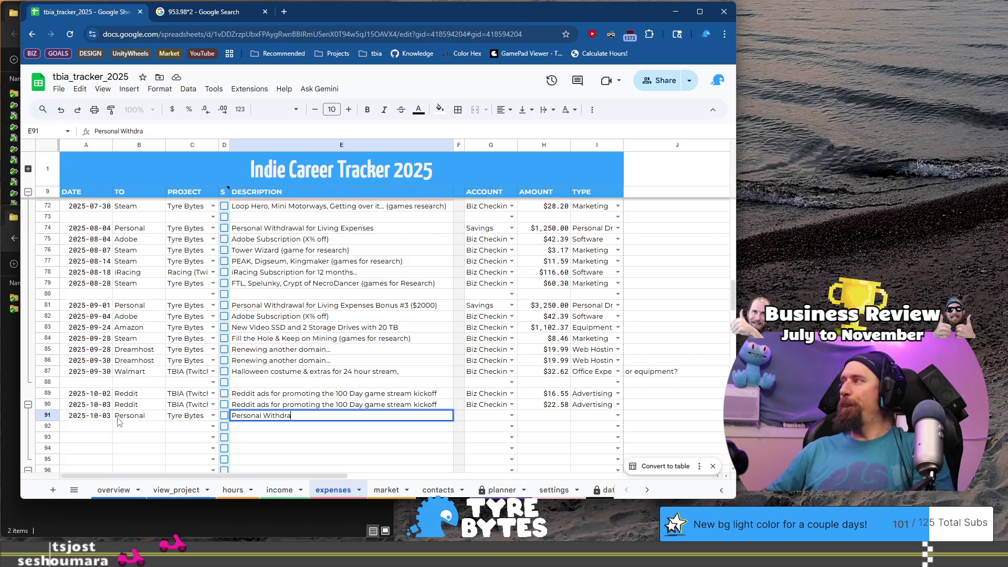
pyautogui.write('w')
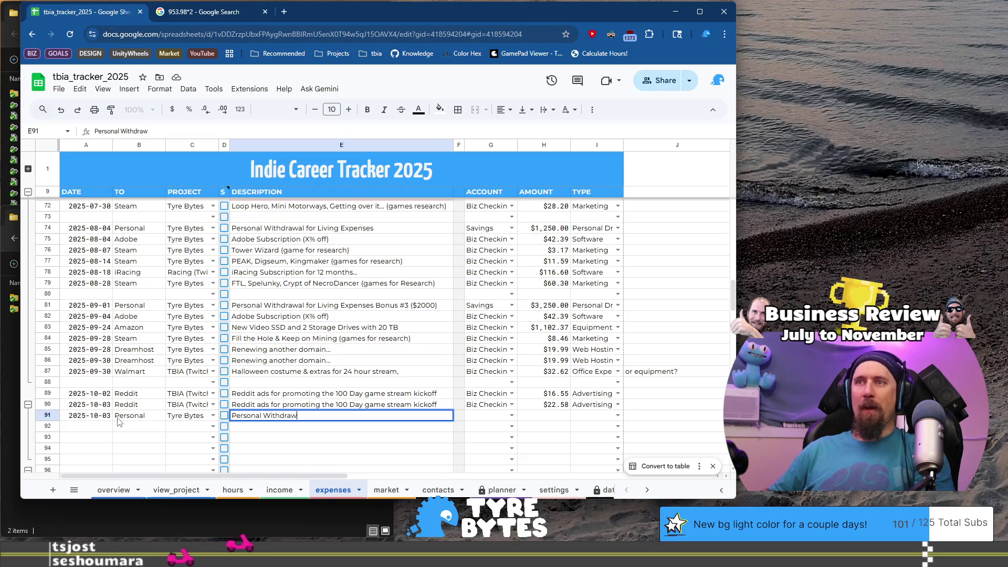
pyautogui.write('al')
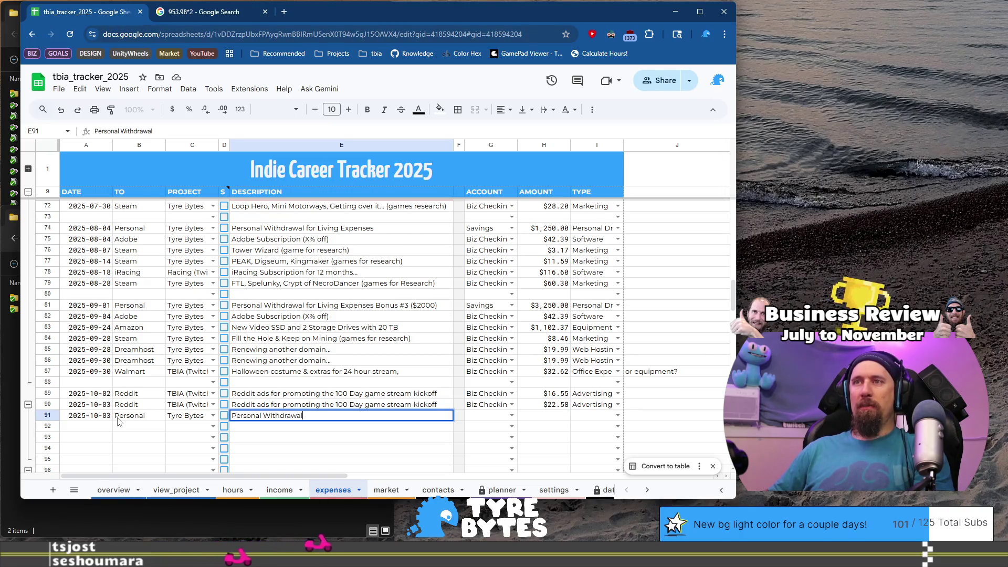
pyautogui.write(' for ')
pyautogui.write('Lic')
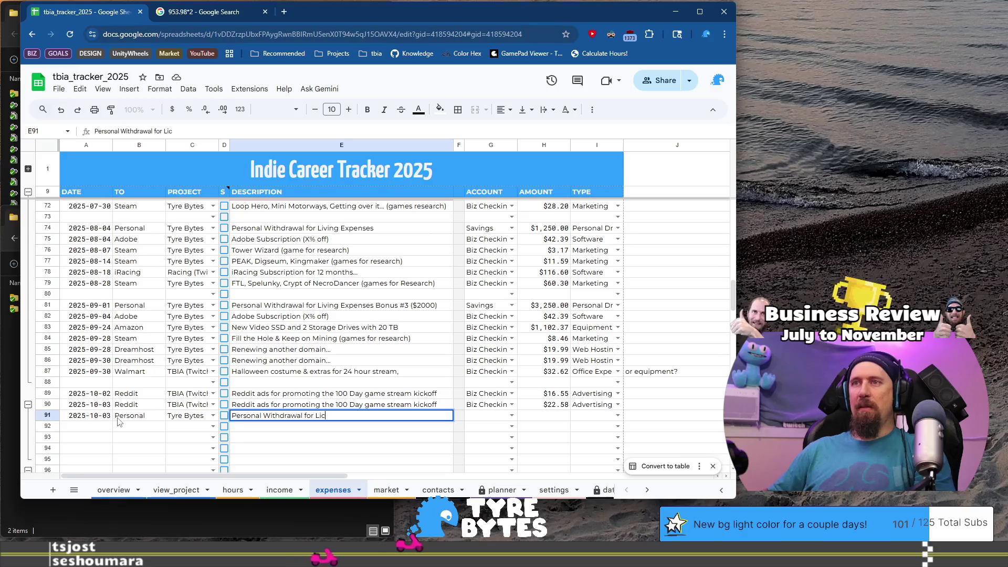
pyautogui.press('BackSpace')
pyautogui.write('ving Expen')
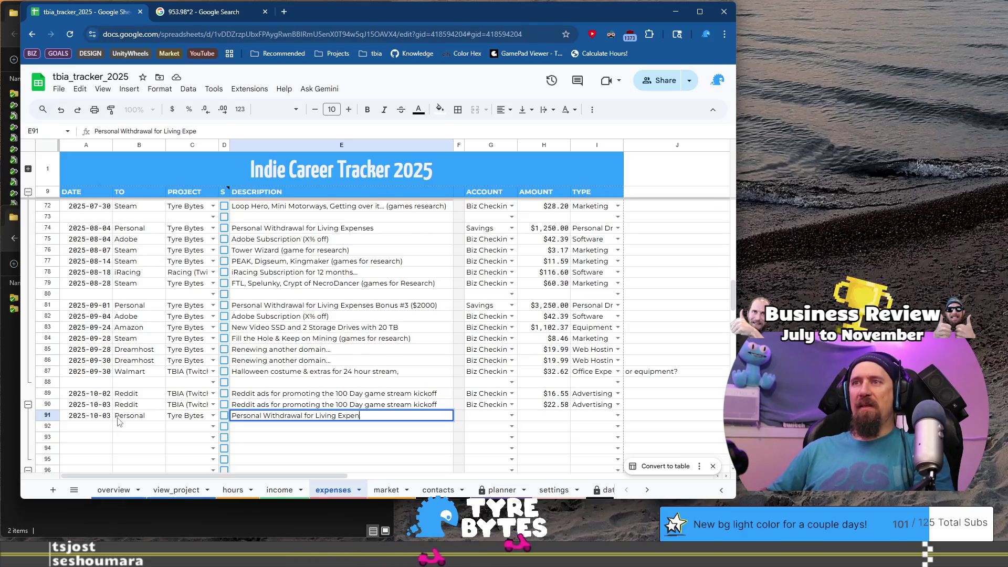
pyautogui.press('Tab')
pyautogui.press('Tab')
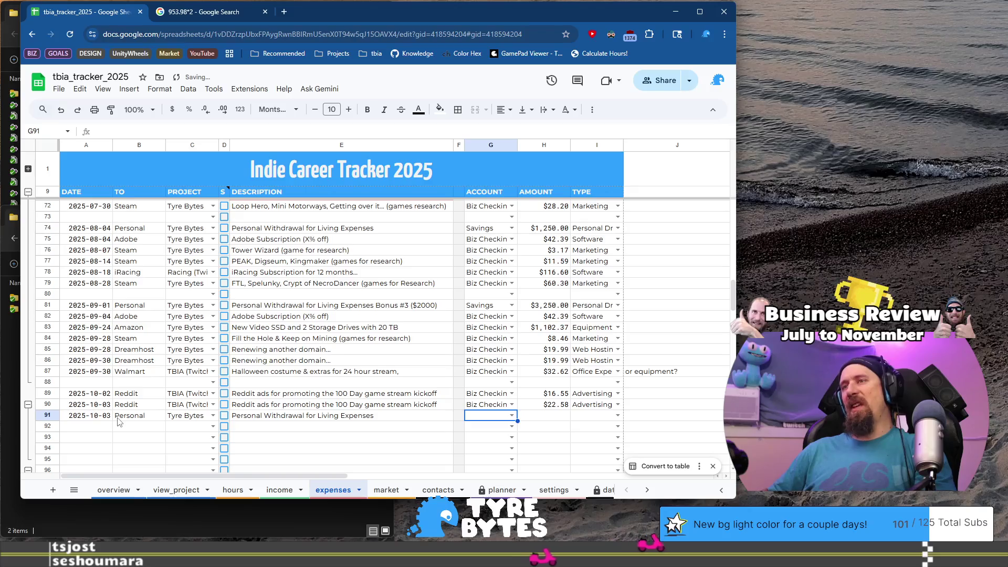
pyautogui.write('S')
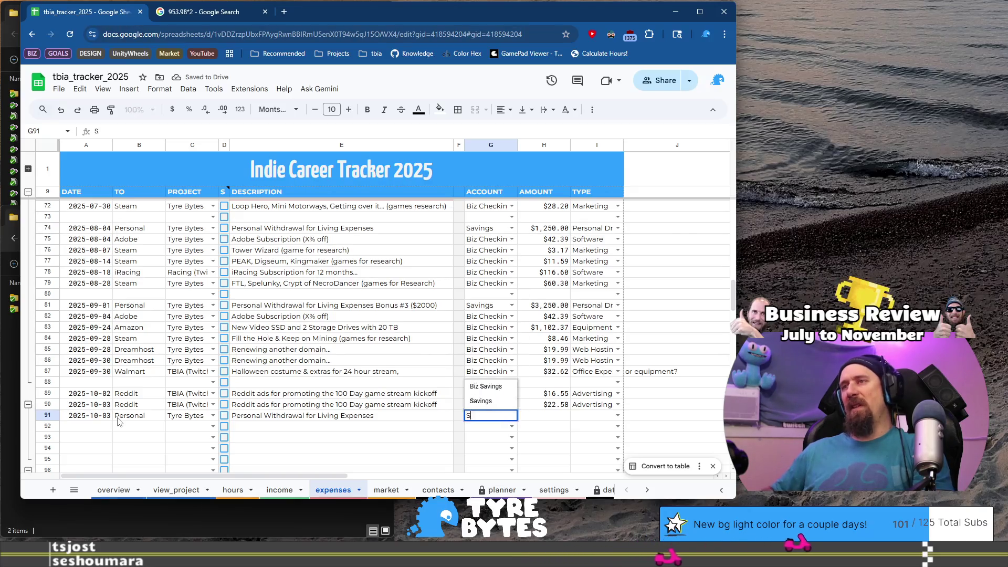
pyautogui.press('Tab')
# Enter 1250 as row 91's amount and set its type to Personal Draw
pyautogui.hotkey('ctrl', 'Right')
pyautogui.write('1')
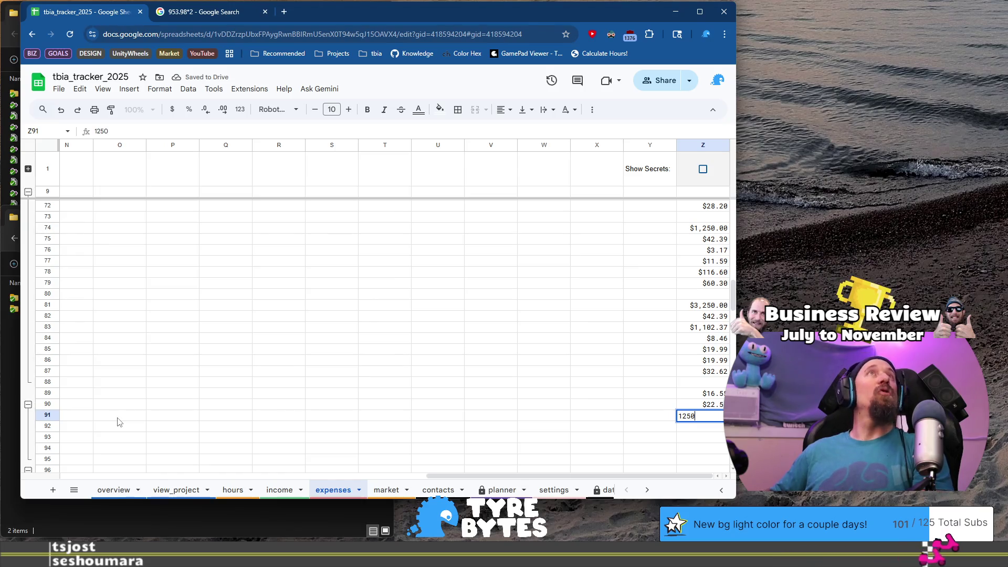
pyautogui.press('Tab')
pyautogui.press('Home')
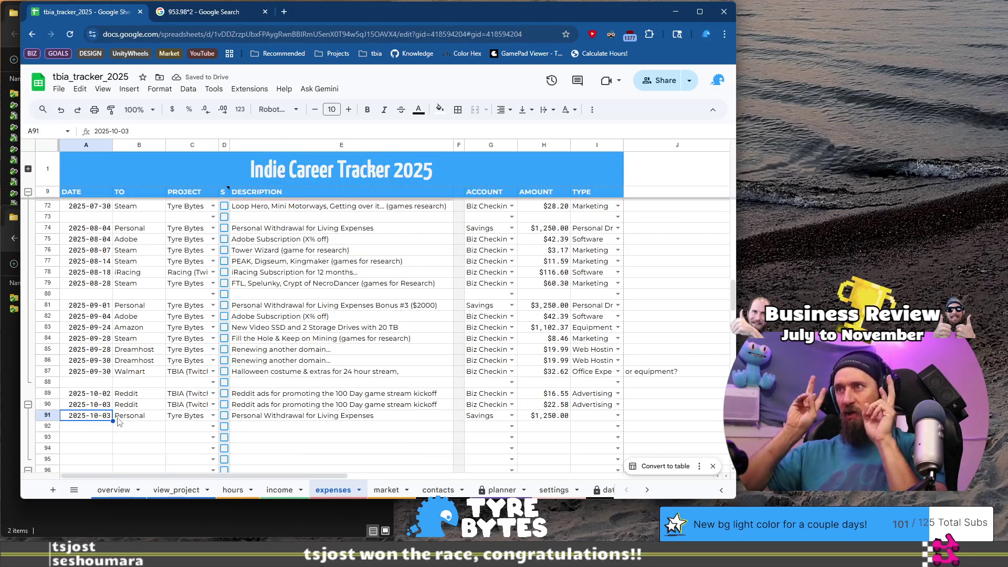
pyautogui.click(618, 416)
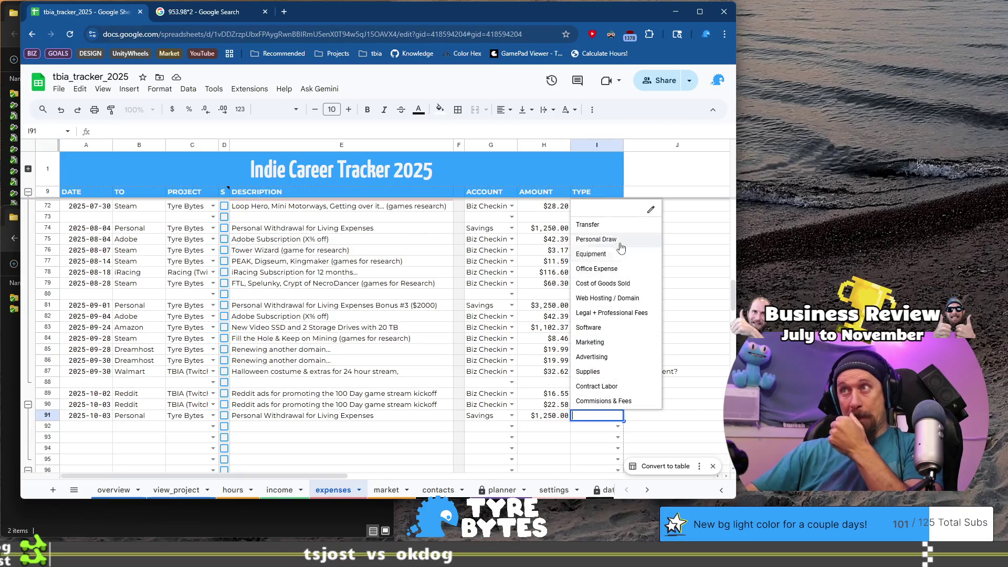
pyautogui.click(597, 239)
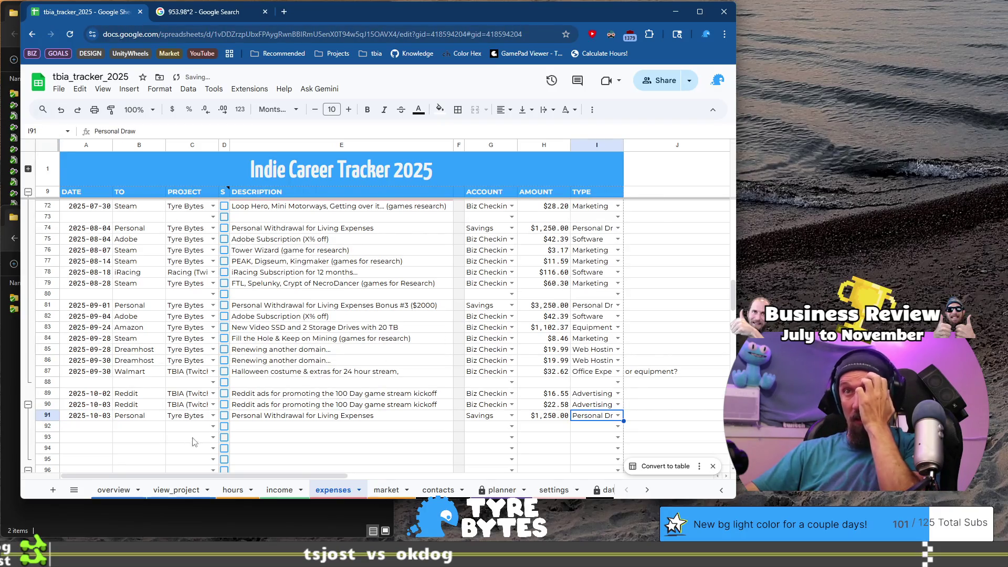
pyautogui.click(86, 426)
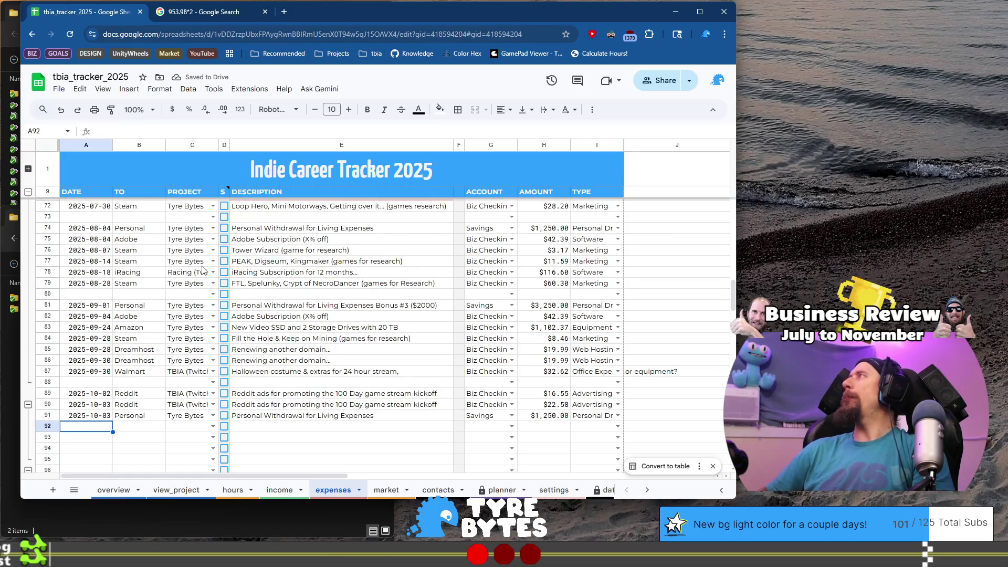
# Start row 92 with date 2025-10-04, payee Adobe and project Tyre Bytes
pyautogui.press('Up')
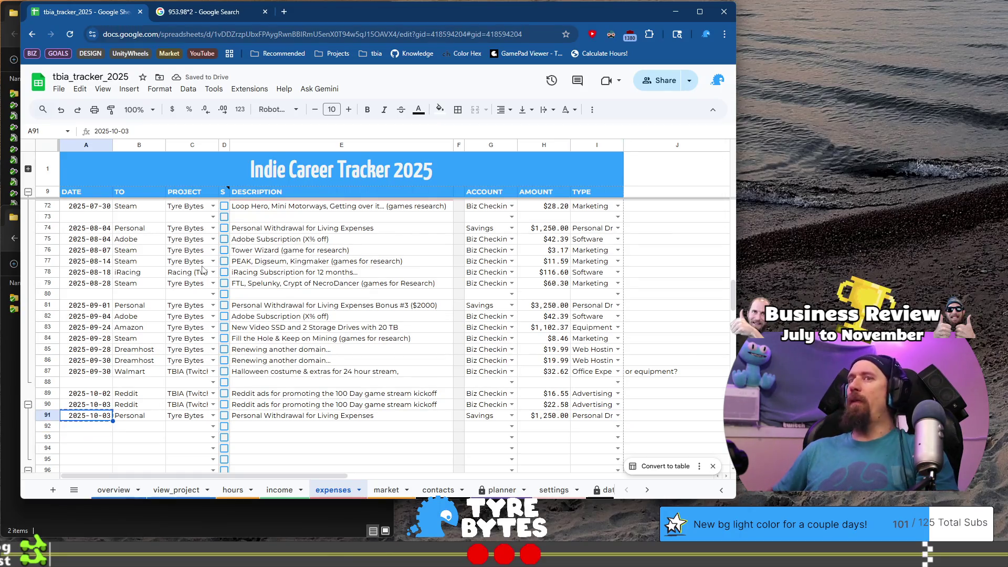
pyautogui.press('Down')
pyautogui.hotkey('ctrl', 'v')
pyautogui.press('Return')
pyautogui.press('BackSpace')
pyautogui.write('4')
pyautogui.press('Tab')
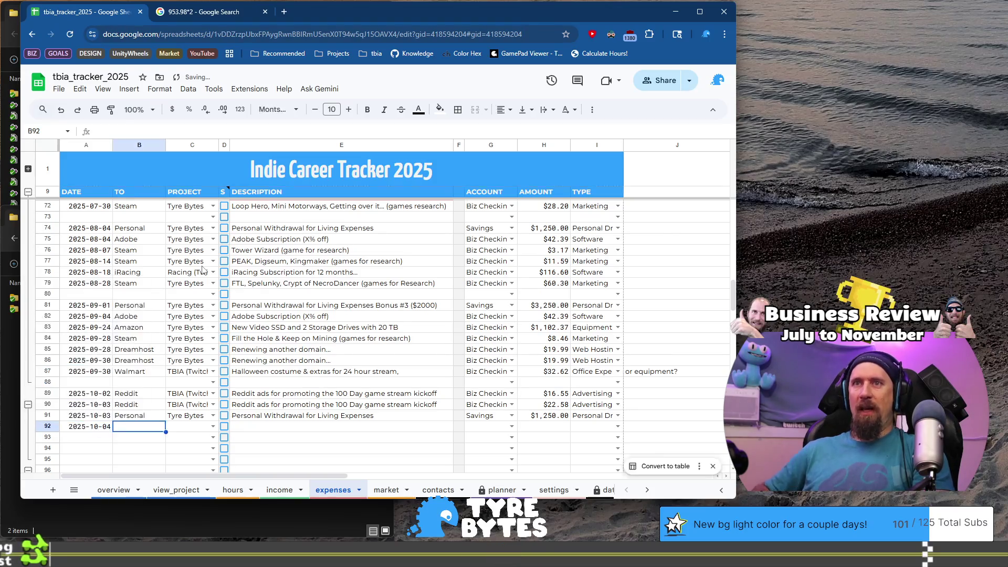
pyautogui.write('Ado')
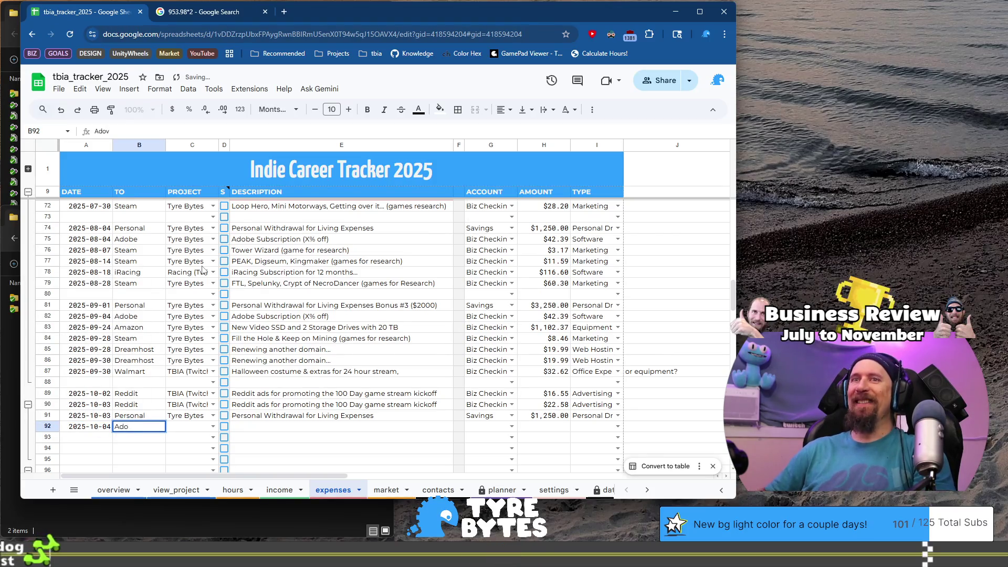
pyautogui.press('Tab')
pyautogui.write('Ty')
pyautogui.press('Tab')
pyautogui.press('Tab')
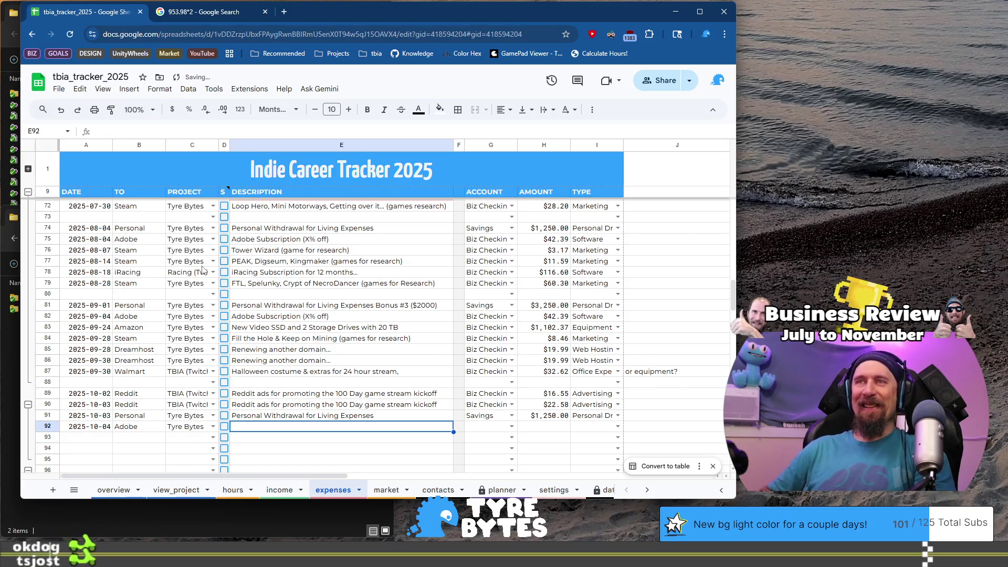
# Copy the Adobe Subscription (X% off) description into row 92 and begin its account
pyautogui.press('Up')
pyautogui.press('Up')
pyautogui.press('Up')
pyautogui.hotkey('ctrl', 'c')
pyautogui.press('Down')
pyautogui.press('Down')
pyautogui.press('Down')
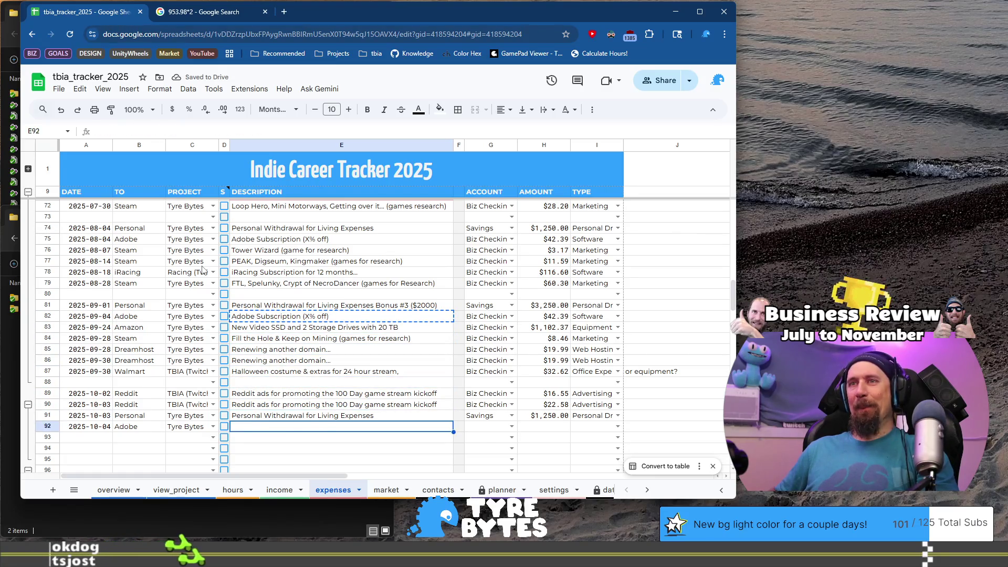
pyautogui.hotkey('ctrl', 'v')
pyautogui.press('Tab')
pyautogui.press('Tab')
pyautogui.write('B')
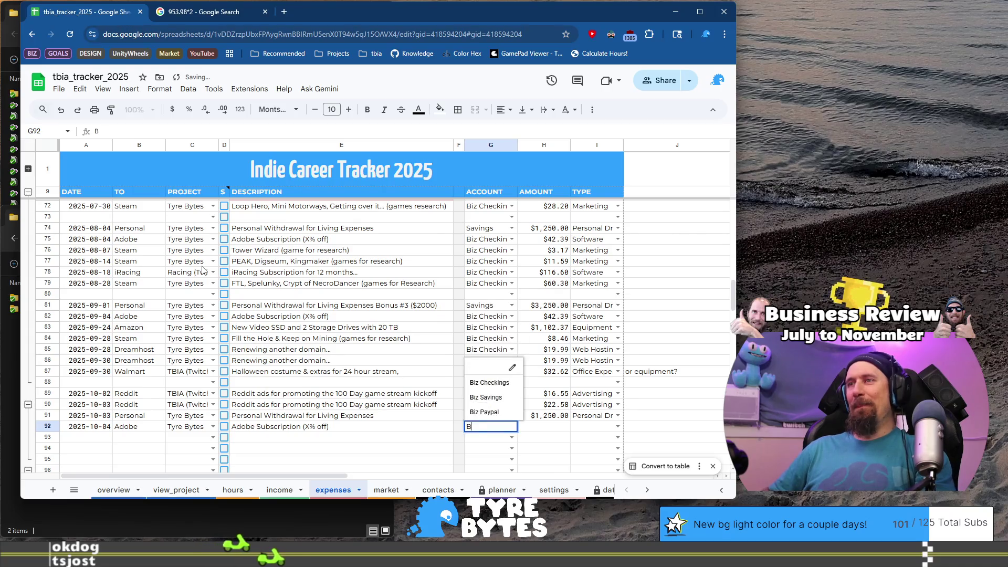